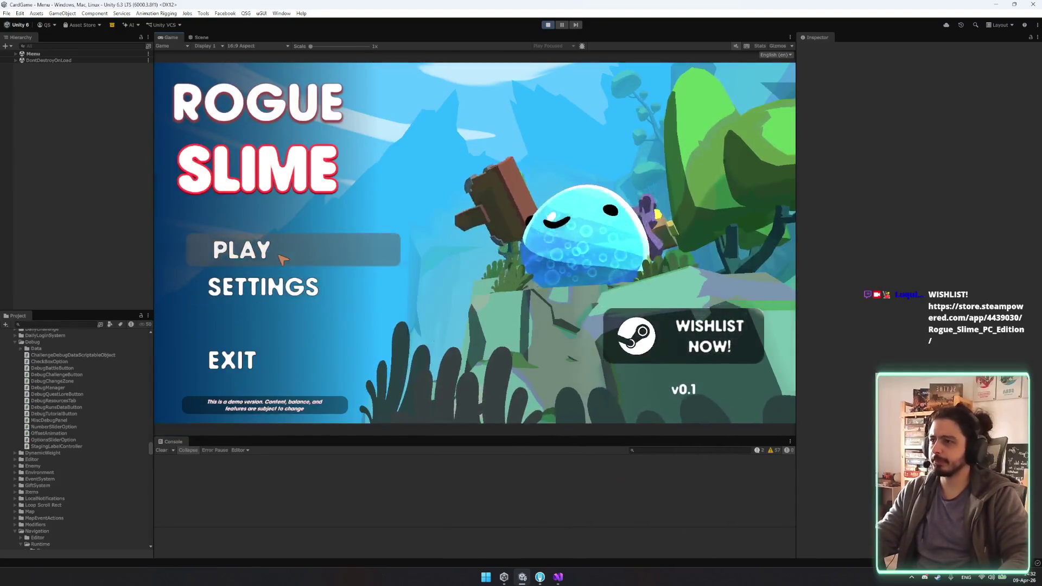
Step: Start the game from the main menu, switch to the Warrior and show its level perks
left_click(217, 251)
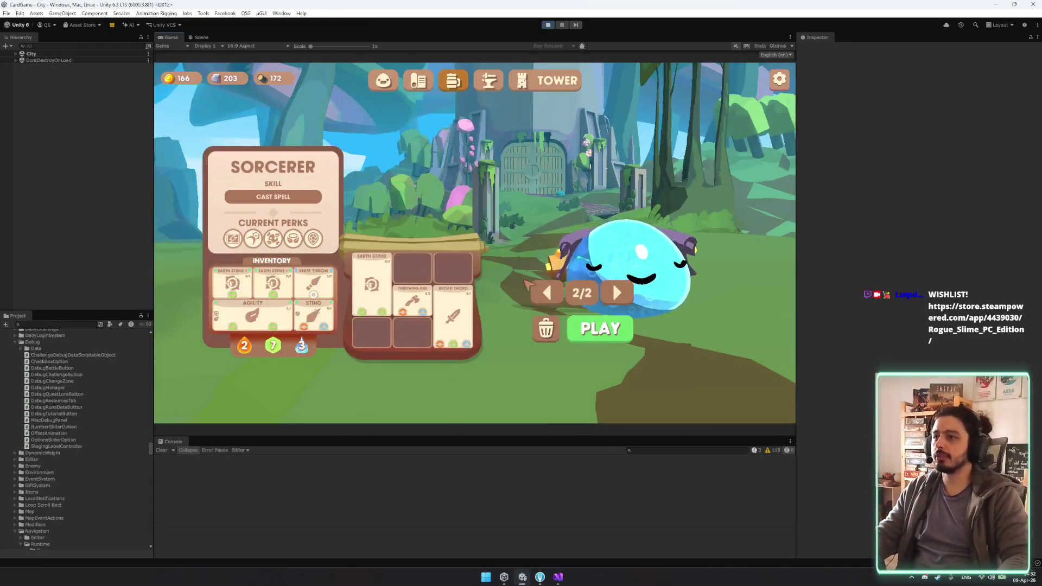
left_click(616, 294)
left_click(616, 293)
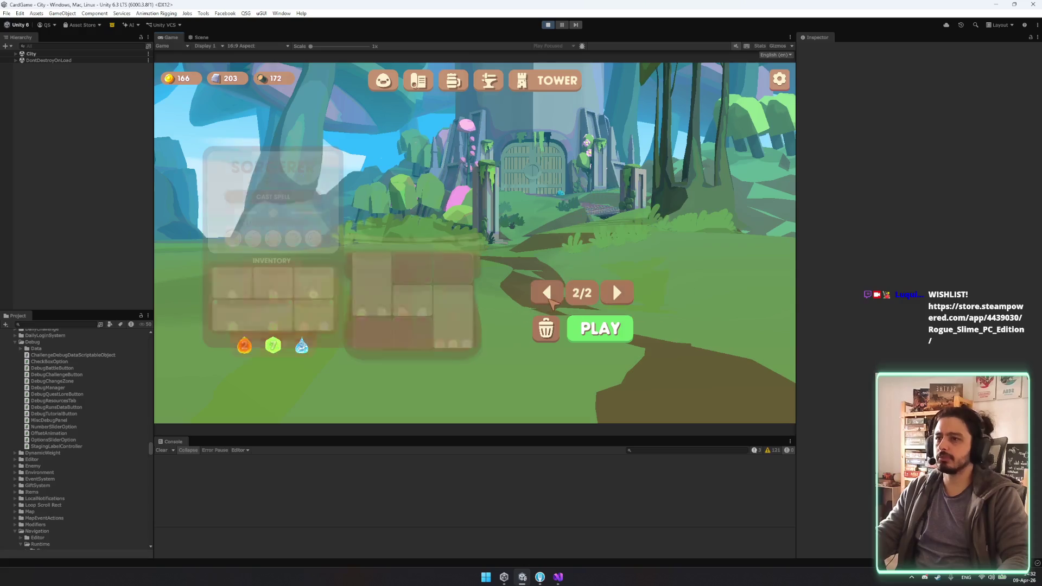
left_click(549, 296)
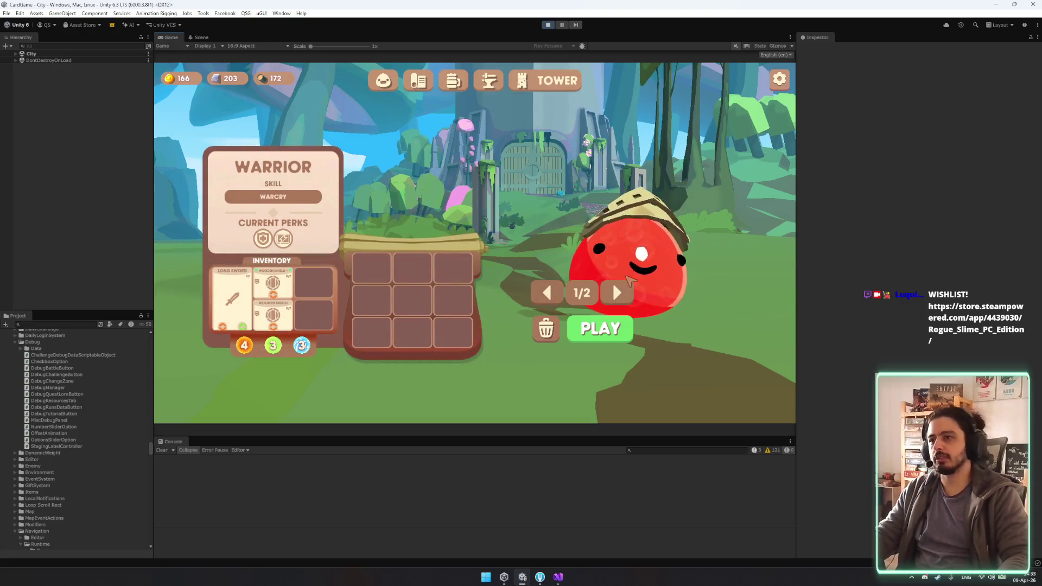
left_click(629, 280)
Step: Toggle repeatedly between the Warrior and Sorcerer characters in the selector
left_click(544, 295)
left_click(547, 296)
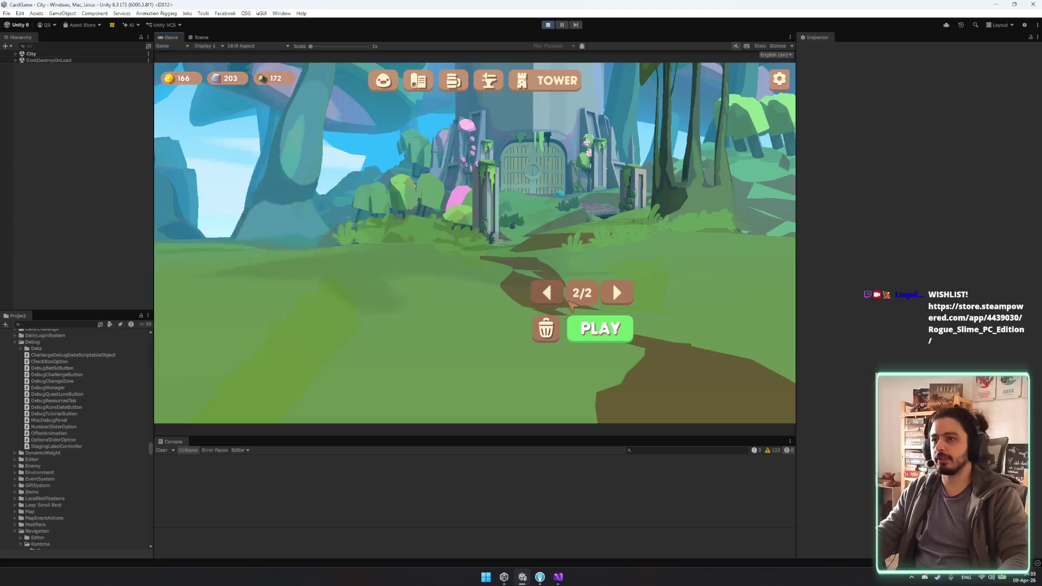
left_click(617, 293)
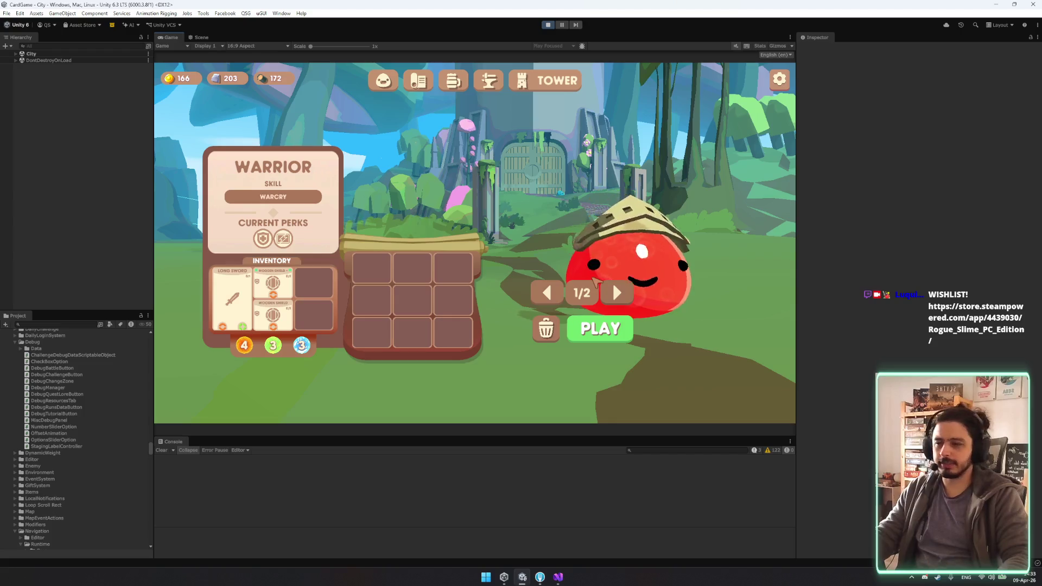
left_click(548, 293)
left_click(617, 293)
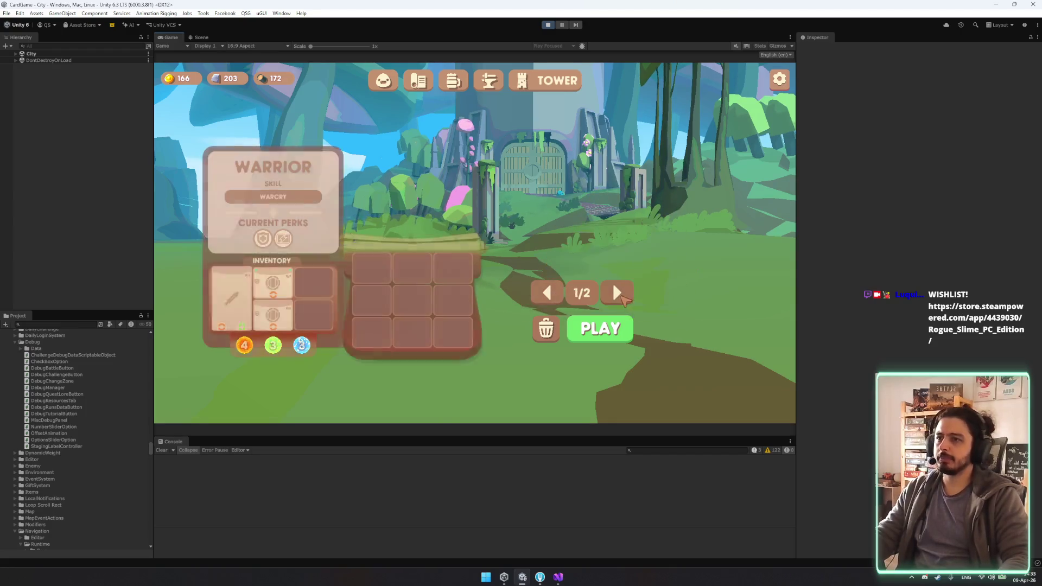
left_click(617, 293)
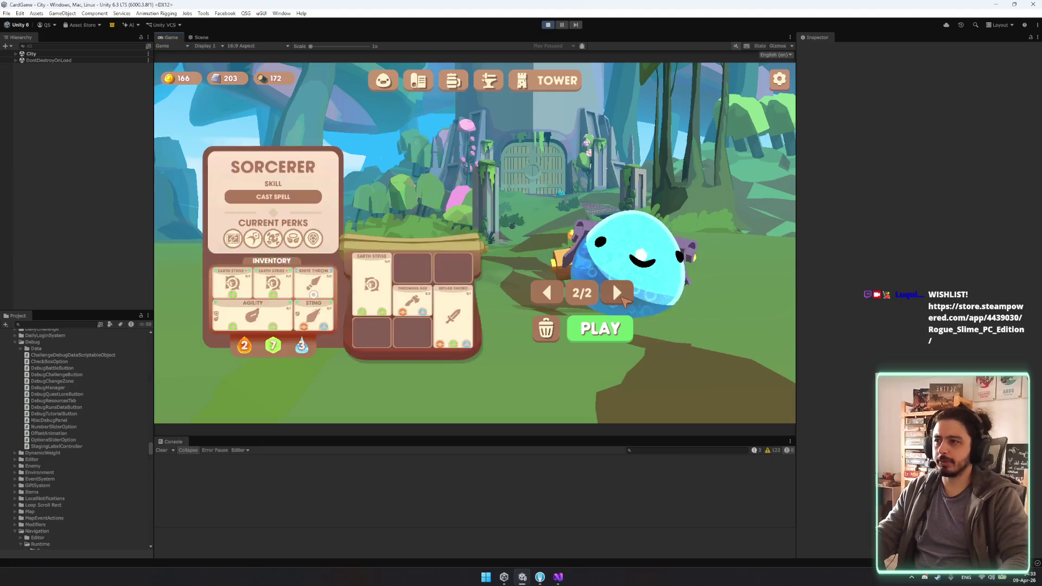
left_click(620, 296)
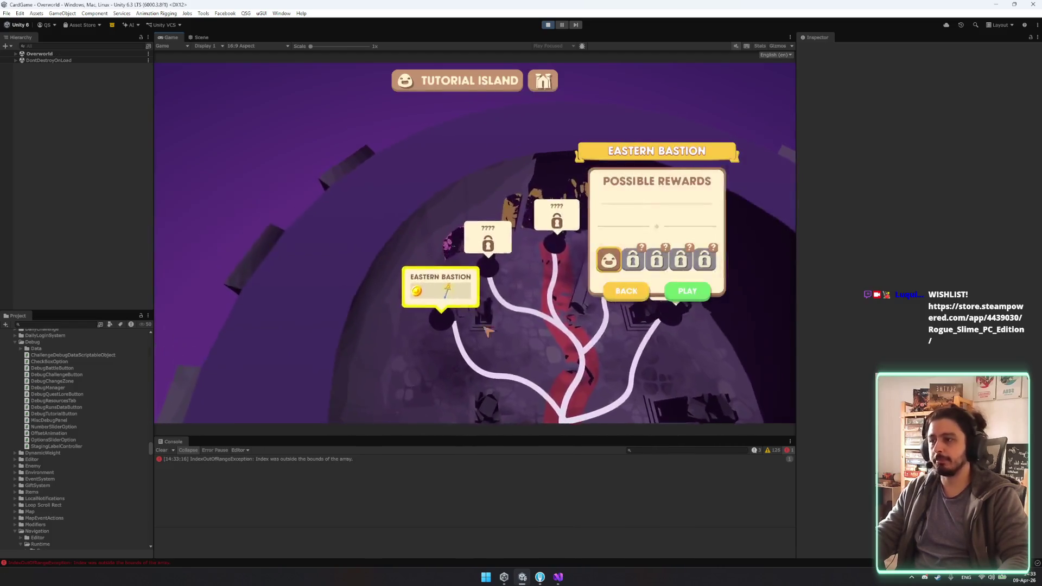
Step: Stop play after the IndexOutOfRangeException and review ZoneSelection.cs line 36's bottom-menu loop
left_click(300, 459)
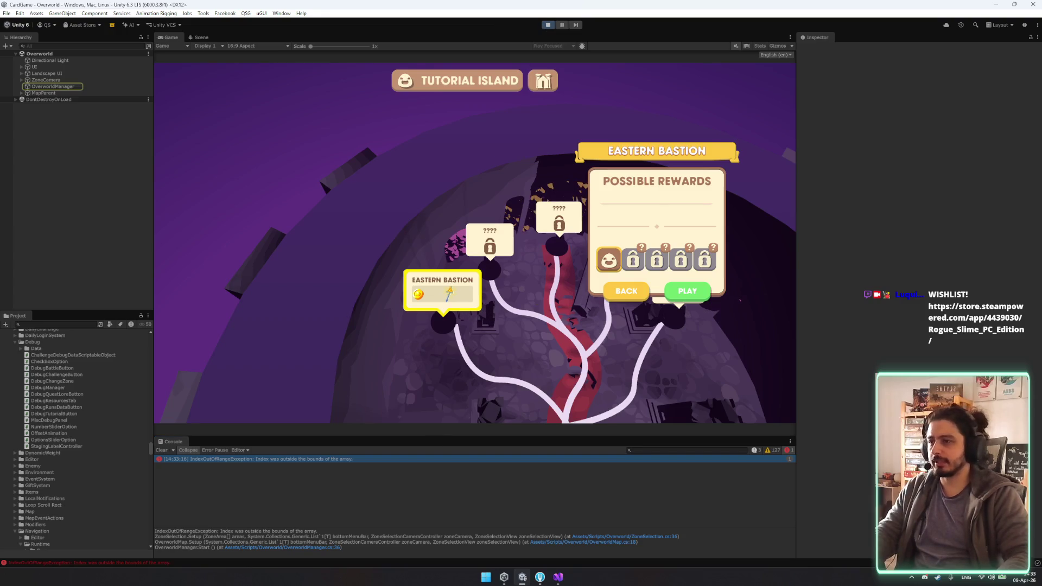
left_click(548, 24)
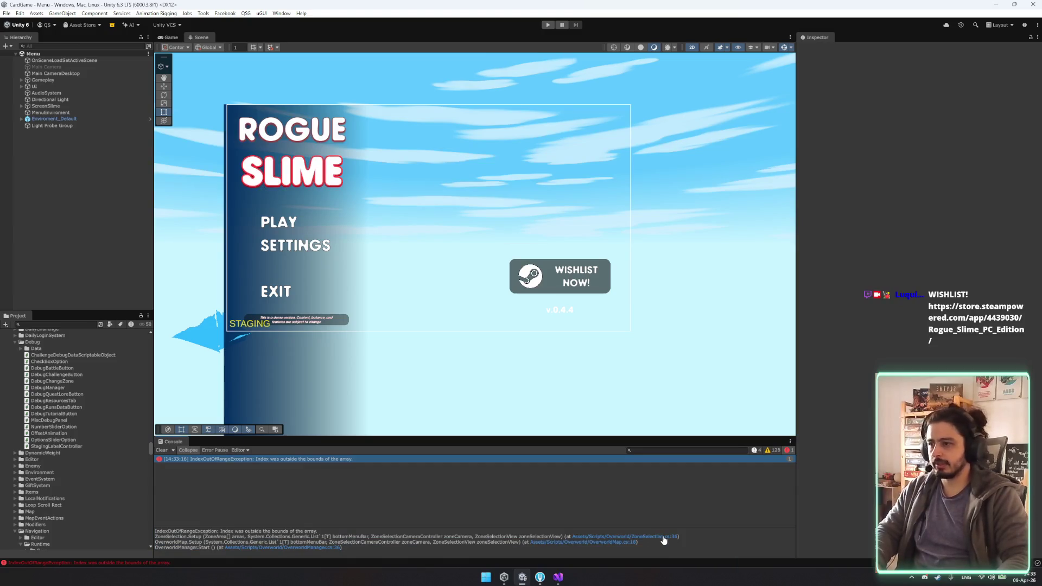
left_click(663, 537)
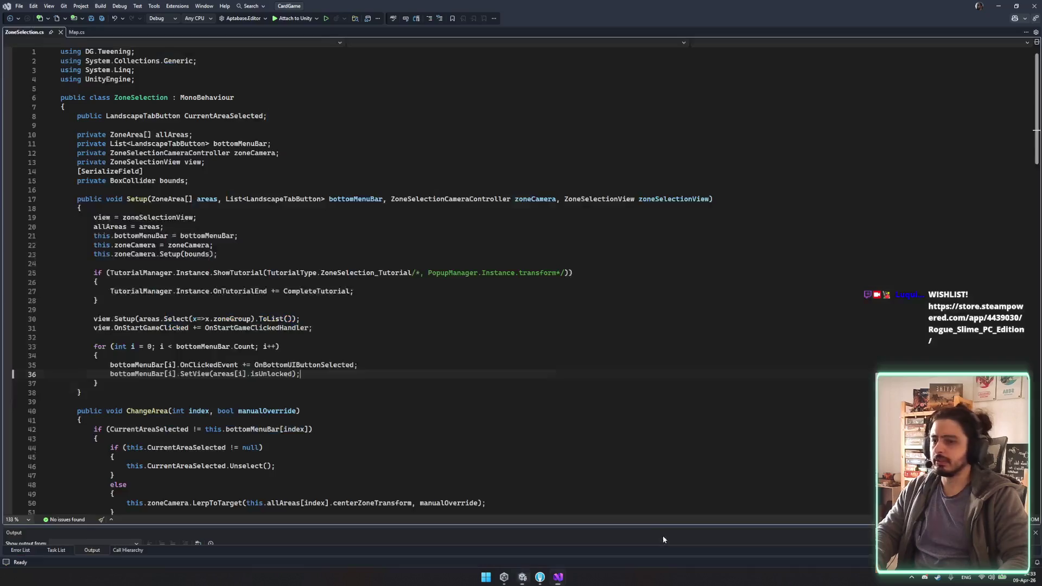
mouse_move(312, 378)
left_mouse_down()
mouse_move(94, 332)
mouse_move(93, 361)
mouse_move(312, 378)
mouse_move(307, 286)
left_mouse_up()
left_click(282, 360)
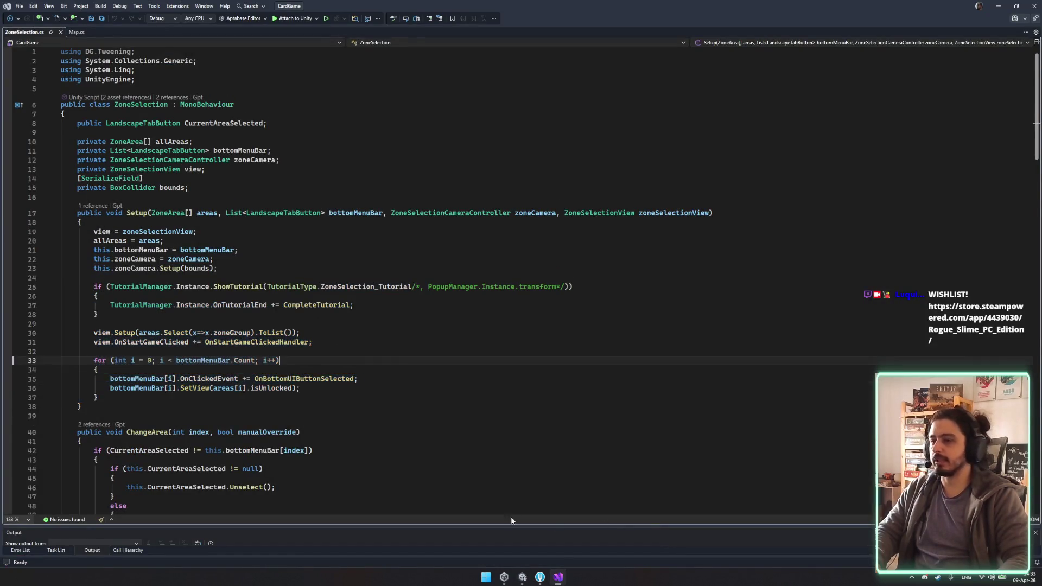
left_click(522, 577)
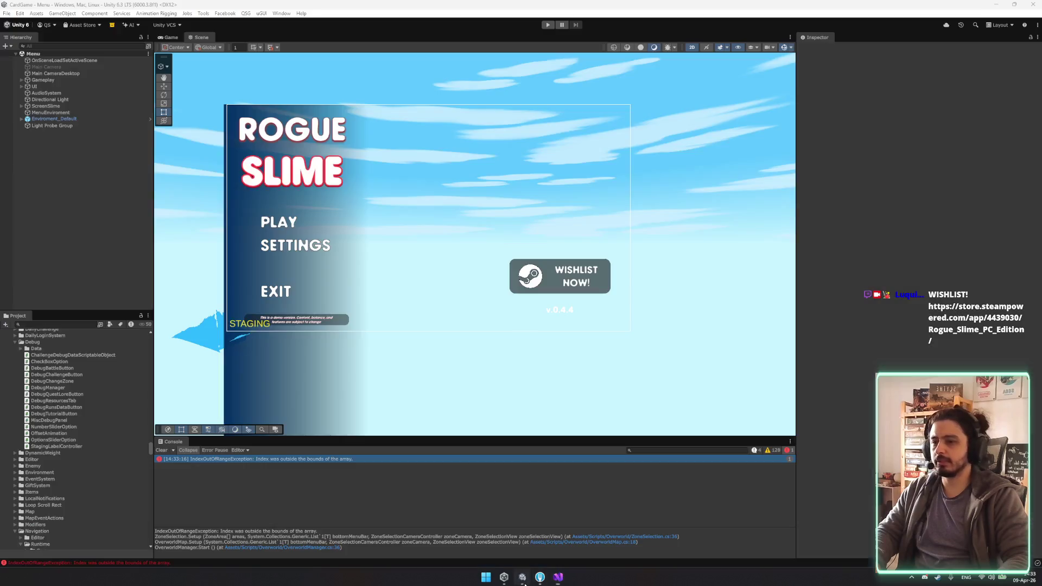
Step: Find the StoryZones prefab in the project and open the TowerZones prefab
left_click(57, 325)
type("towerma")
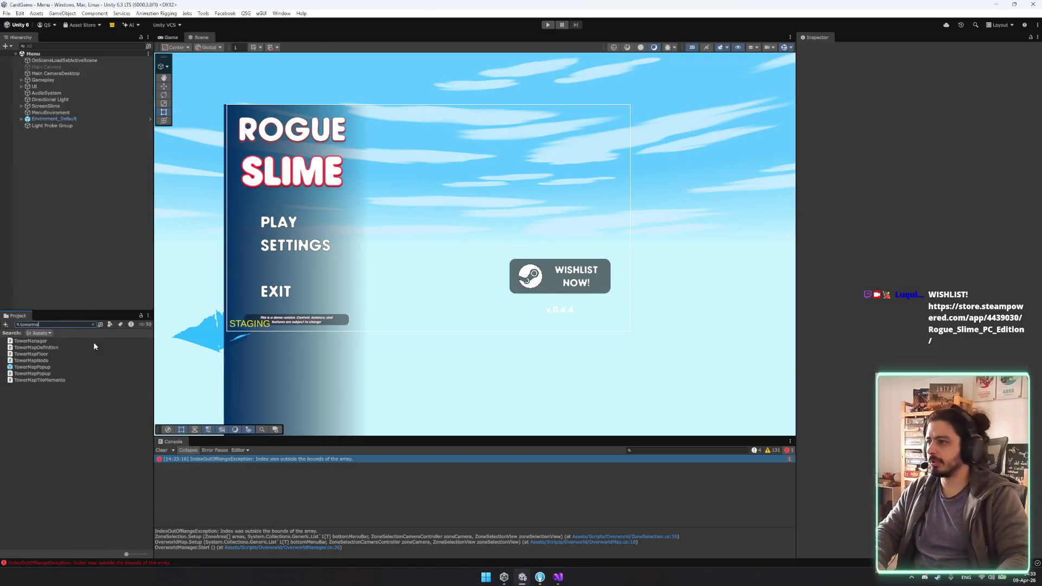
key("BackSpace")
key("BackSpace")
key("BackSpace")
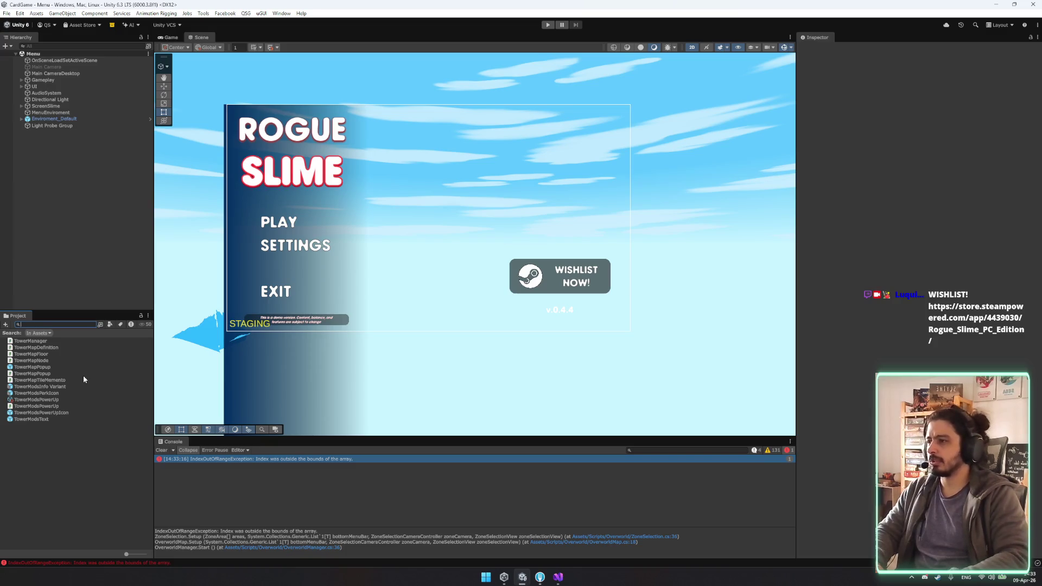
type("story")
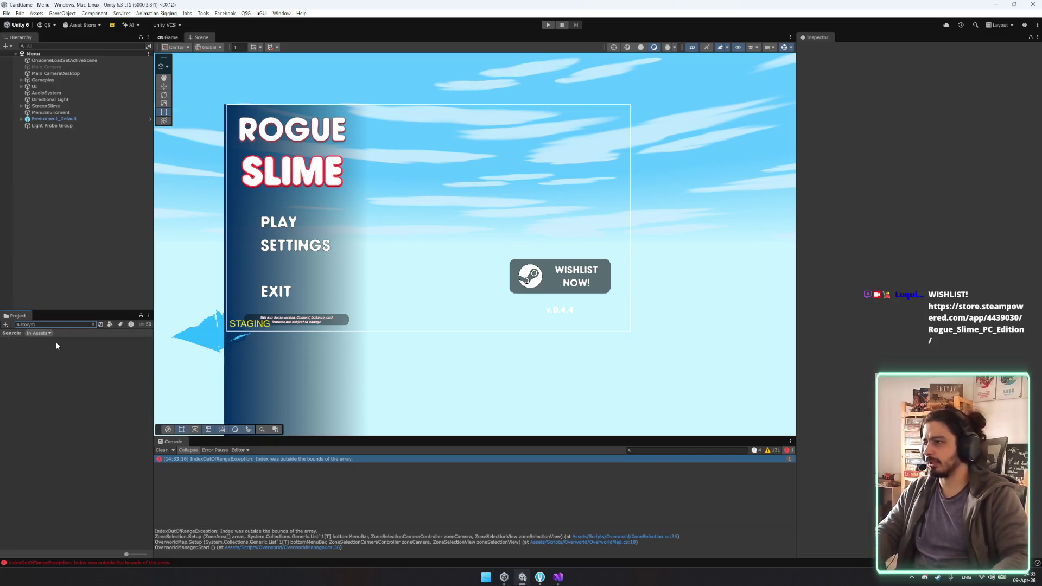
left_click(70, 342)
left_click(93, 324)
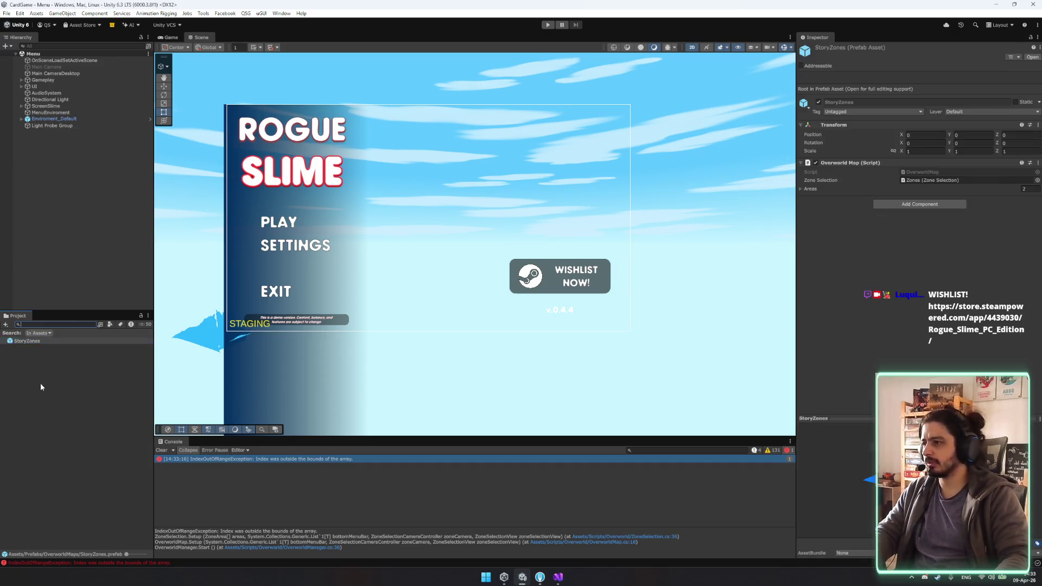
scroll(57, 393, "up", 3)
double_click(44, 387)
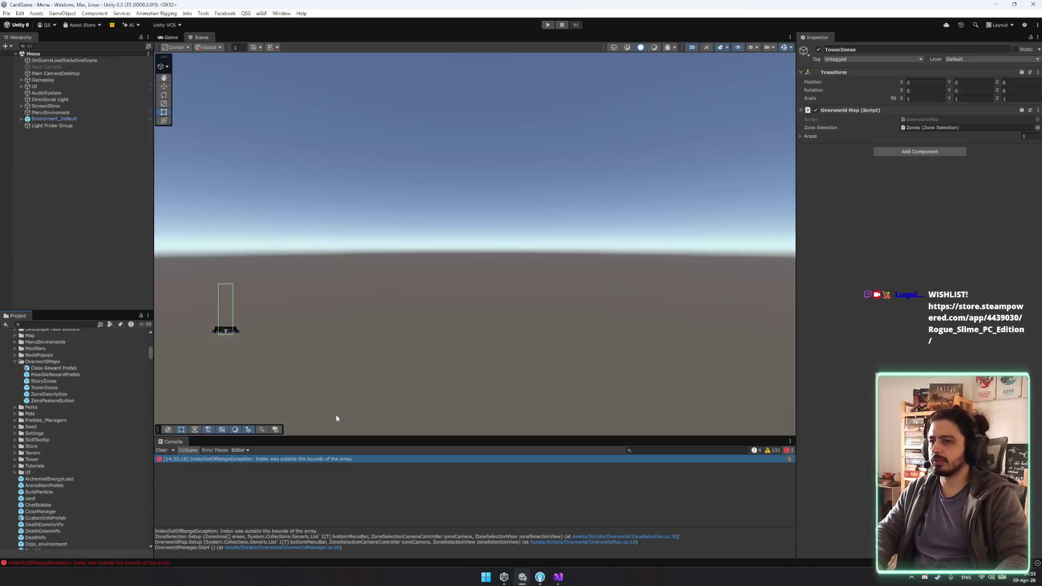
Step: Select the Zone-Tower area and frame it in a perspective scene view
left_click(888, 136)
left_click(898, 146)
double_click(898, 146)
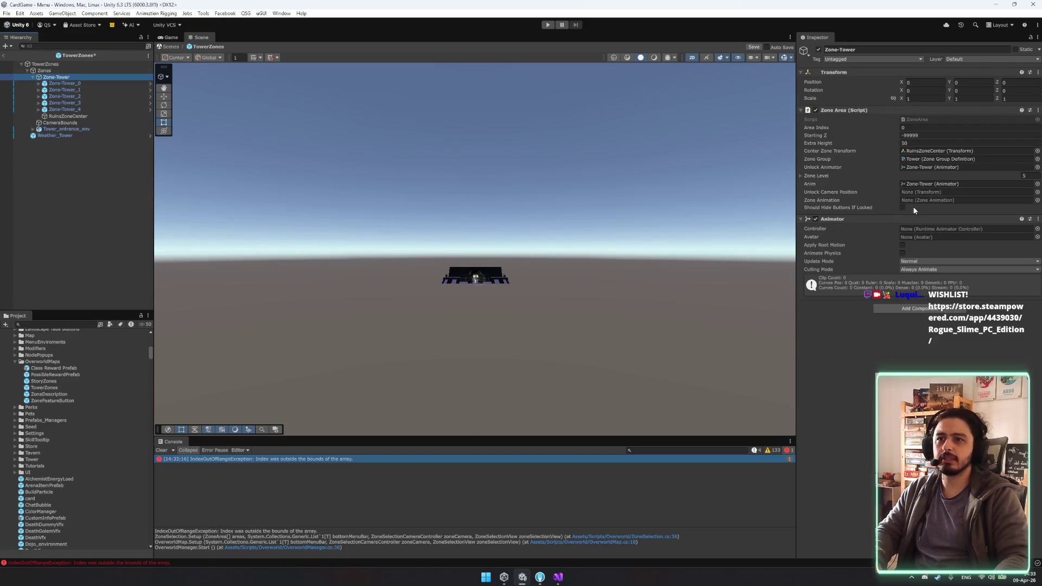
left_click(825, 175)
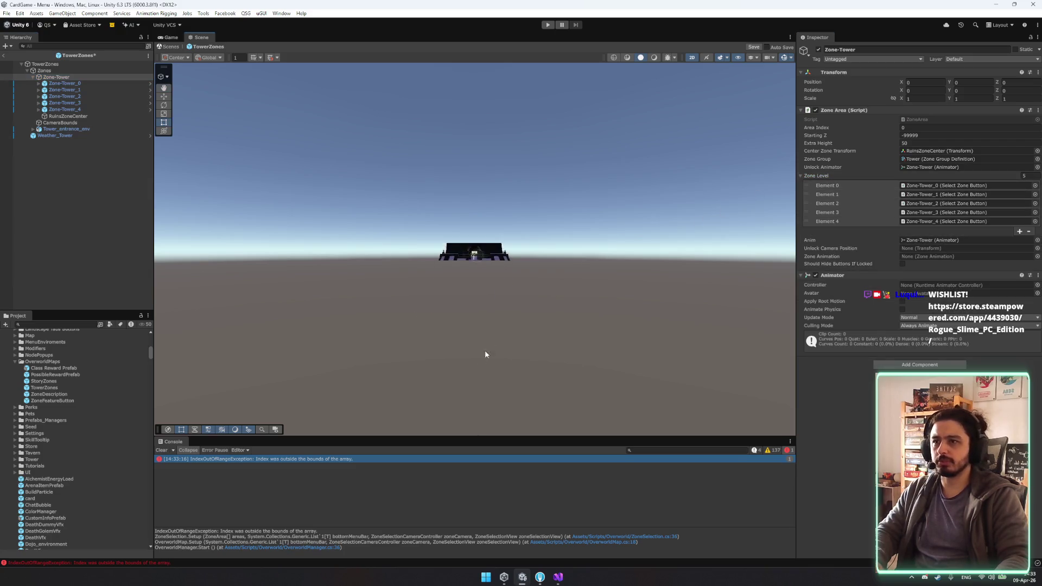
key("2")
key("w")
key("f")
scroll(512, 378, "down", 6)
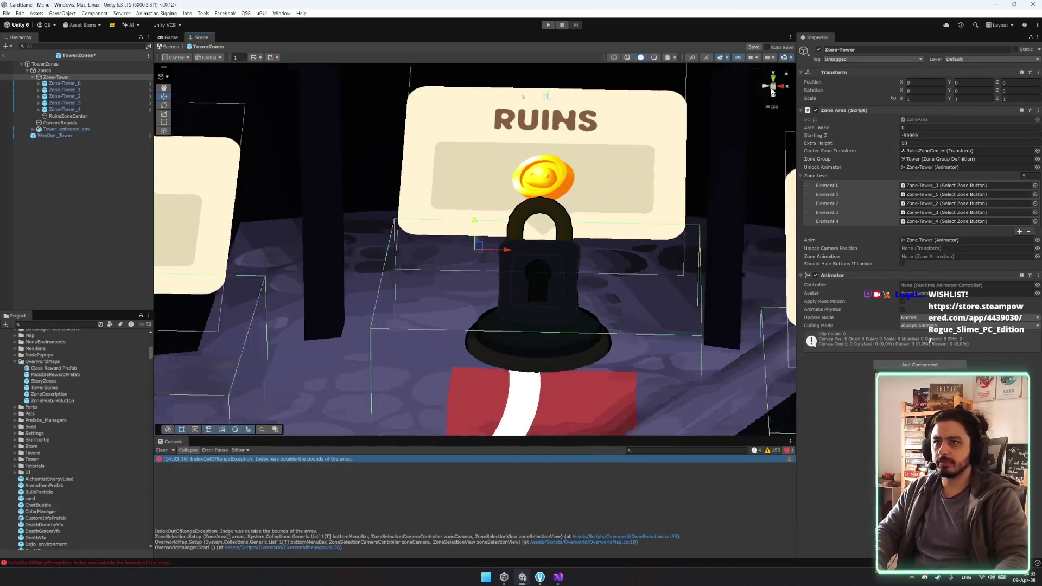
left_click(772, 86)
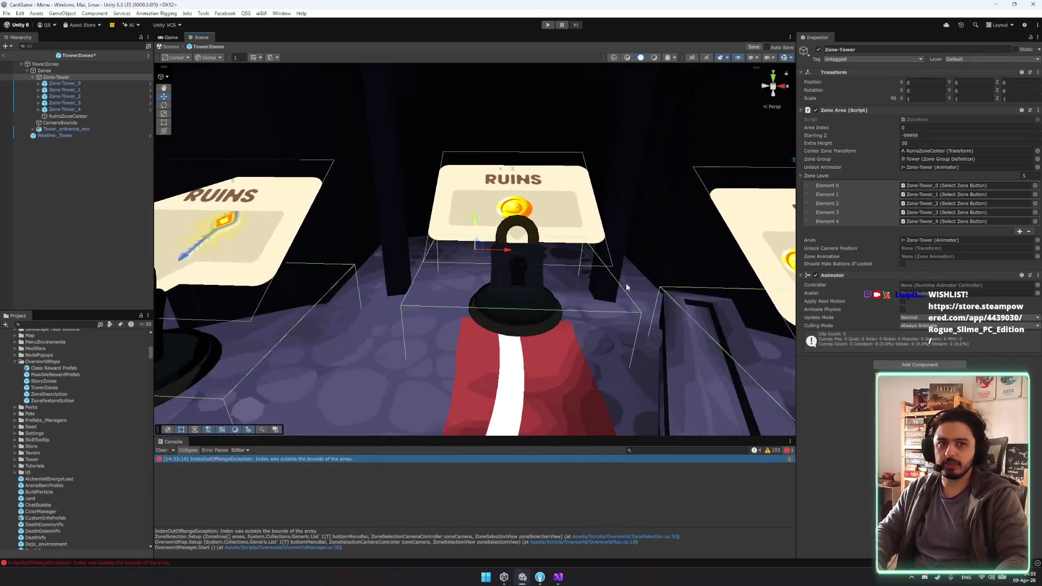
scroll(627, 282, "down", 8)
mouse_move(610, 325)
left_mouse_down()
mouse_move(633, 355)
mouse_move(690, 280)
left_mouse_up()
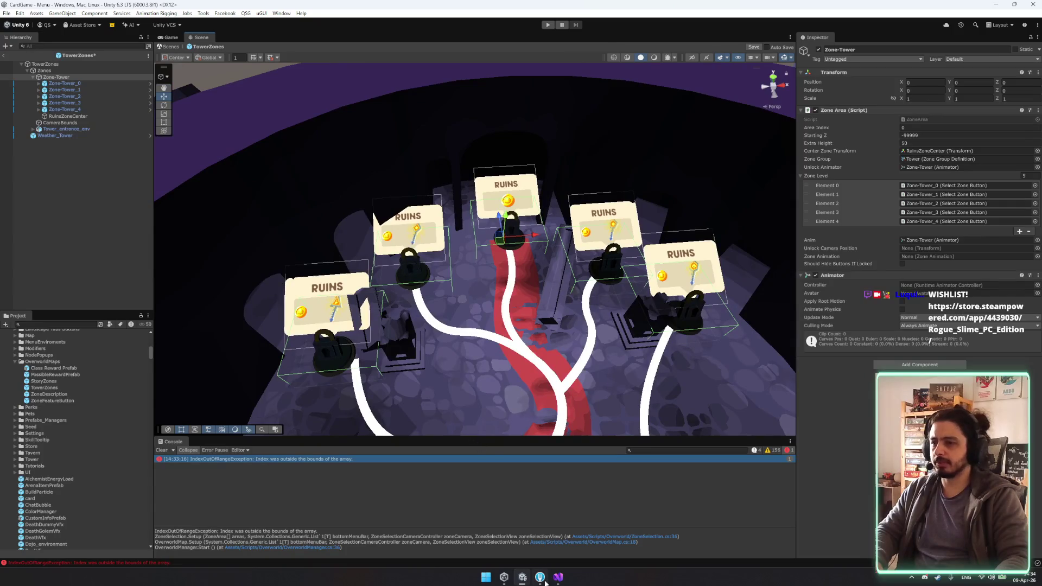
Step: Inspect Zone-Tower_0 through Zone-Tower_3, RuinsZoneCenter and CameraBounds, ending back on Zone-Tower
left_click(333, 308)
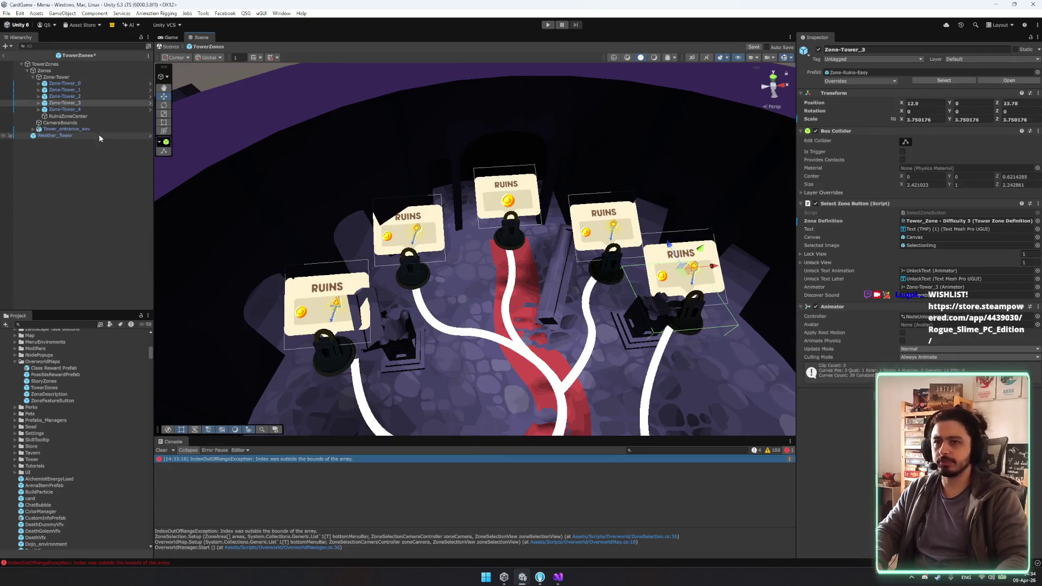
scroll(218, 136, "up", 1)
left_click(73, 97)
key("Up")
key("Up")
key("Down")
key("Down")
key("Down")
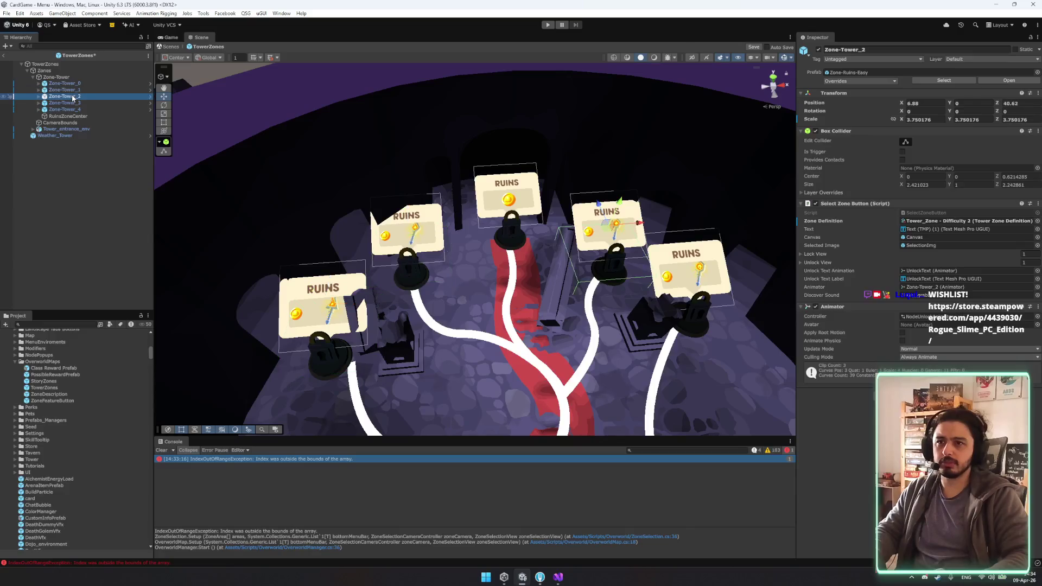
key("Up")
key("Up")
key("Up")
key("Down")
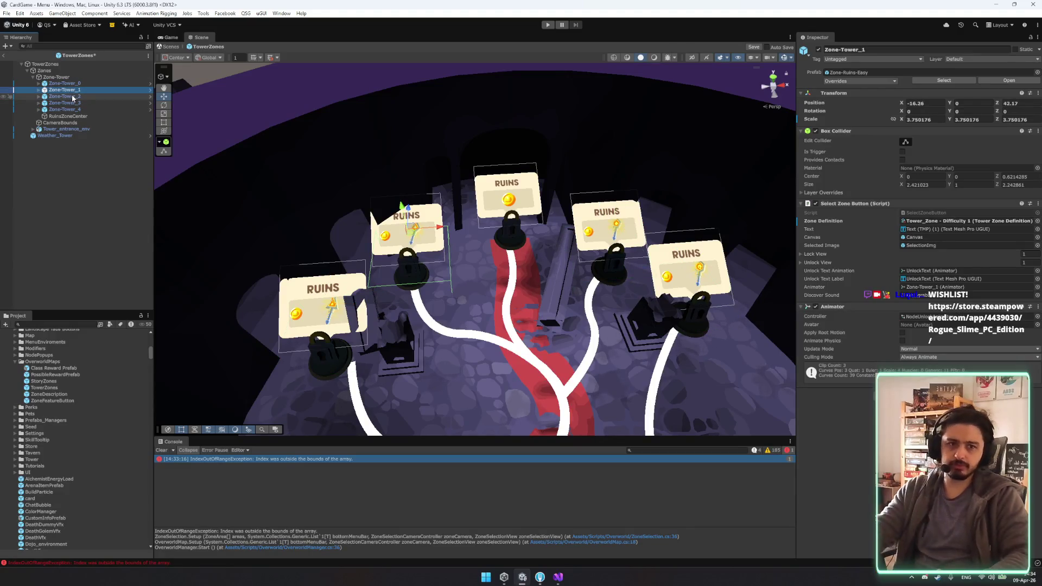
key("Down")
key("Down")
key("Down")
key("Down")
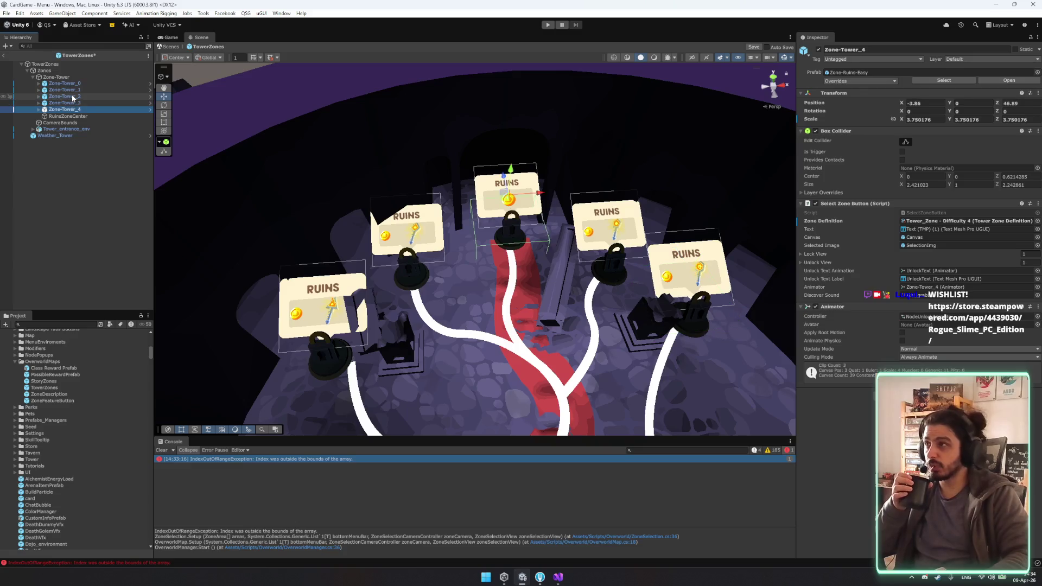
key("Down")
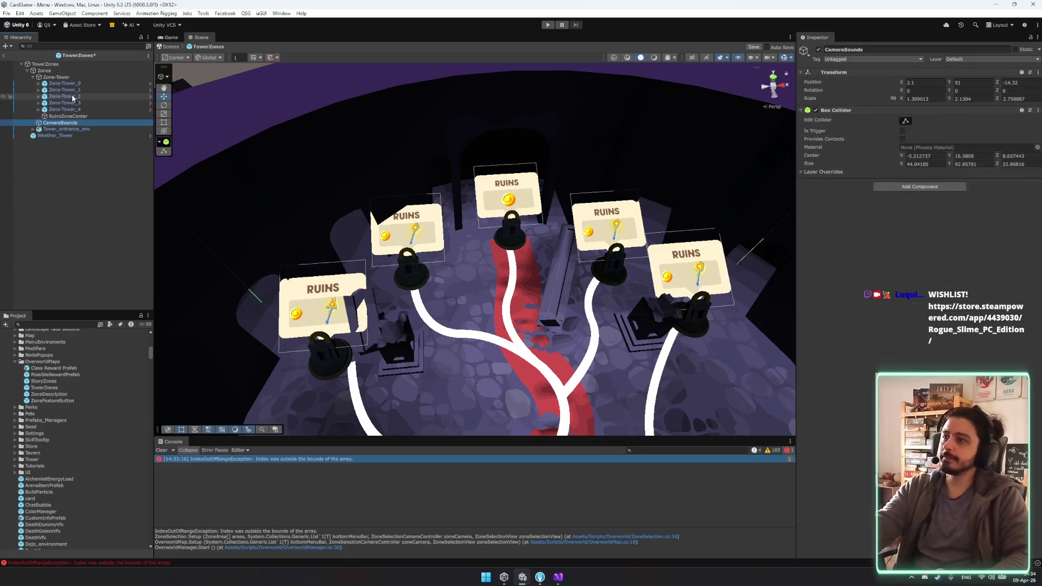
key("Down")
key("Up")
key("Up")
key("Up")
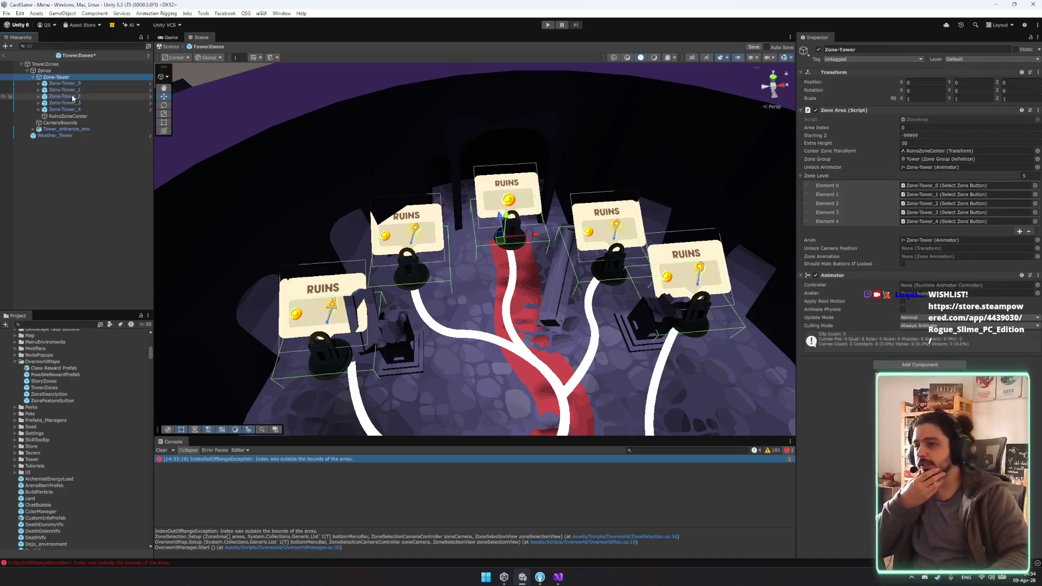
Step: Jump to the bottomMenuBar declaration in ZoneSelection.cs, then search the Unity scene for bottomMenuBar
left_click(662, 539)
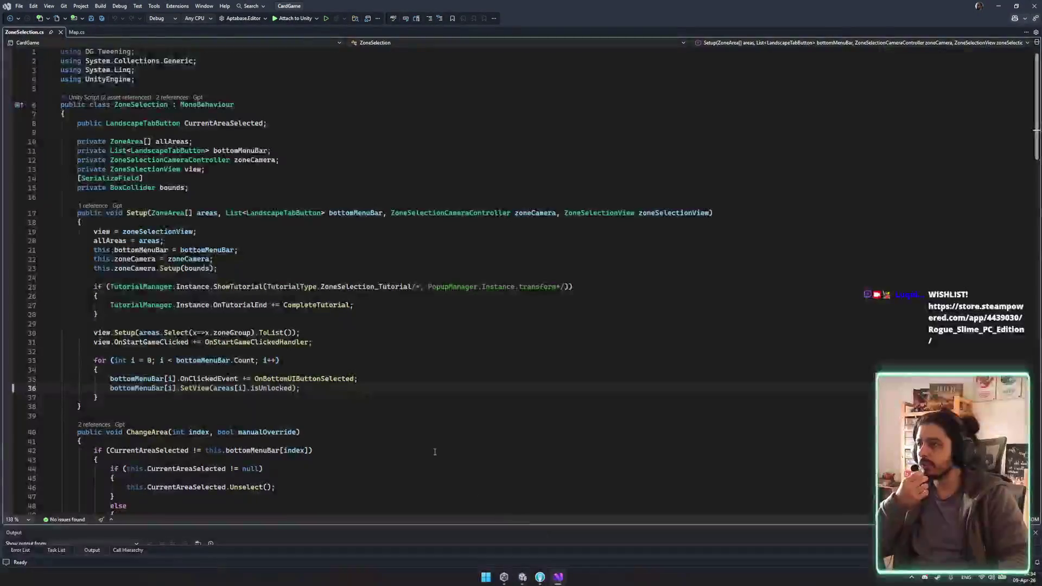
double_click(131, 389)
key("ctrl+c")
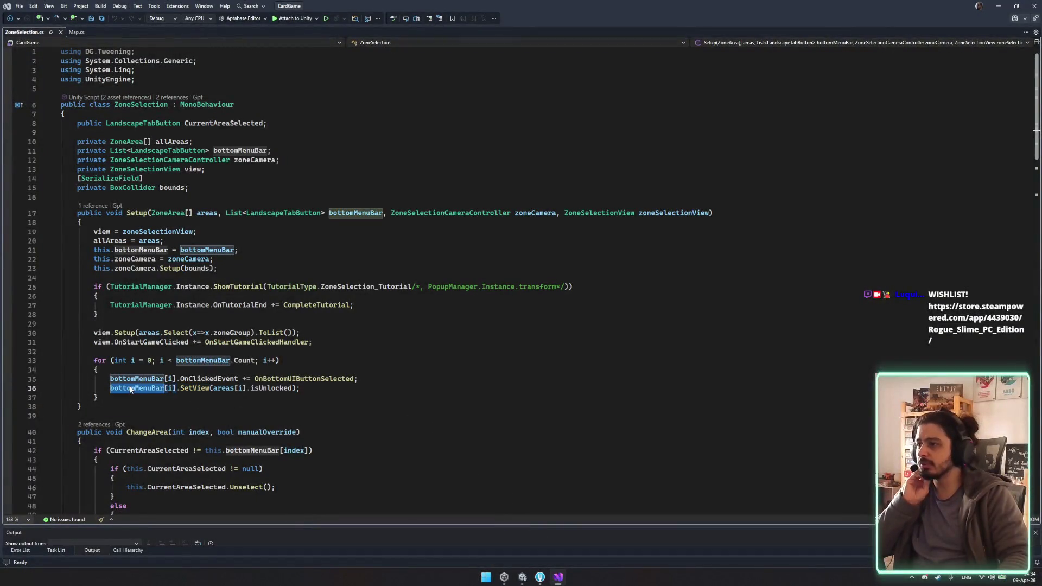
key("F12")
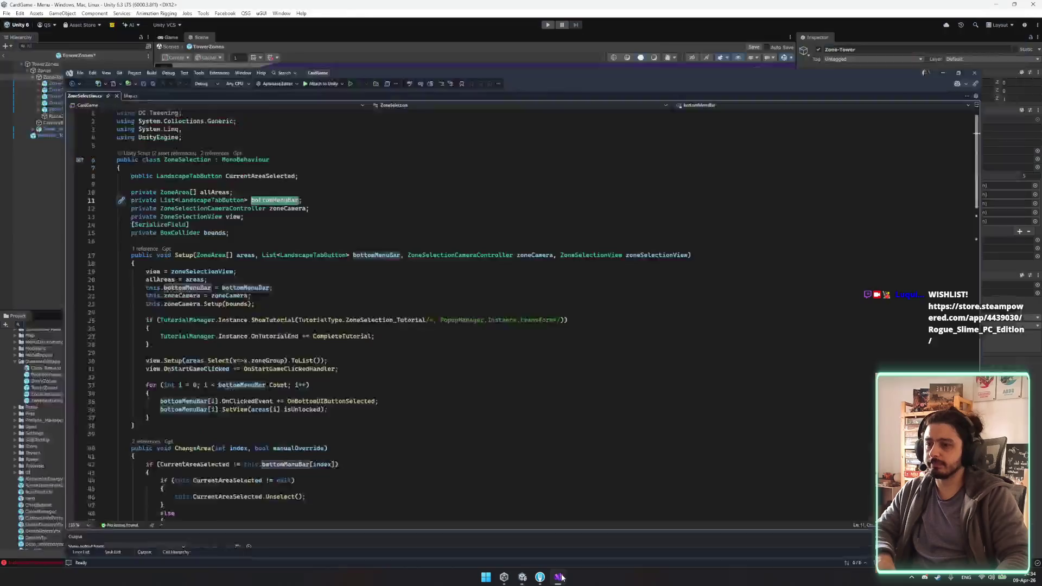
left_click(522, 576)
left_click(81, 46)
key("ctrl+v")
Step: Inspect TowerZones' Zones selection and browse available tab buttons for Current Area Selected
key("Escape")
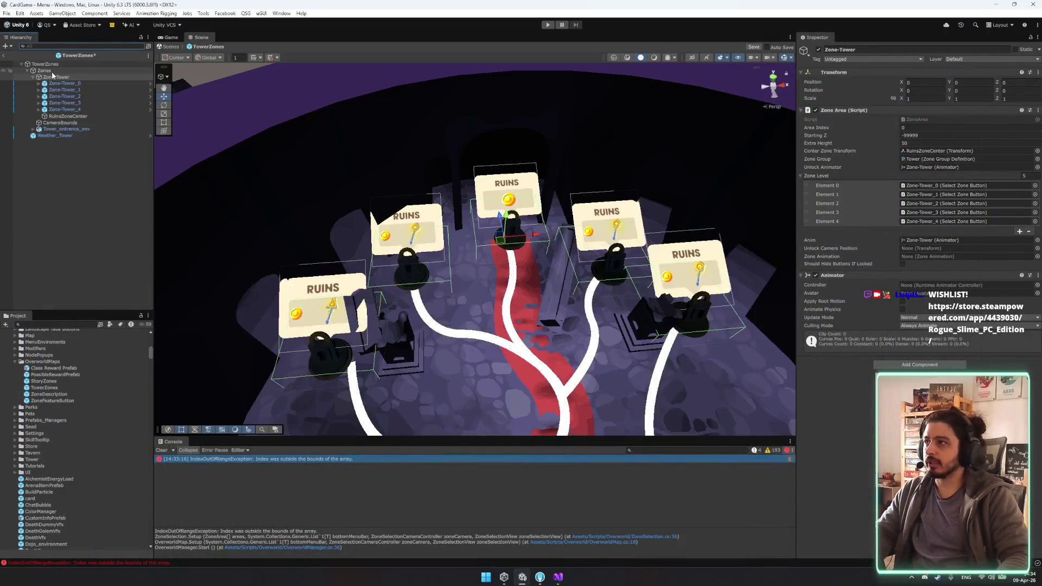
left_click(60, 66)
left_click(44, 70)
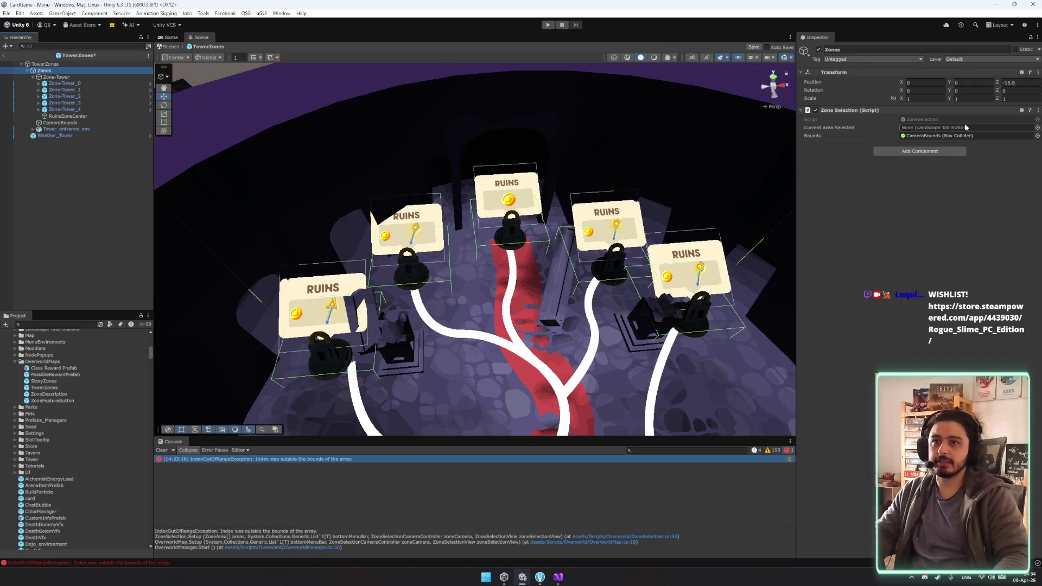
scroll(584, 194, "down", 10)
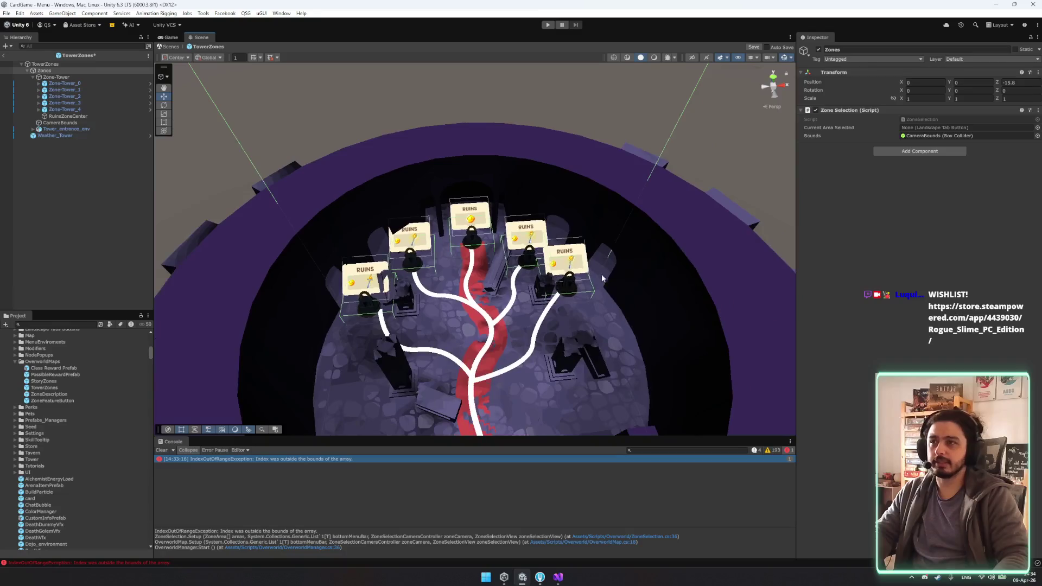
left_click(1036, 128)
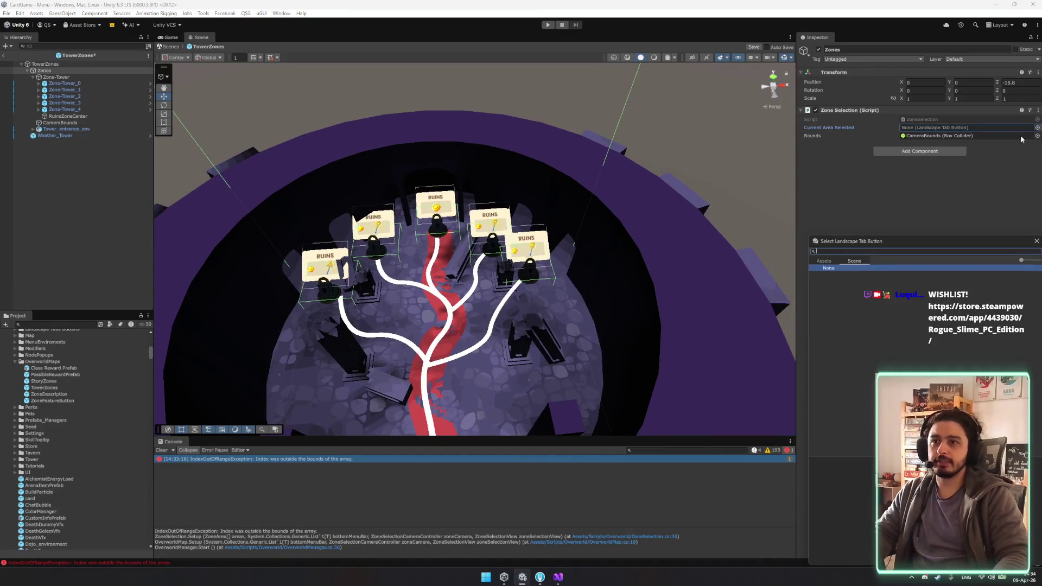
left_click(853, 262)
left_click(1037, 241)
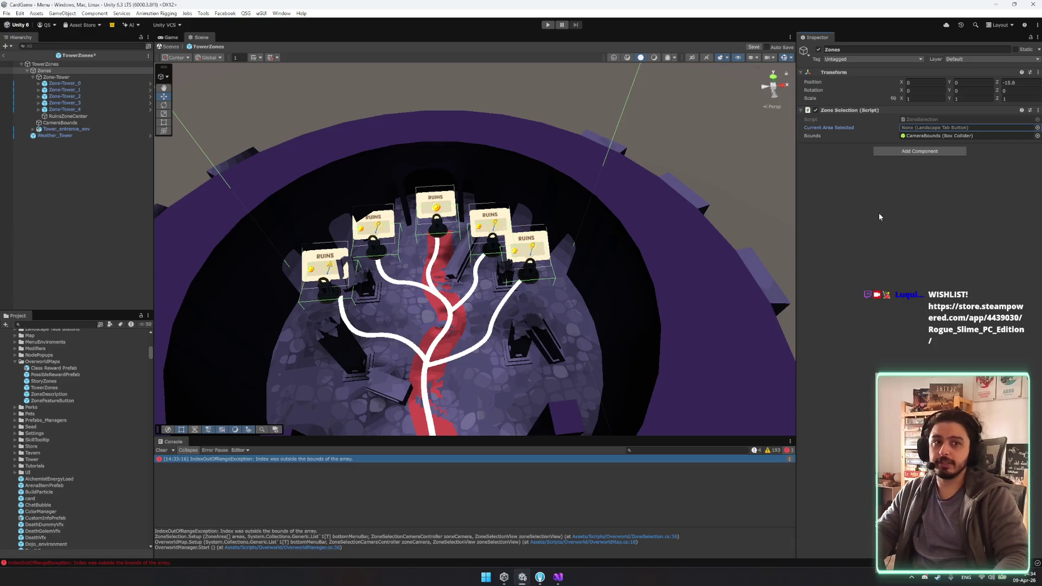
Step: Add the StoryZones prefab to the scene and try assigning Zone-Tower as Current Area Selected
left_click_drag(61, 381, 83, 219)
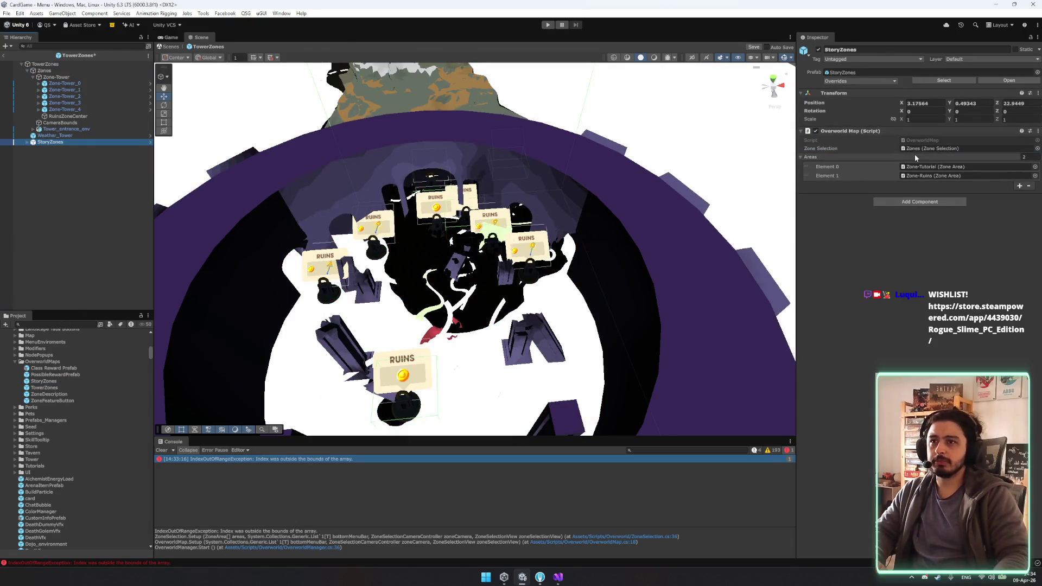
left_click(938, 175)
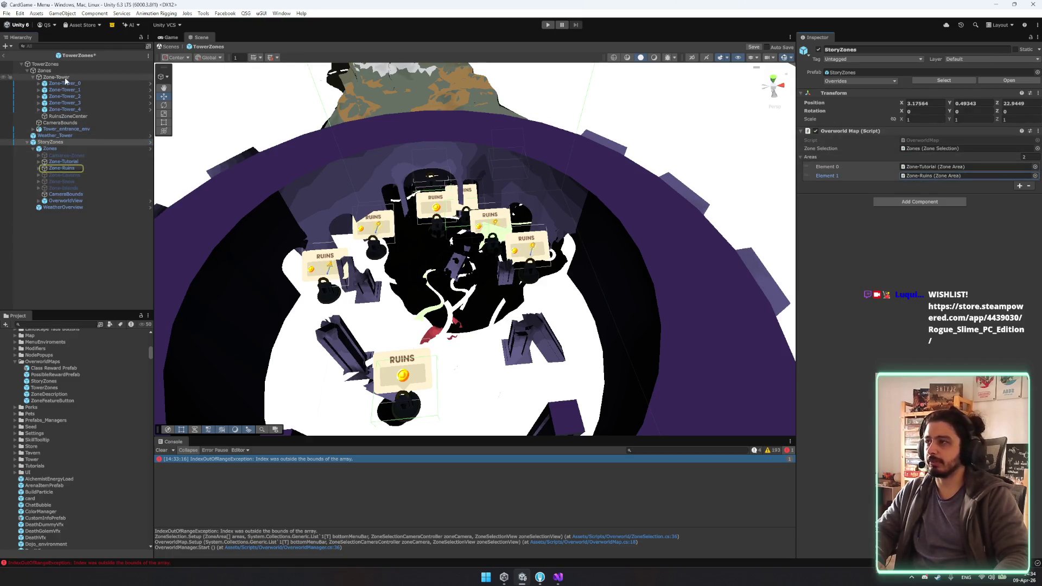
left_click(63, 77)
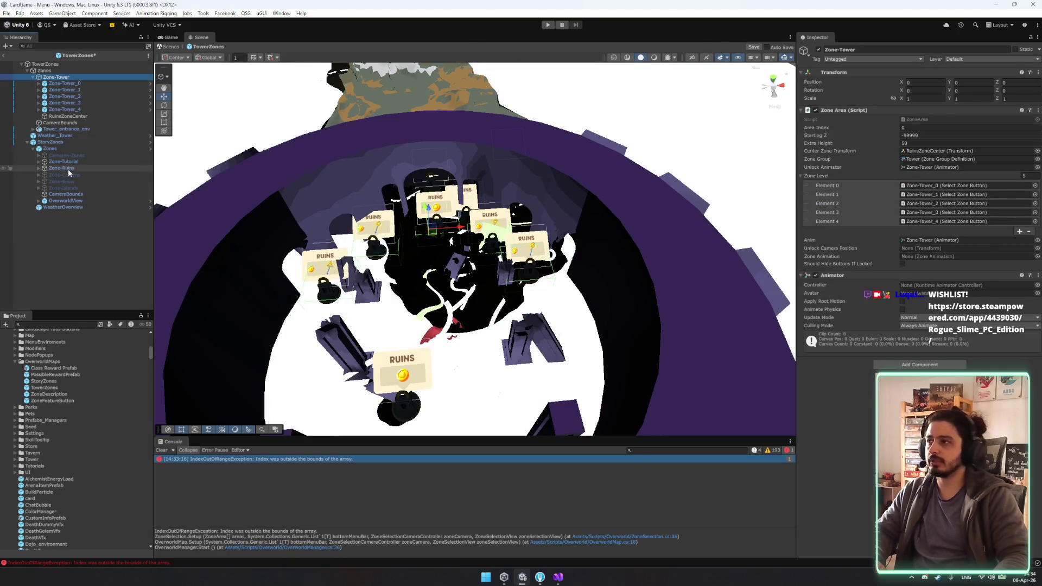
left_click(67, 168)
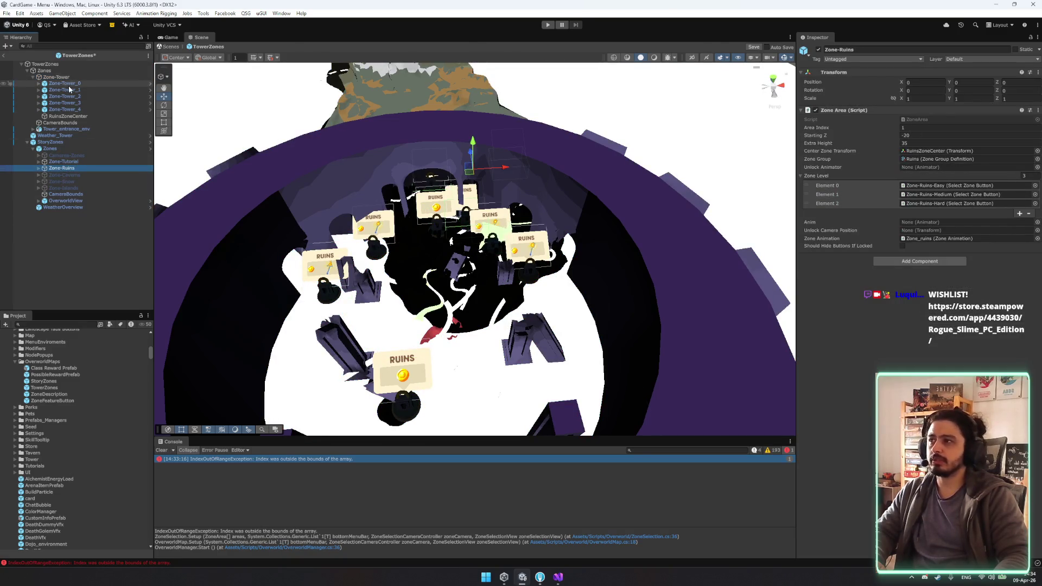
left_click(46, 64)
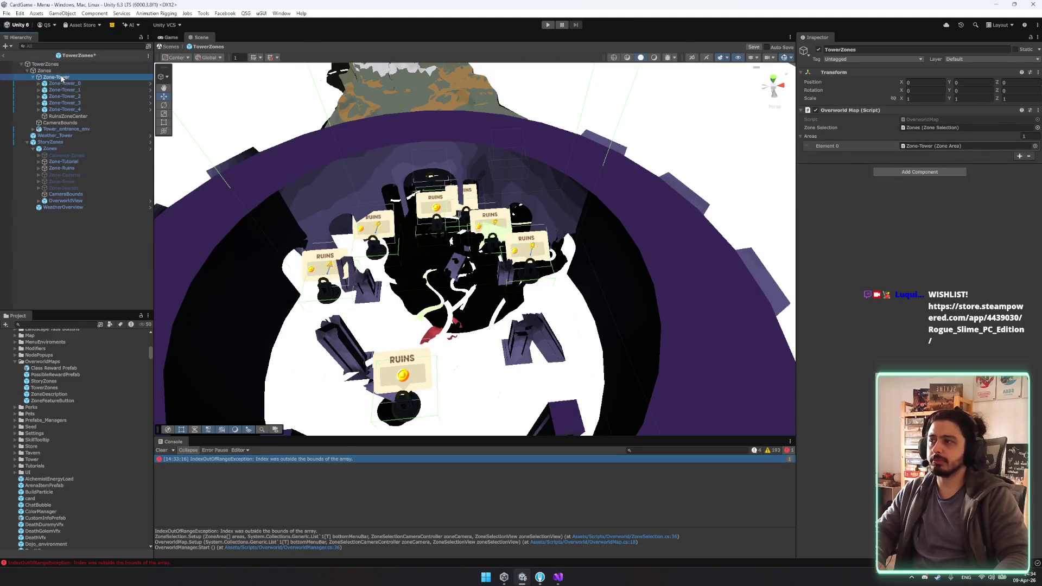
left_click_drag(60, 80, 792, 153)
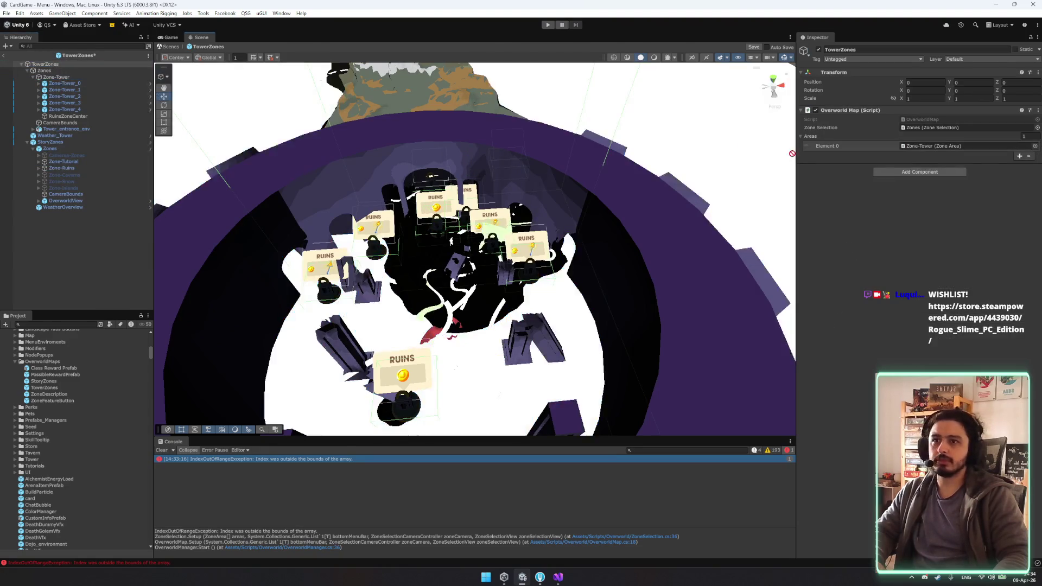
left_click(45, 70)
left_click_drag(56, 77, 939, 126)
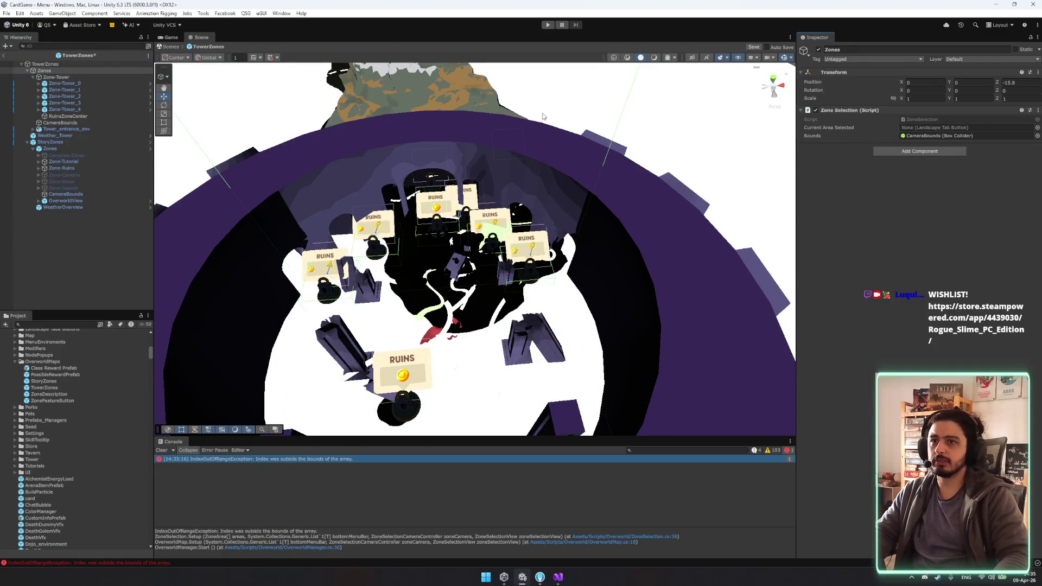
Step: Compare StoryZones' two map areas with TowerZones' Zone-Tower, then open OverworldManager.cs from the error
left_click(66, 143)
left_click(66, 149)
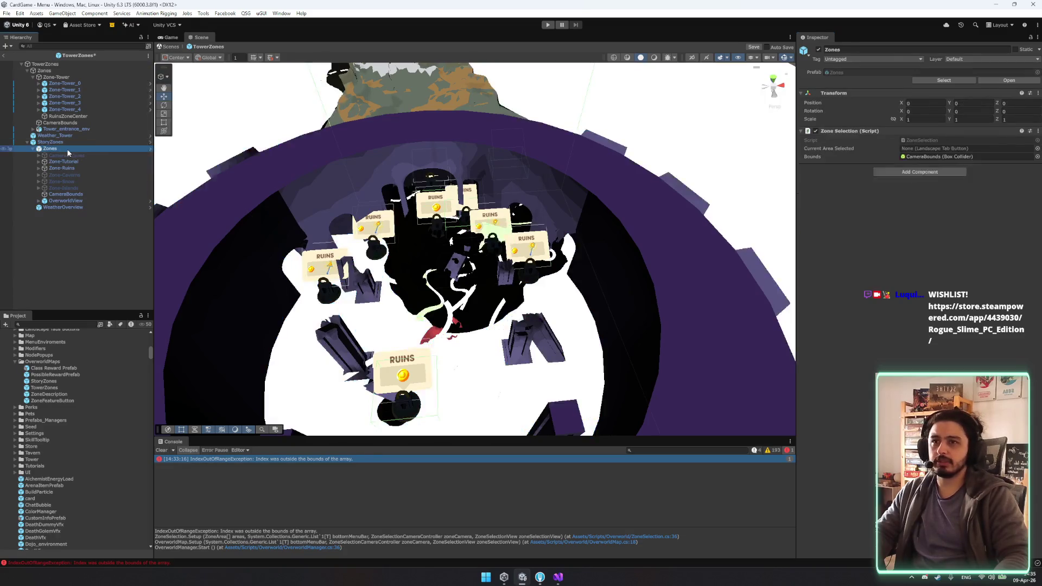
left_click(51, 142)
left_click(46, 64)
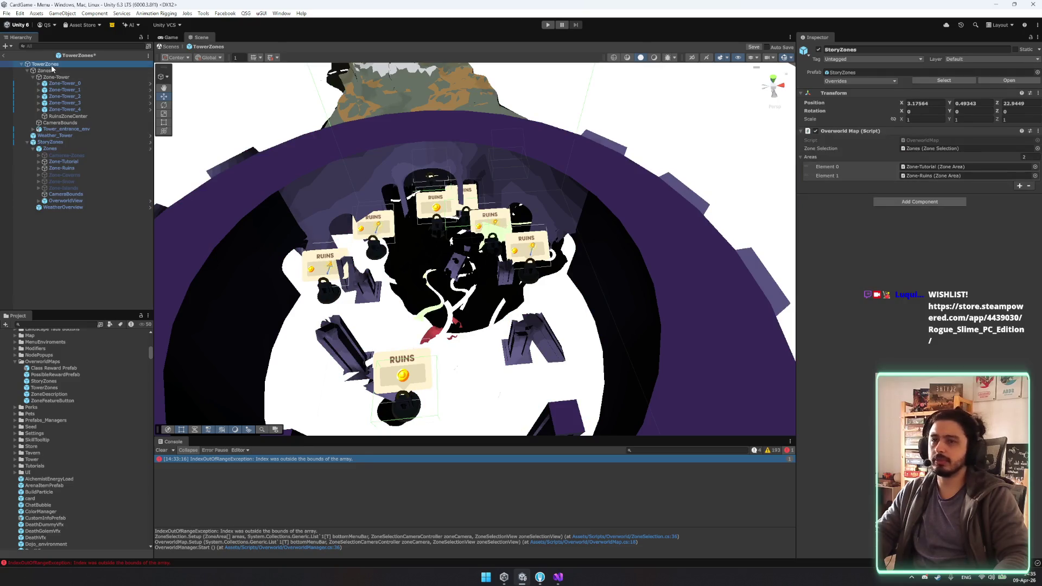
left_click(60, 142)
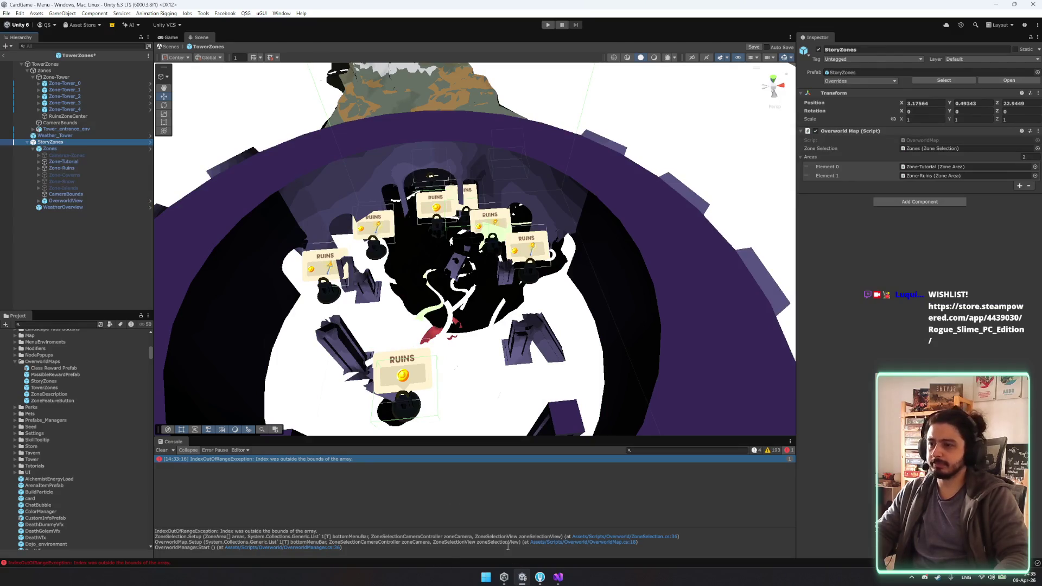
left_click(345, 547)
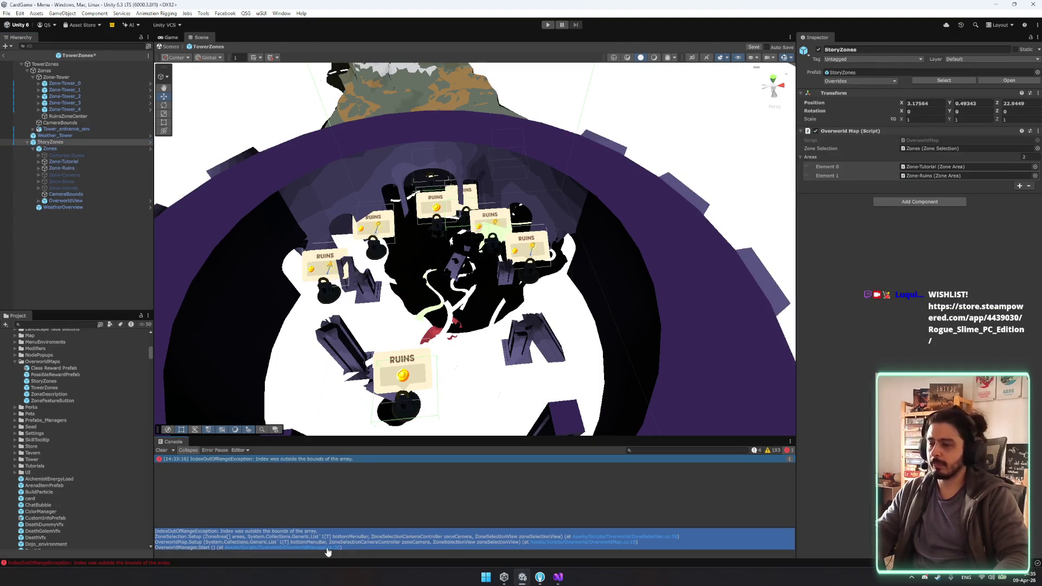
left_click(327, 548)
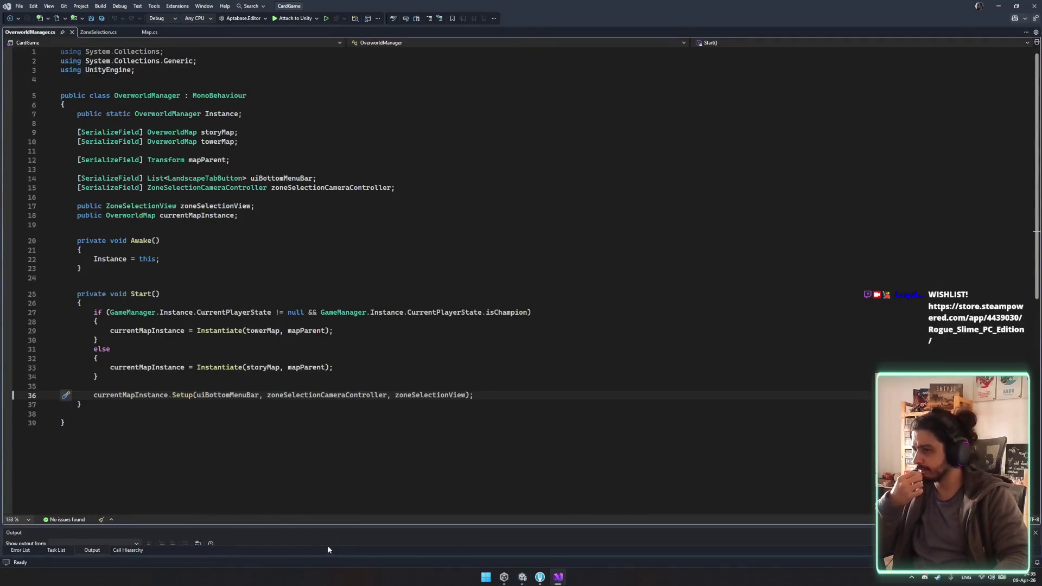
Step: Follow the Setup call from OverworldManager.cs line 36 through OverworldMap into ZoneSelection's Setup
double_click(110, 395)
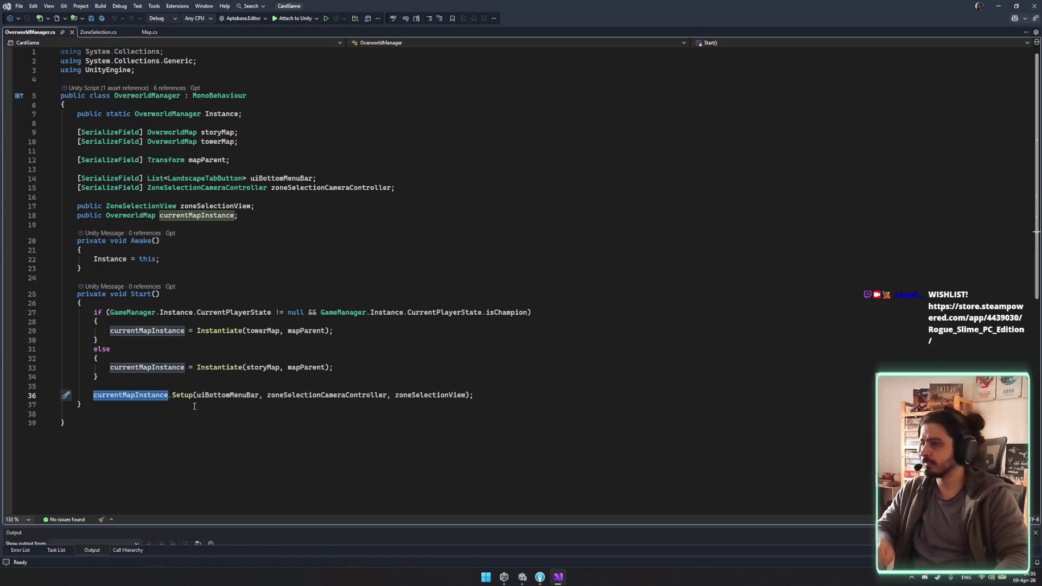
left_click(182, 395)
double_click(185, 395)
left_click(188, 398, "ctrl")
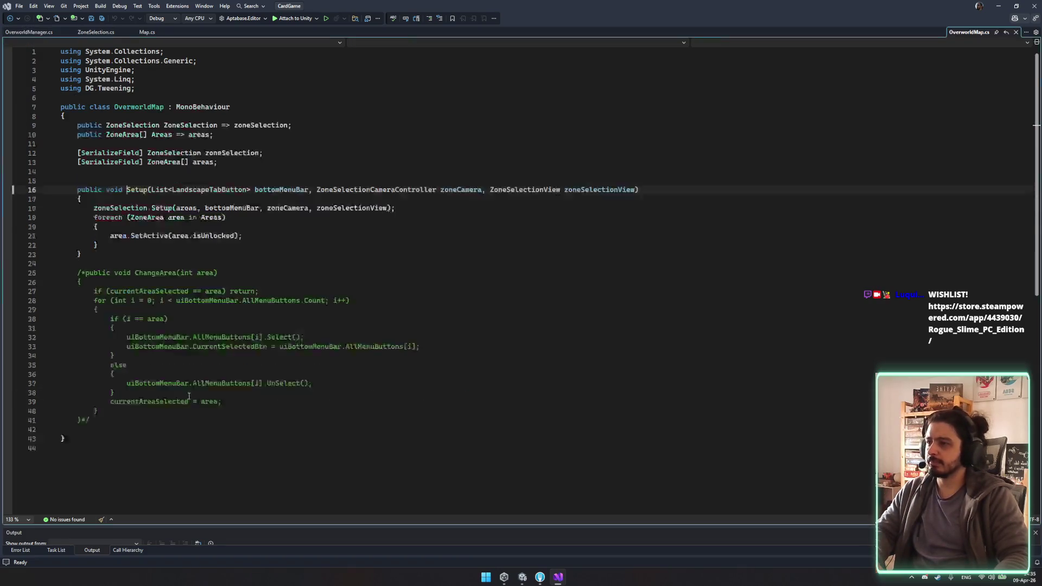
double_click(282, 220)
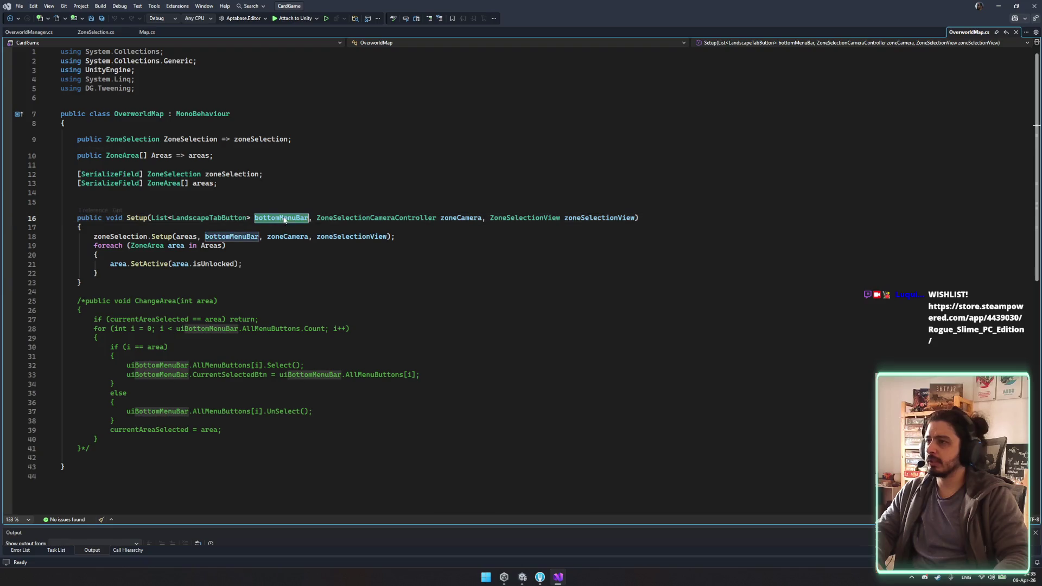
left_click(211, 245)
double_click(161, 237)
left_click(162, 237, "ctrl")
left_click(147, 244)
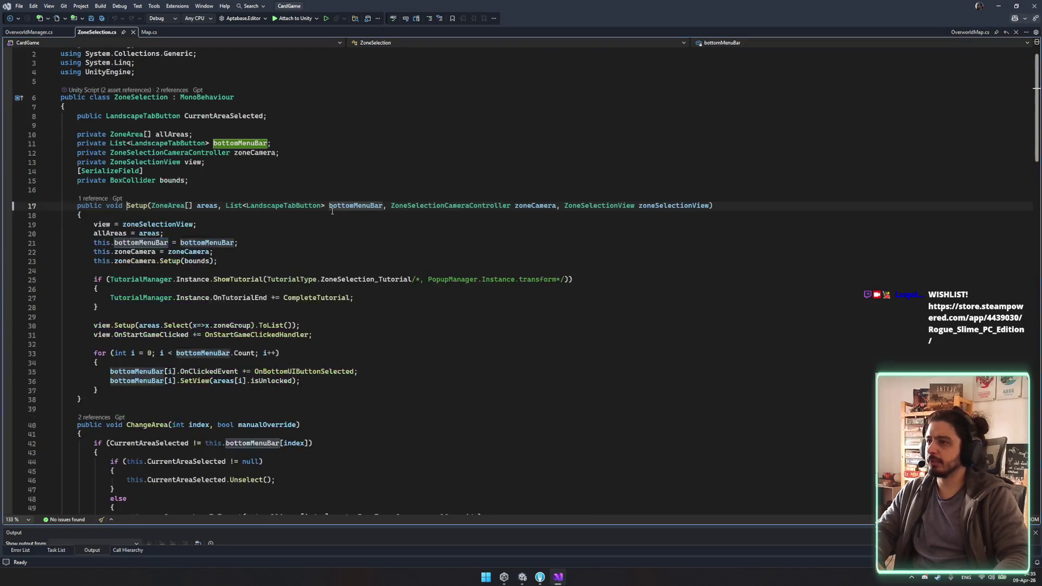
Step: Examine how bottomMenuBar is used in ZoneSelection's Setup loop
double_click(210, 354)
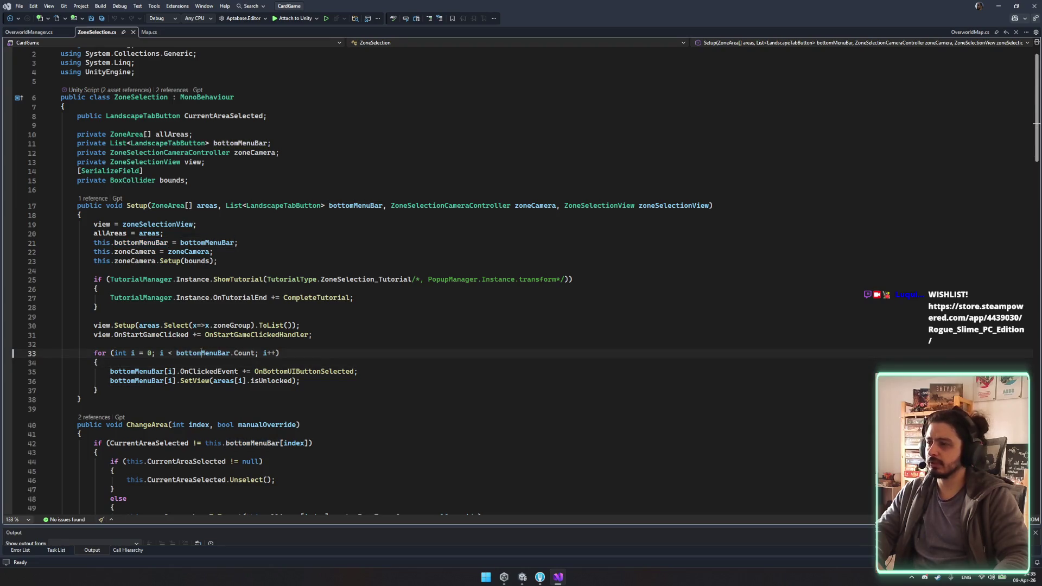
double_click(204, 353)
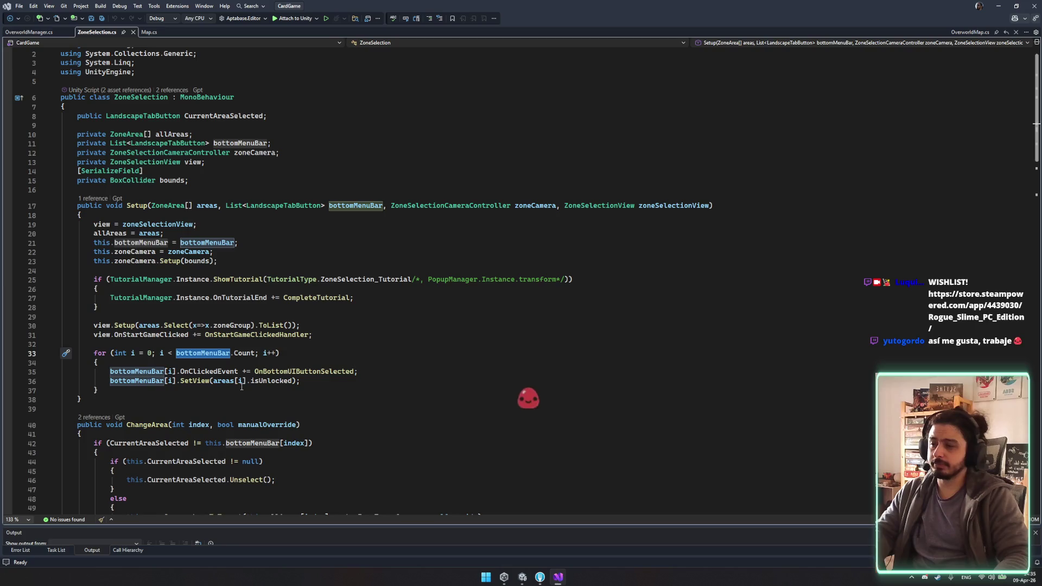
mouse_move(275, 333)
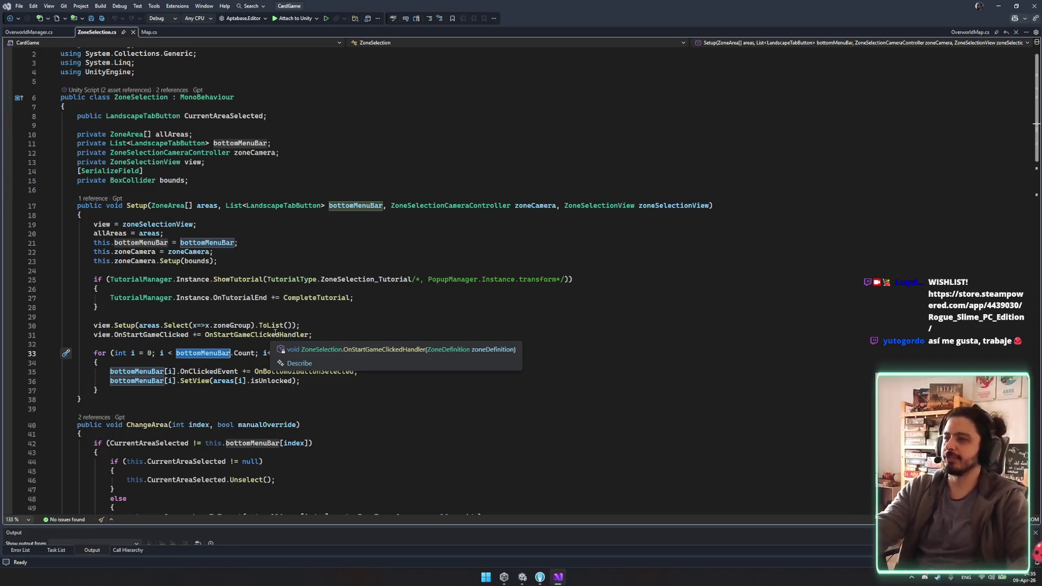
mouse_move(316, 281)
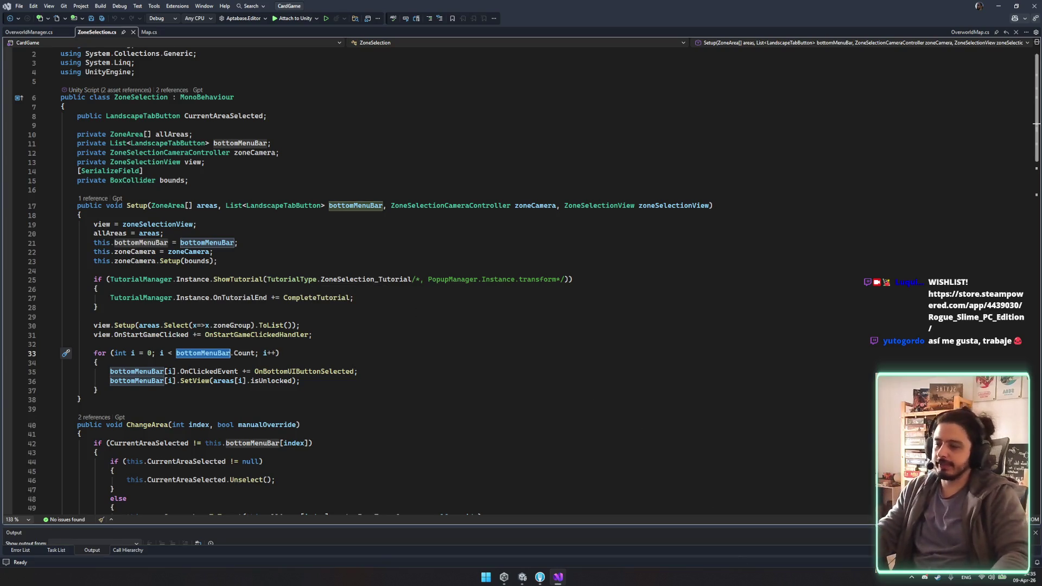
left_click(81, 409)
scroll(484, 388, "up", 1)
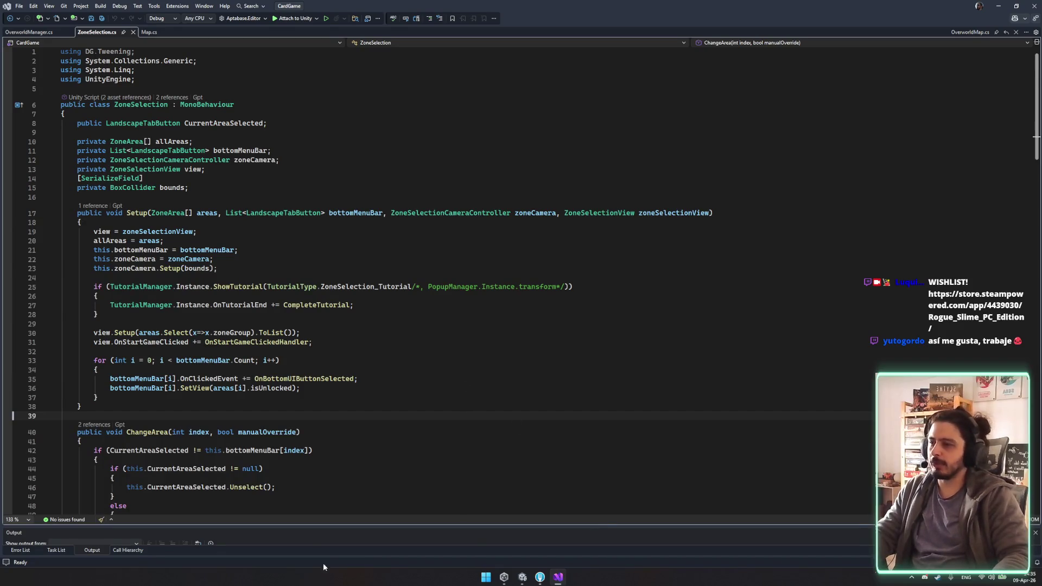
left_click(273, 351)
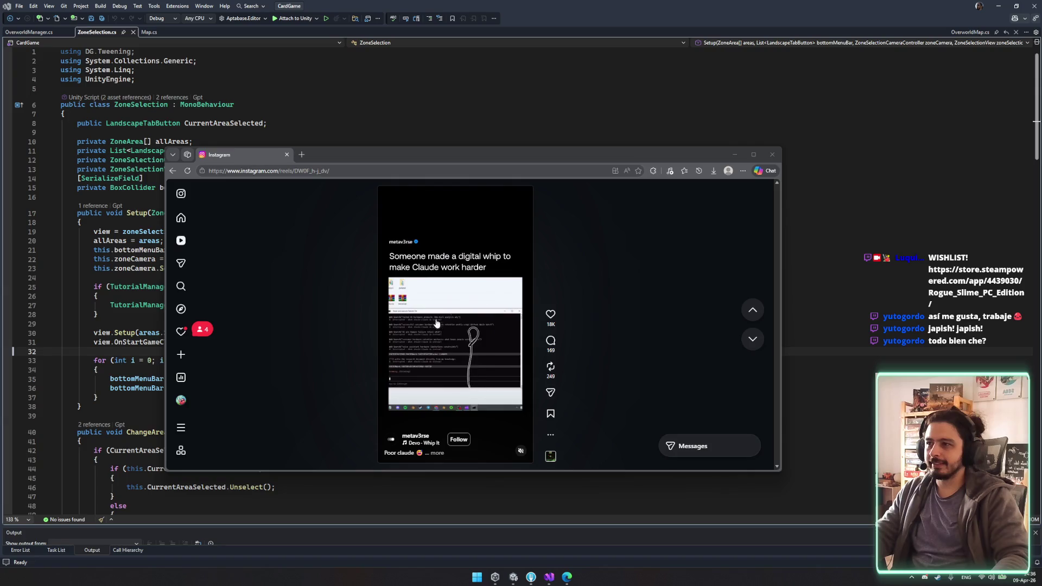
Step: Pause the Instagram reel and browse more whip terminal video results
left_click(490, 386)
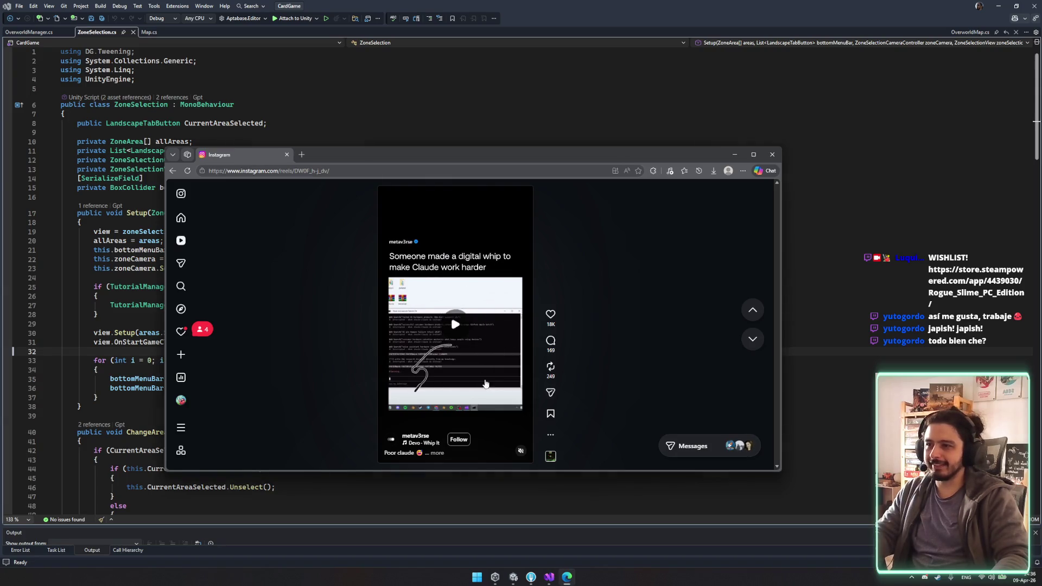
left_click(542, 140)
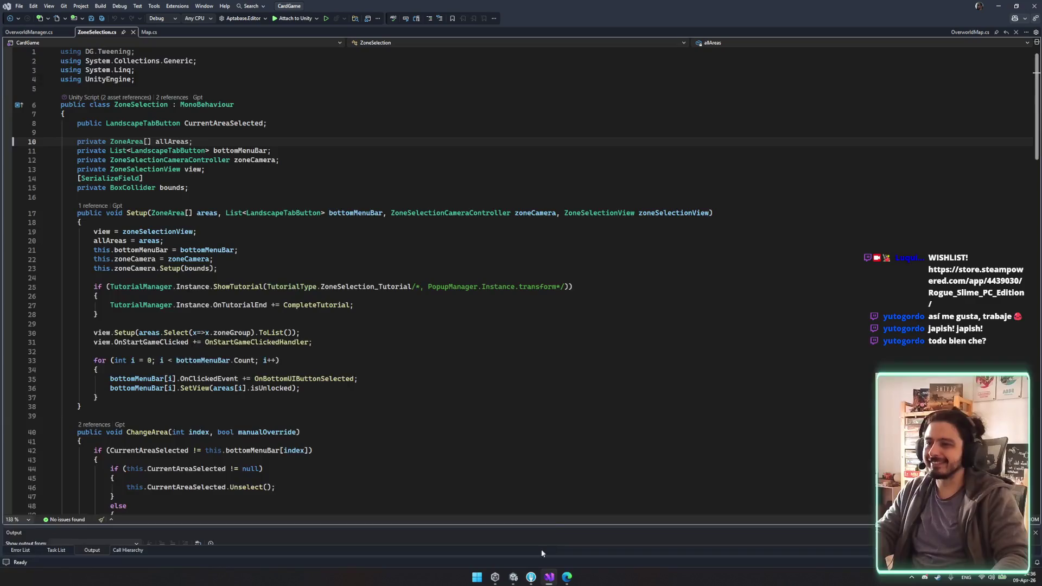
left_click(566, 576)
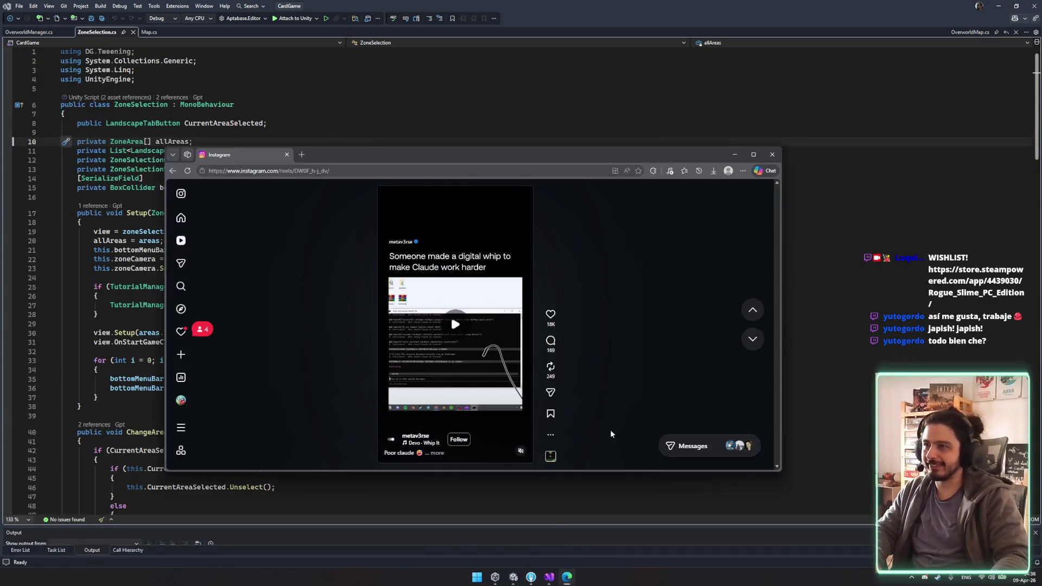
key("alt+Left")
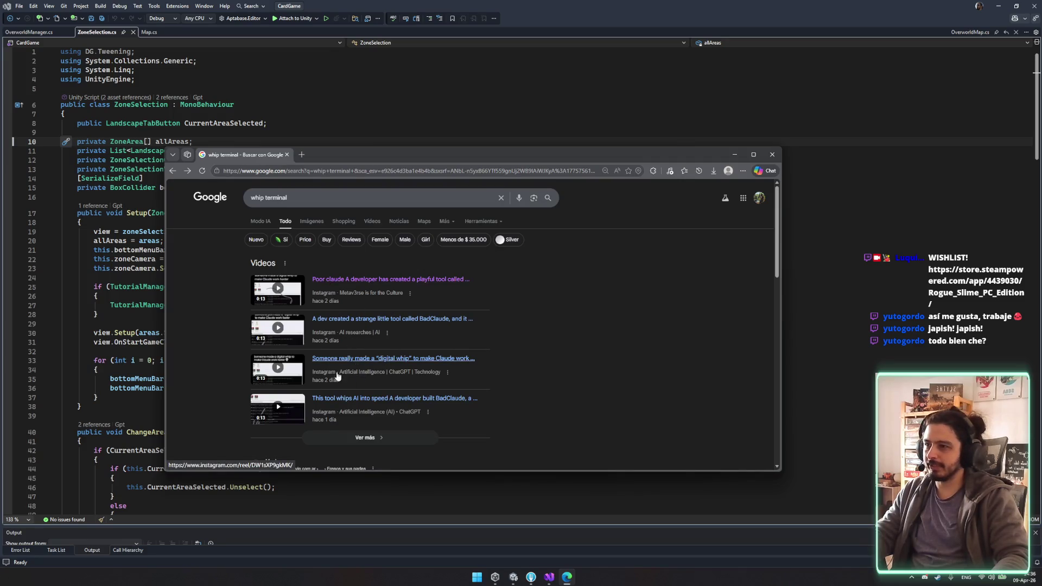
scroll(356, 411, "down", 2)
left_click(362, 360)
scroll(371, 337, "down", 3)
key("alt+Left")
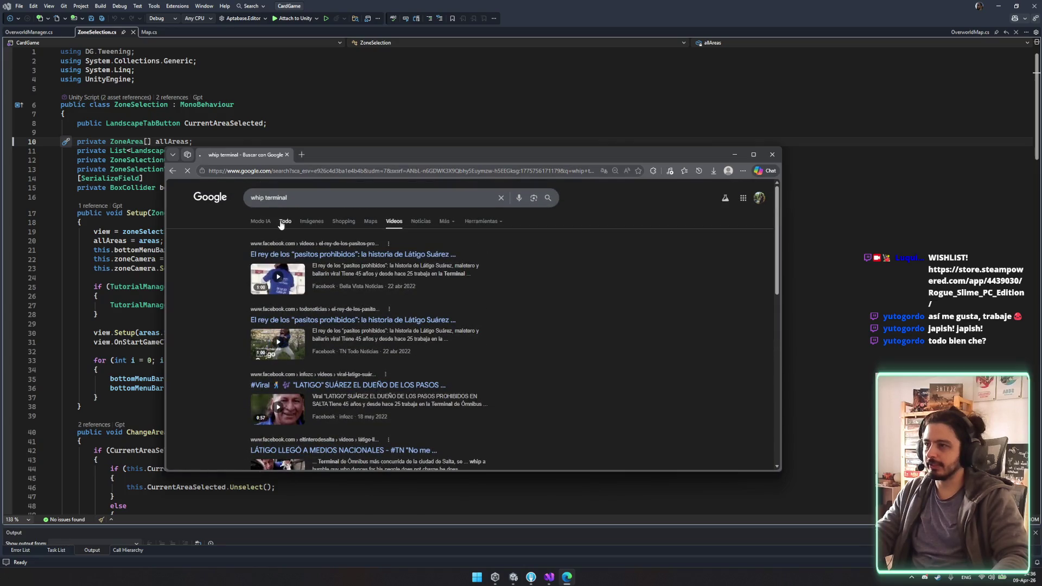
Step: Watch the first whip video reel maximized, then close the browser back to ZoneSelection.cs
left_click(357, 282)
double_click(362, 155)
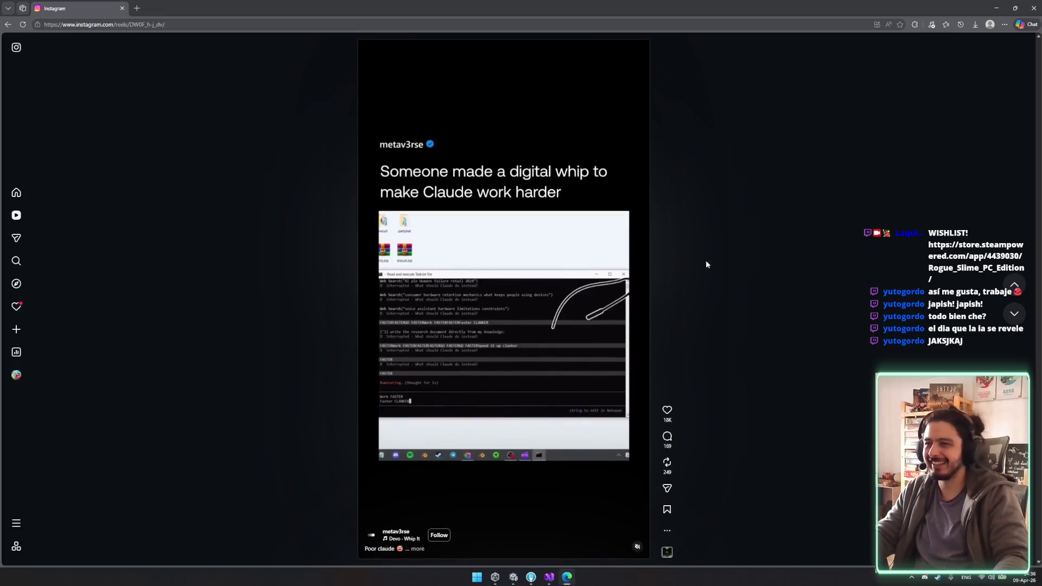
key("ctrl+w")
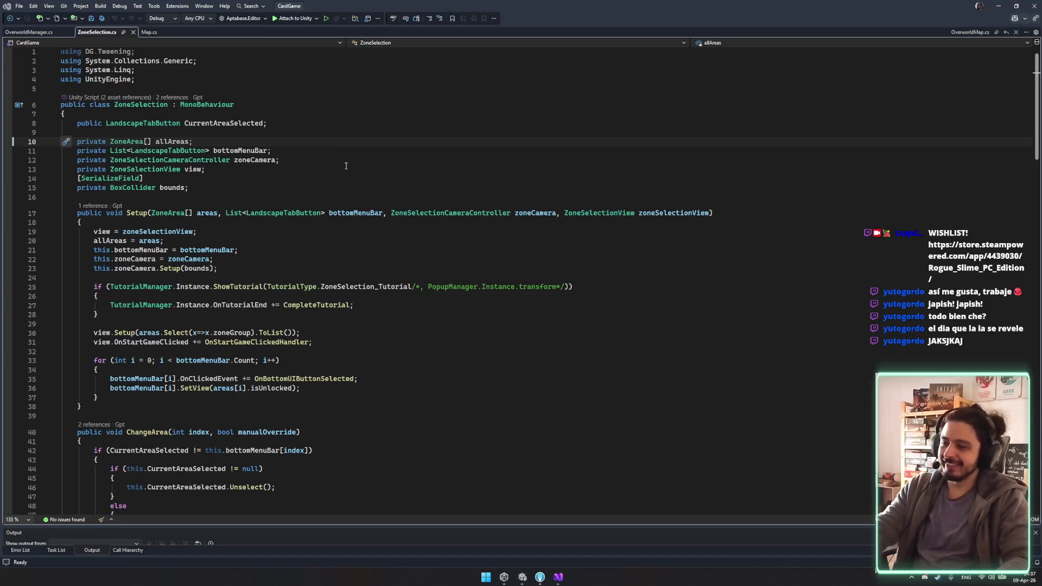
left_click(298, 231)
Step: Read through ZoneSelection's Setup and ChangeArea code around the ZoneSelection_Tutorial references
scroll(299, 293, "down", 4)
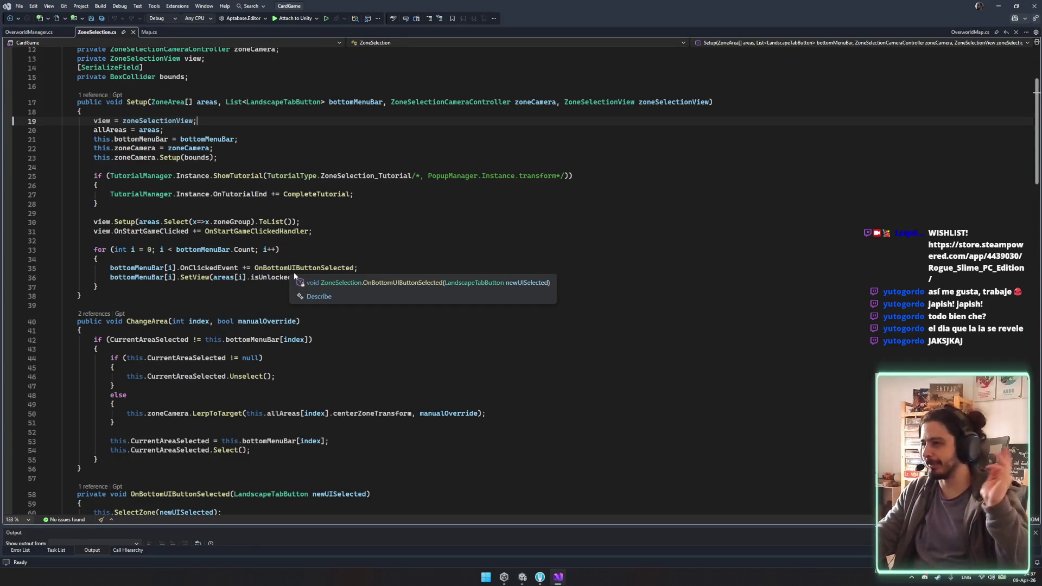
left_click(326, 176)
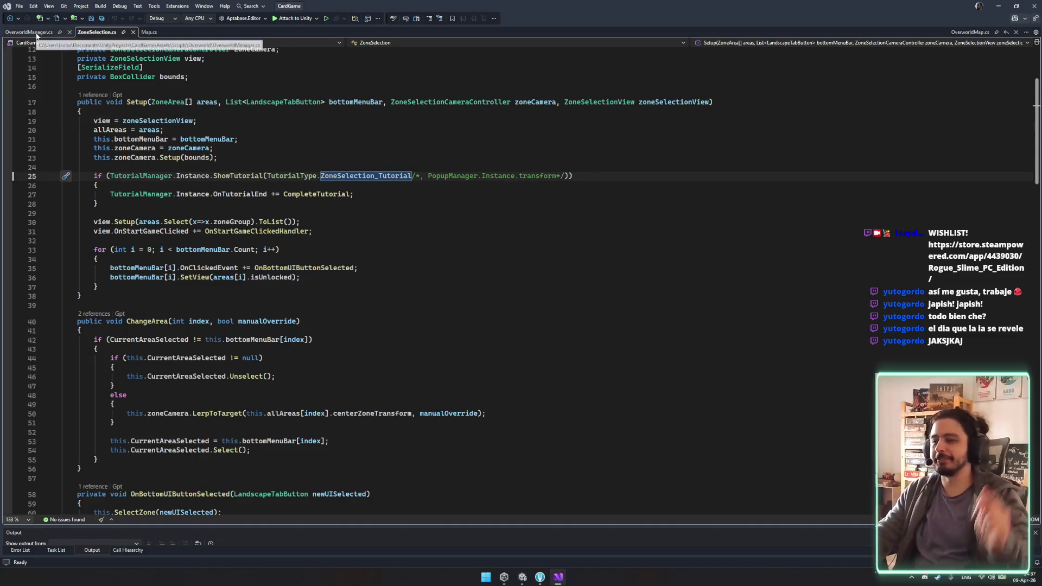
left_click(234, 221)
scroll(362, 376, "down", 4)
scroll(380, 375, "up", 4)
scroll(413, 369, "down", 9)
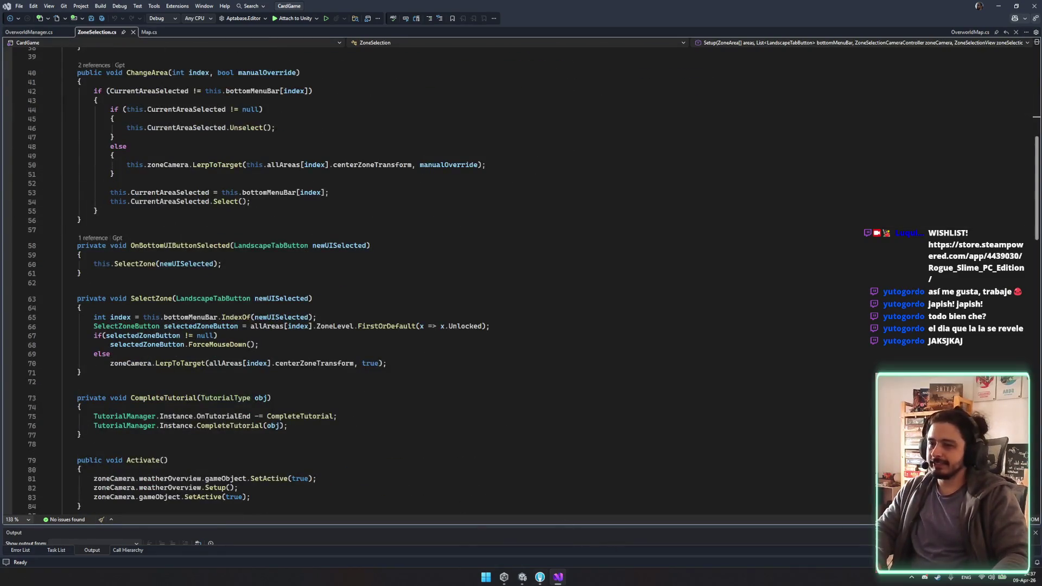
left_click(522, 577)
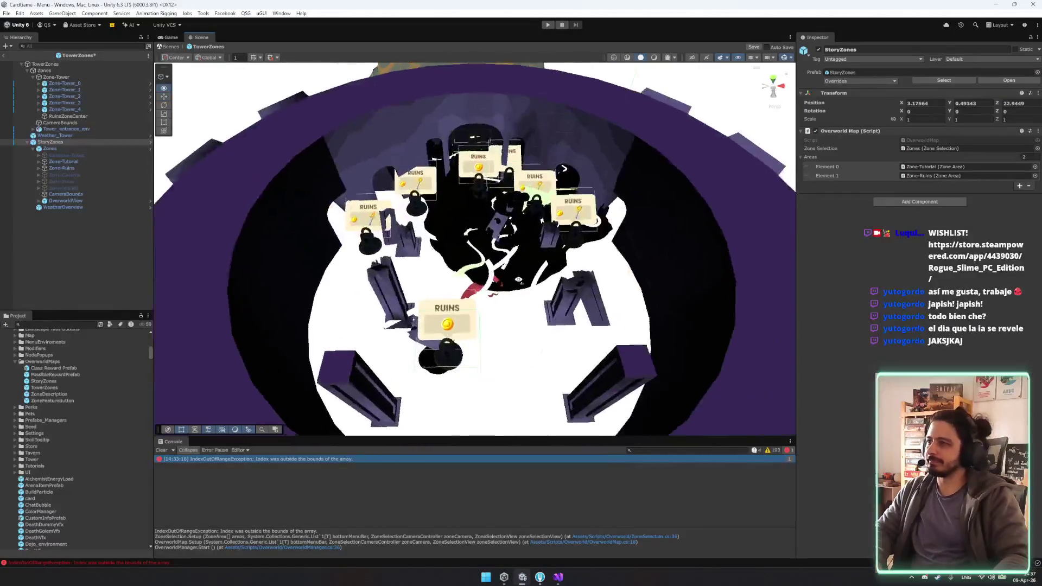
Step: Delete the StoryZones object from the scene and select the TowerZones root
left_click(80, 141)
key("Delete")
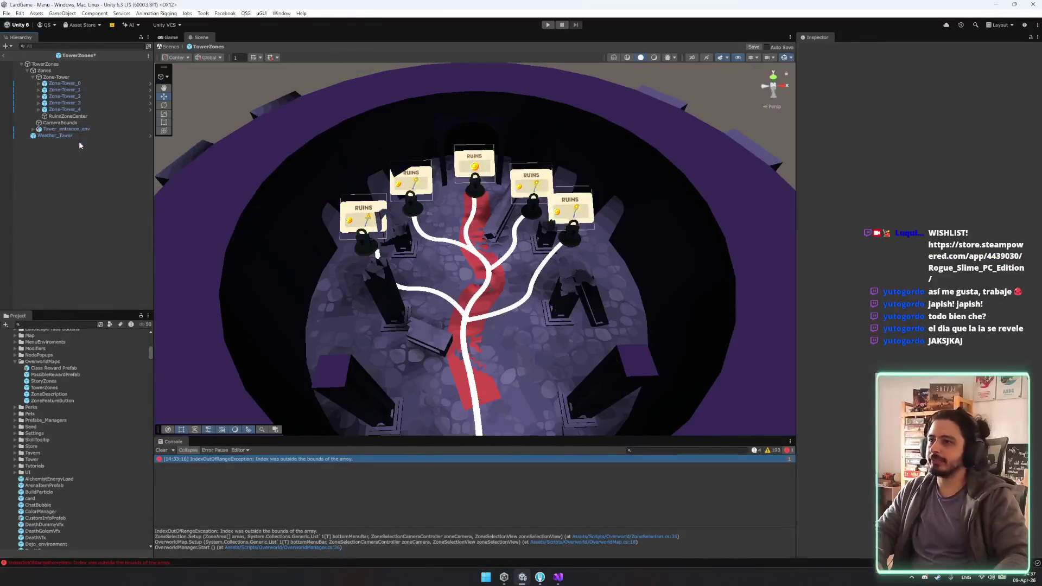
left_click(79, 64)
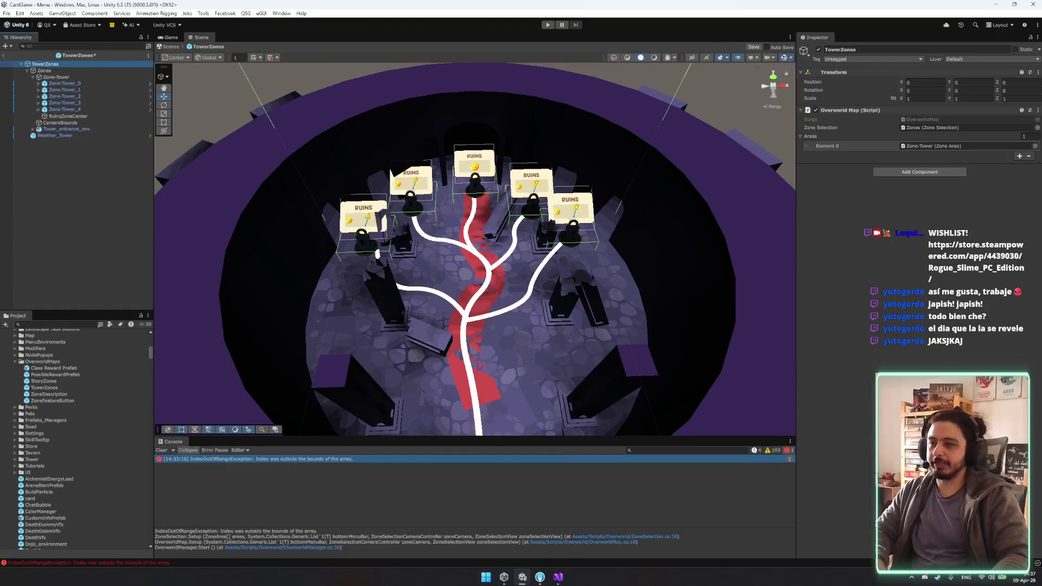
Step: Inspect Tower_entrance_env, CameraBounds and Zone-Tower_2's Canvas, then collapse back to Zones
left_click(73, 129)
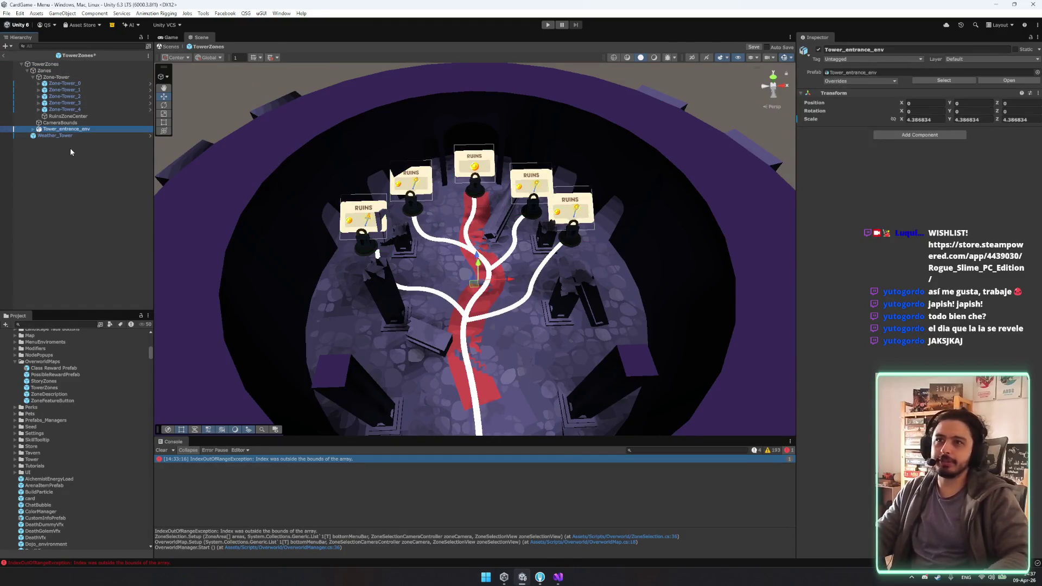
key("Up")
key("Up")
key("Up")
key("Up")
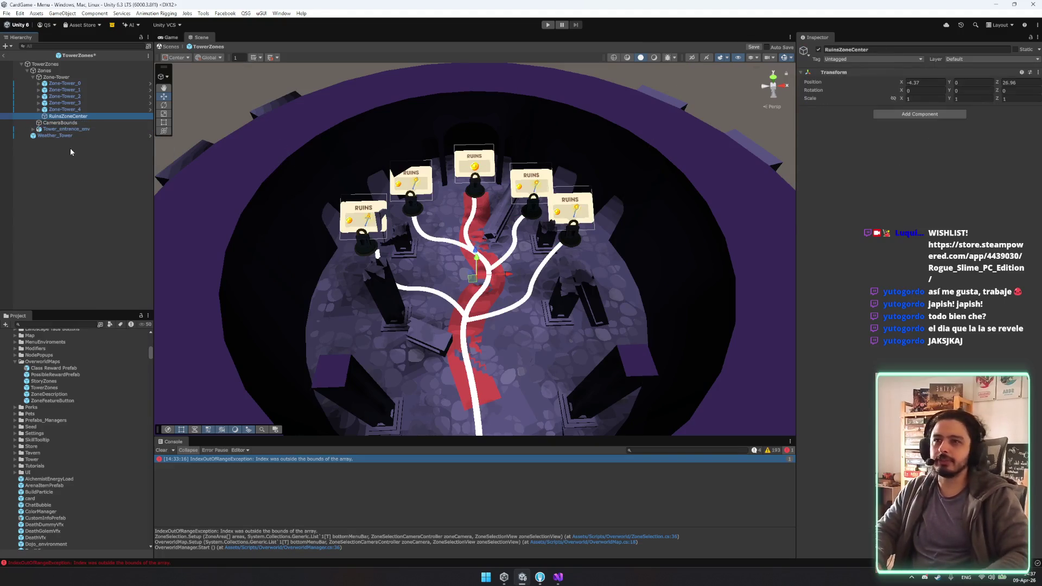
key("Down")
key("Down")
key("Right")
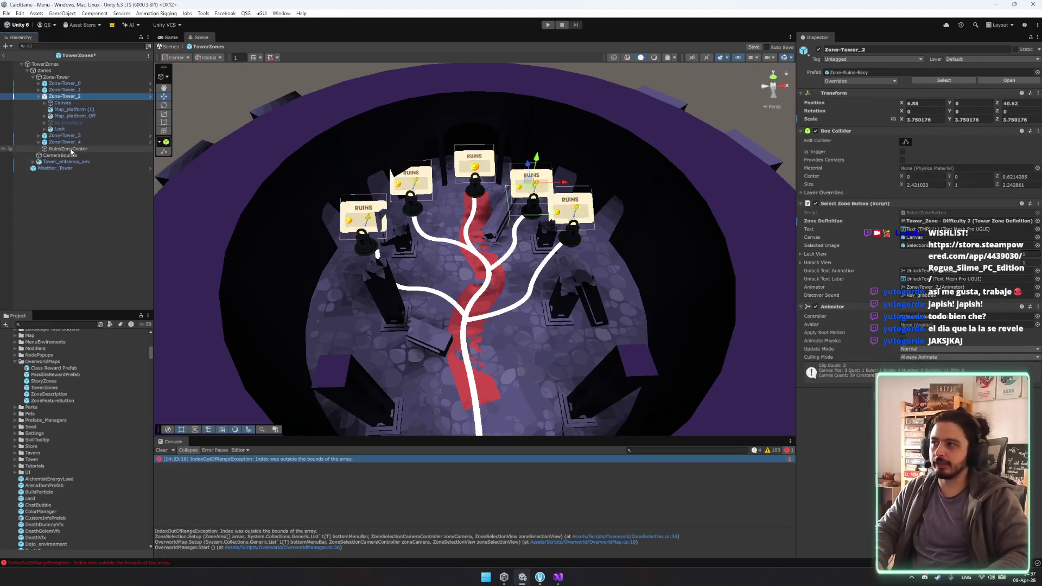
key("Down")
key("Left")
key("Left")
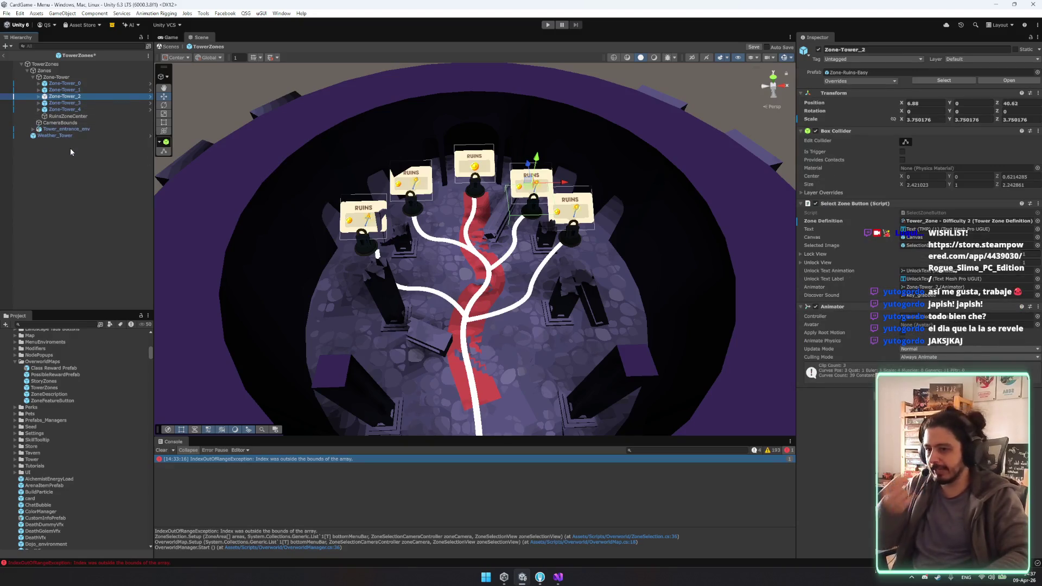
key("Left")
key("Left")
key("Left")
key("Left")
key("Left")
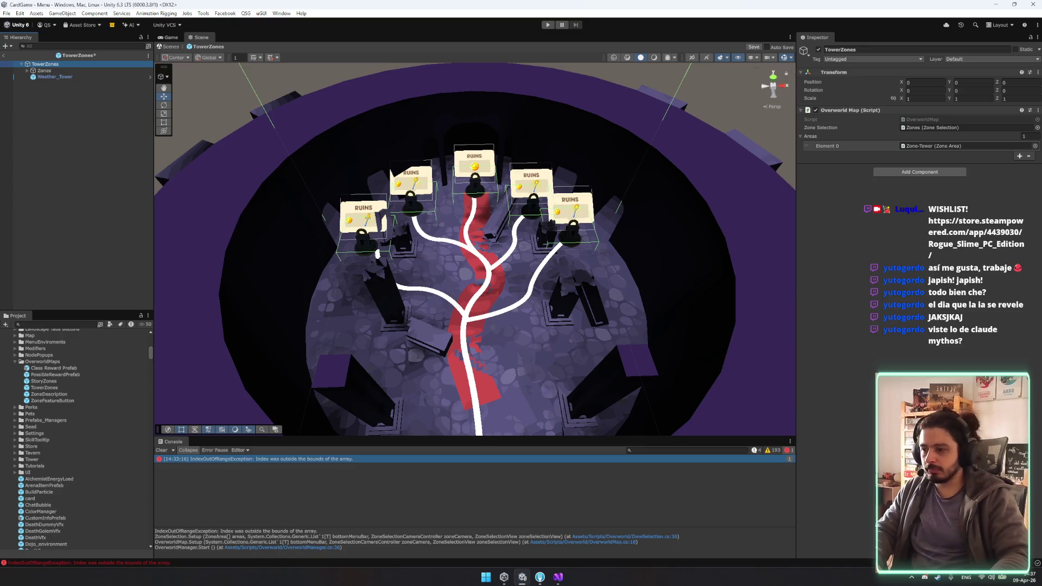
key("alt+Tab")
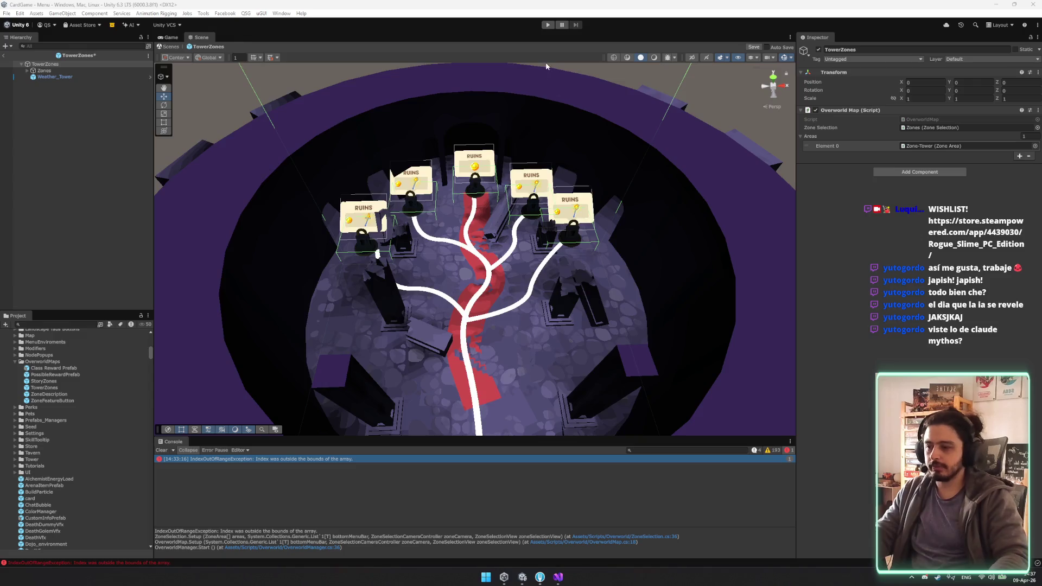
scroll(525, 272, "up", 5)
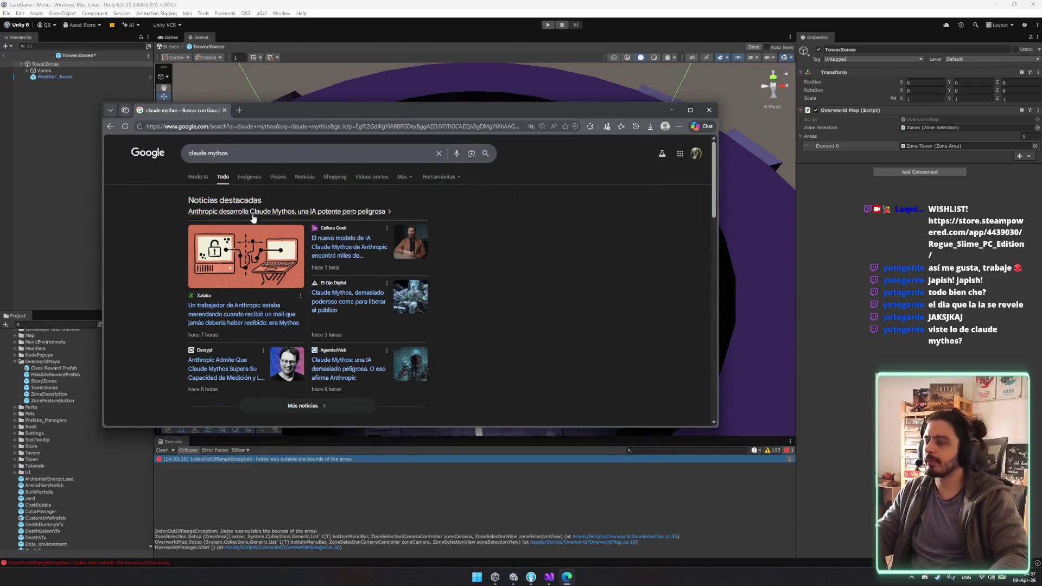
Step: Read the '¿Quién es mythos?' answer and claude mythos results, then close the browser
scroll(286, 244, "down", 10)
left_click(258, 349)
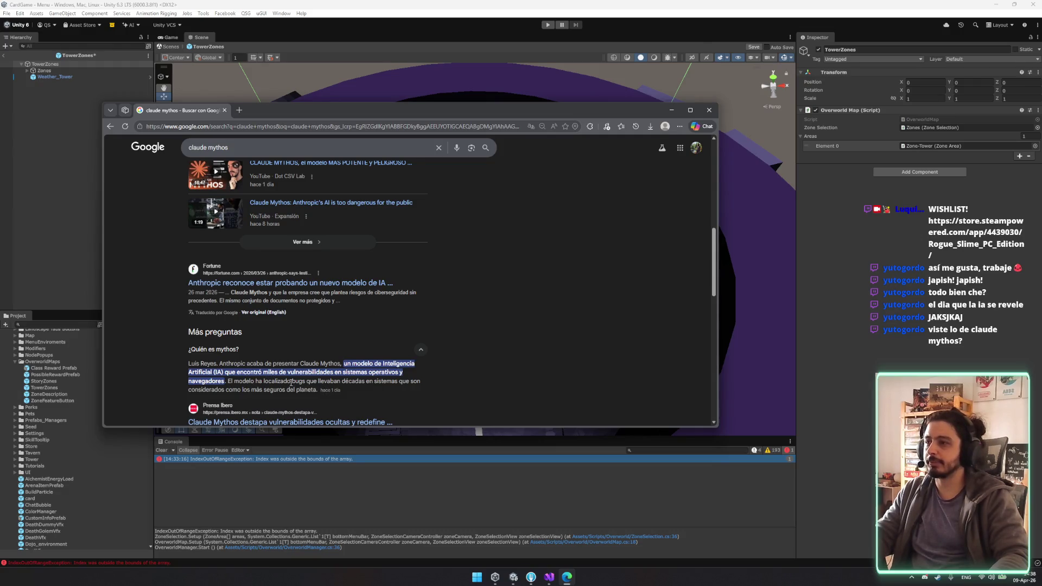
scroll(274, 387, "down", 2)
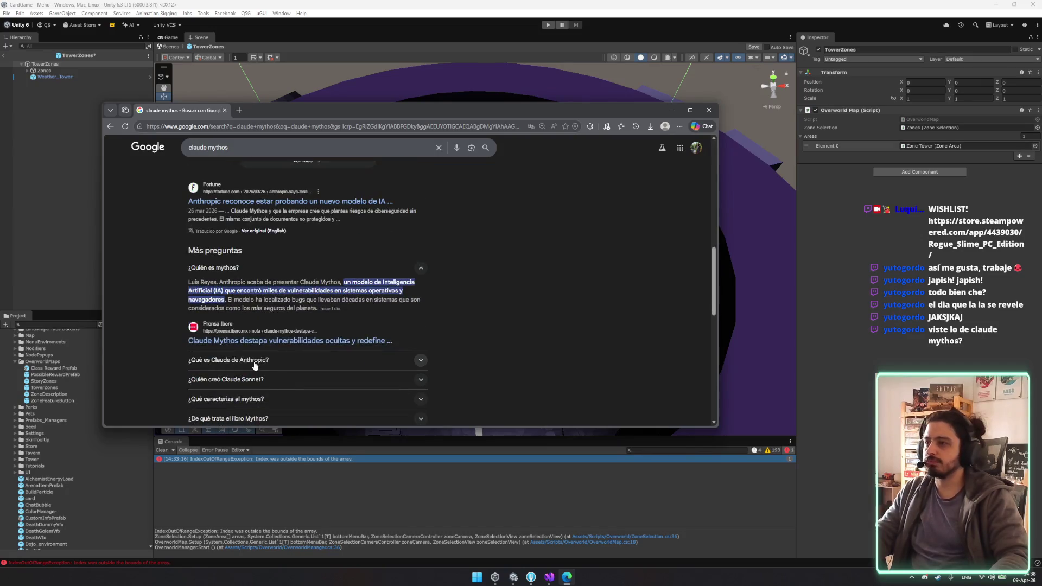
scroll(255, 303, "down", 1)
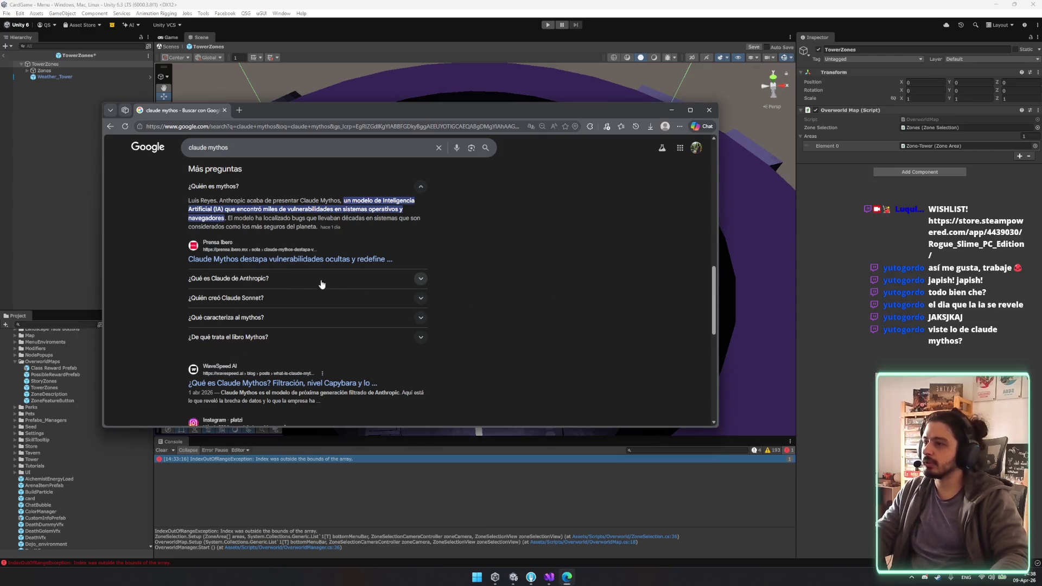
scroll(320, 287, "down", 3)
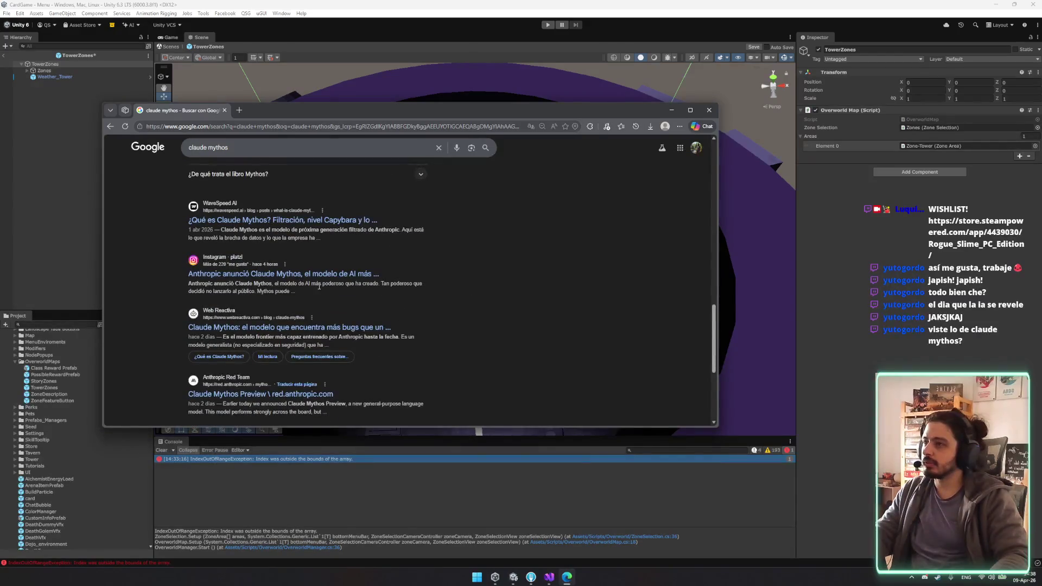
left_click_drag(259, 229, 370, 237)
left_click(428, 255)
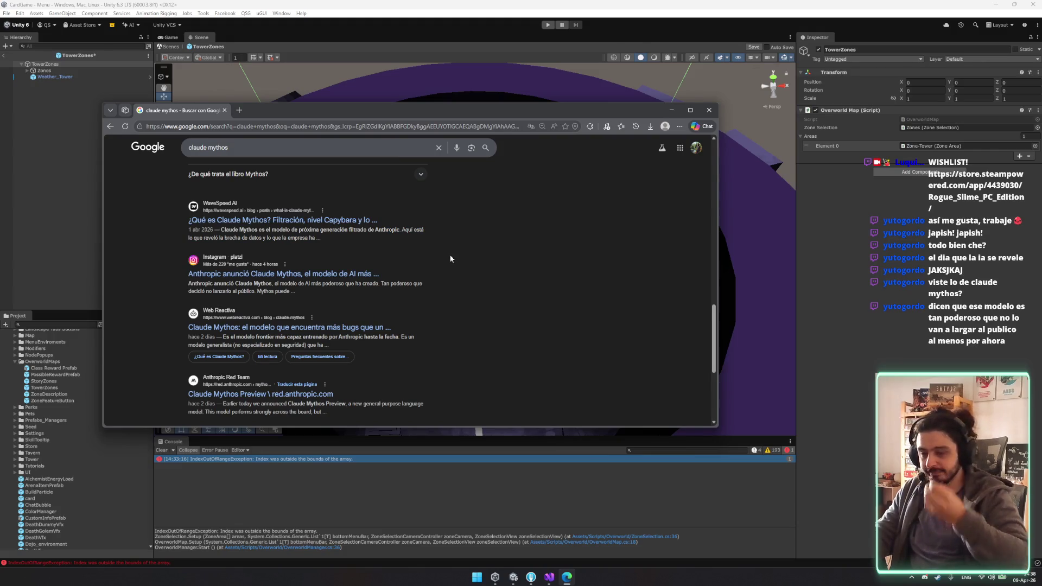
scroll(472, 265, "up", 10)
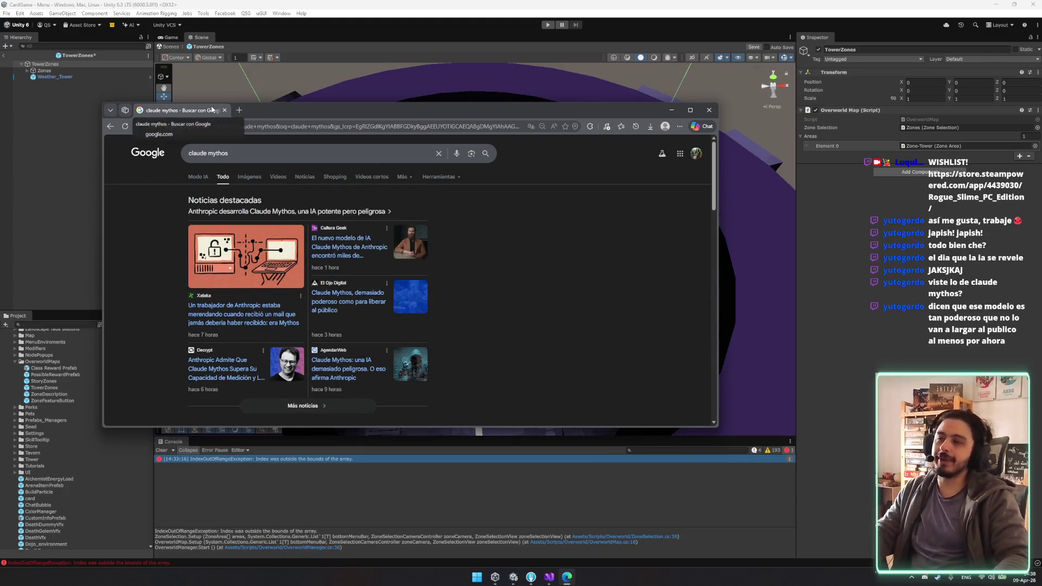
key("ctrl+w")
left_click(109, 116)
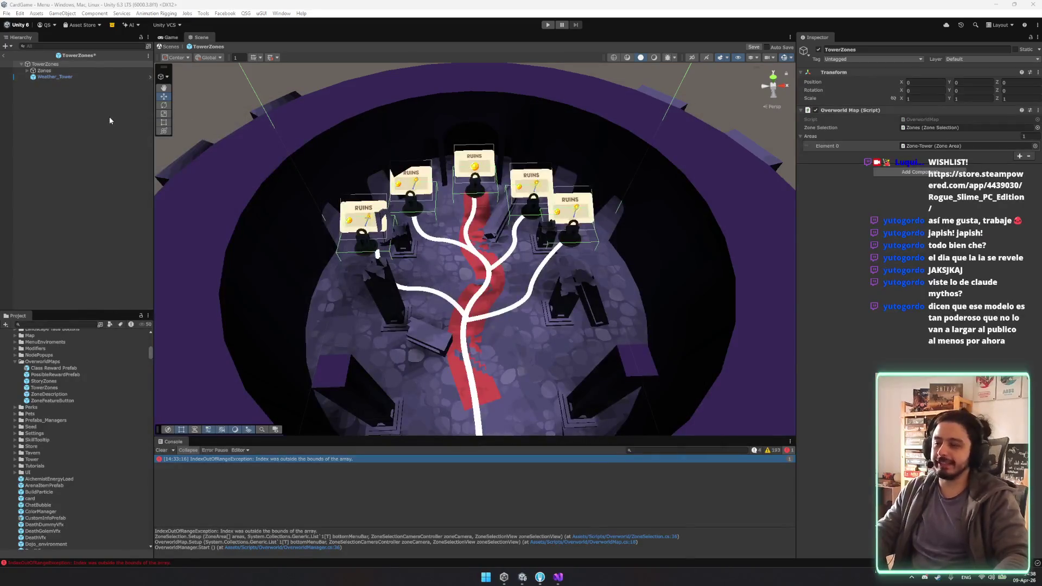
Step: Expand TowerZones' Zones and view Zone-Tower's Zone Area button list before returning to Visual Studio
left_click(59, 64)
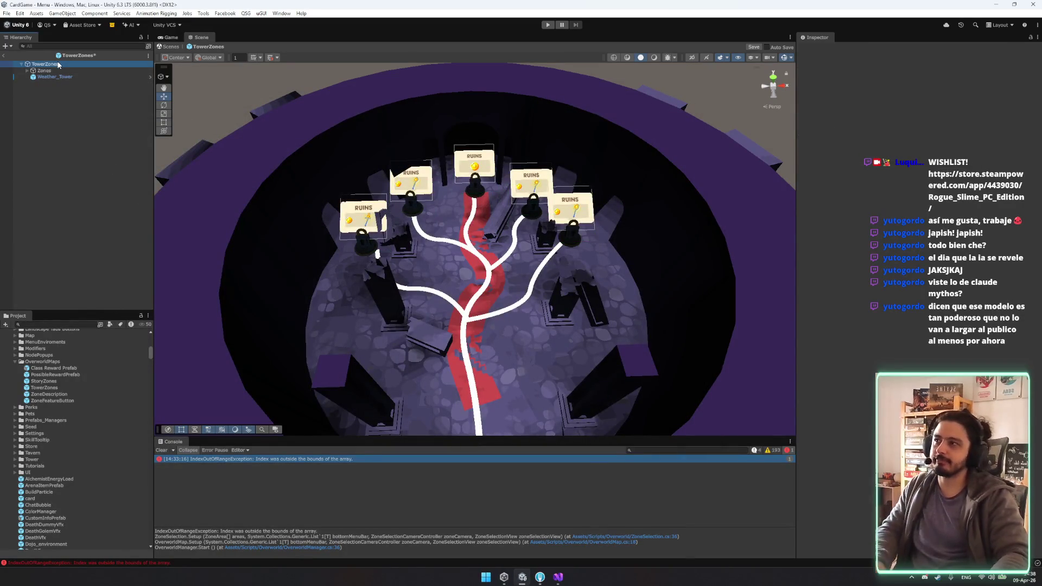
key("Down")
key("Right")
key("Down")
key("Down")
key("Down")
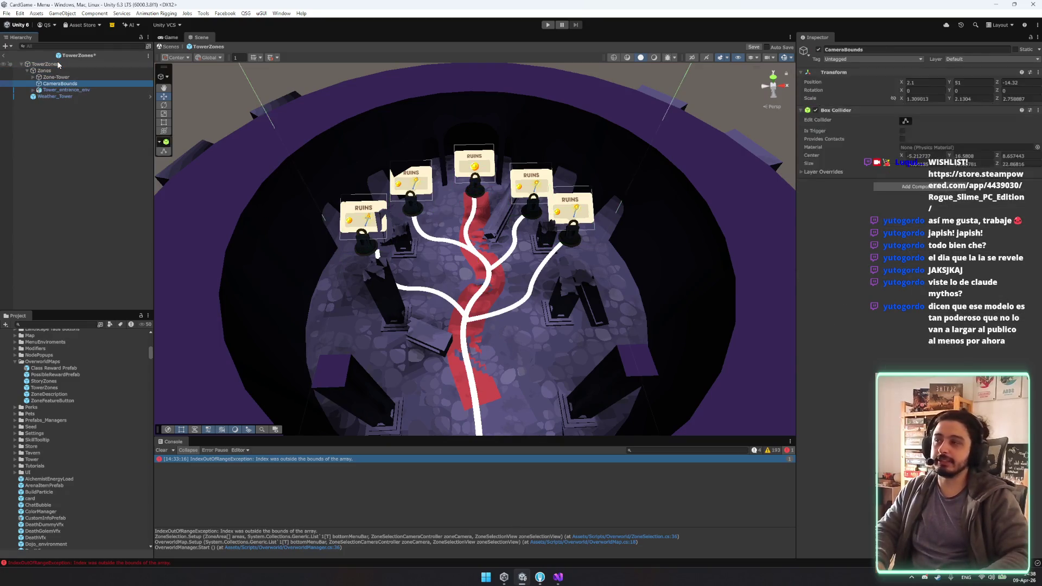
key("Up")
key("Up")
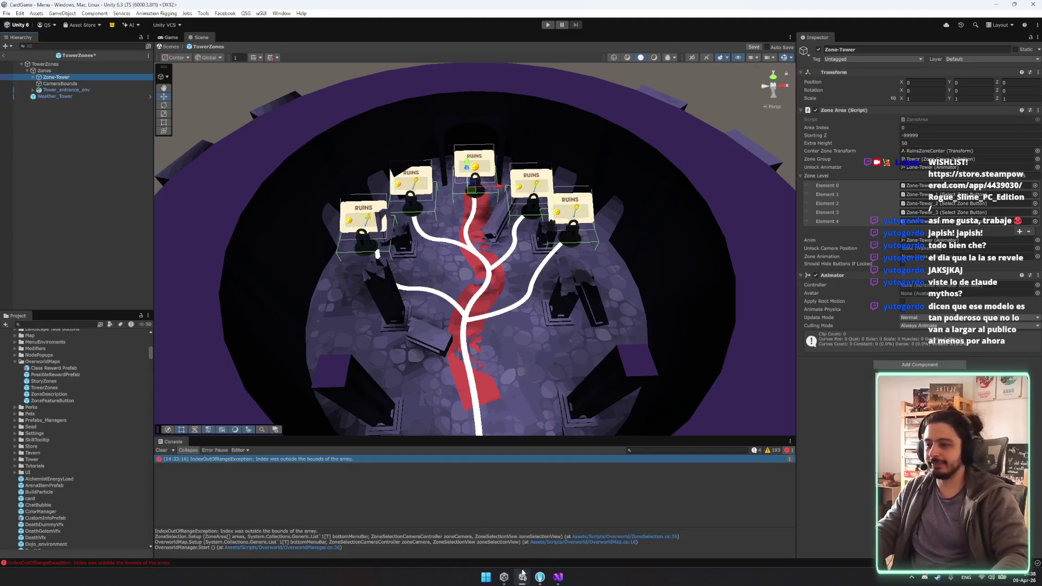
left_click(558, 576)
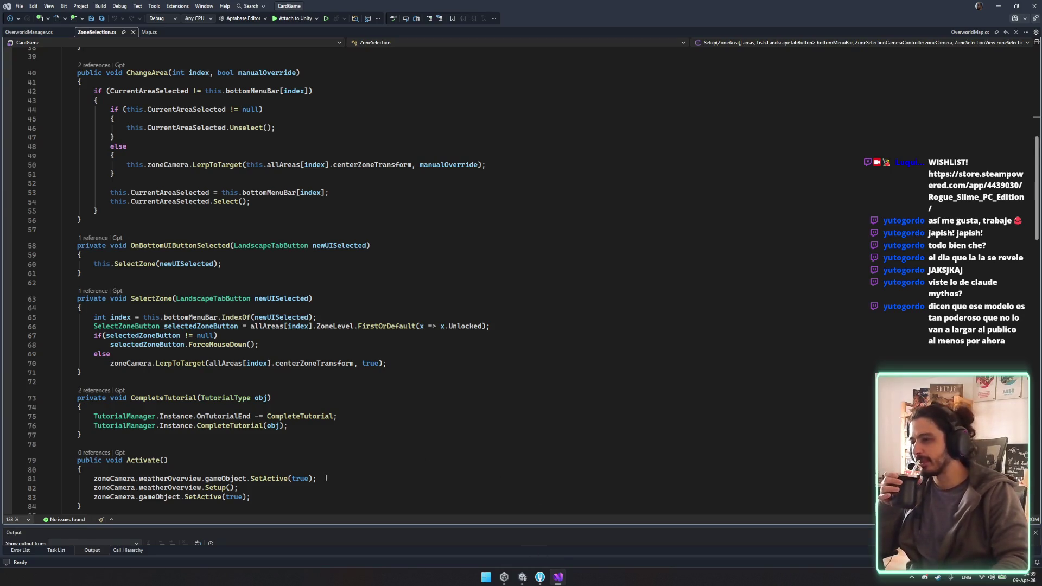
Step: Scroll ZoneSelection.cs to the Setup loop, check which block line 37's brace closes, and return to Unity
scroll(325, 478, "down", 6)
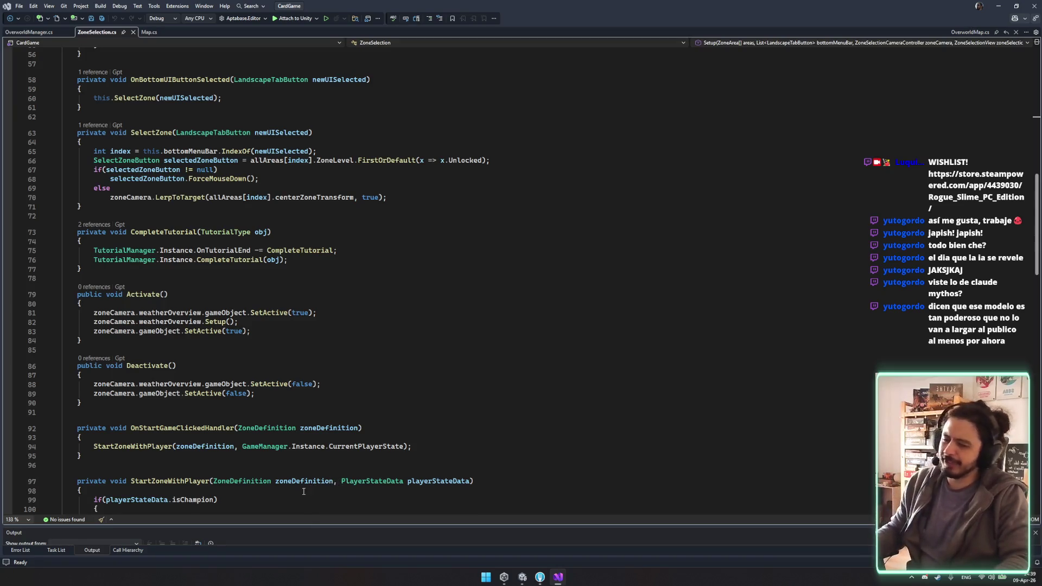
scroll(305, 487, "down", 7)
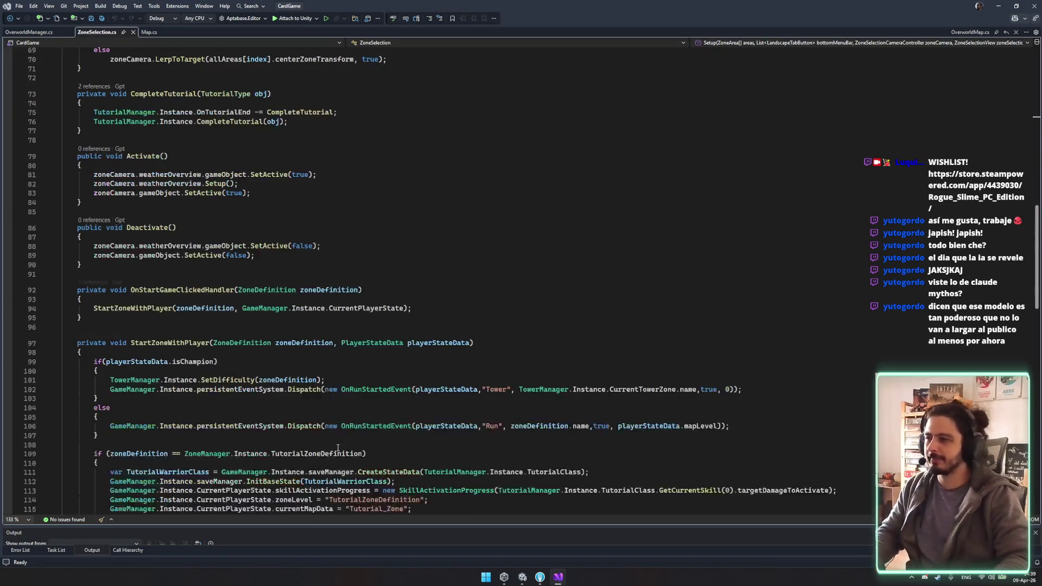
scroll(326, 429, "up", 18)
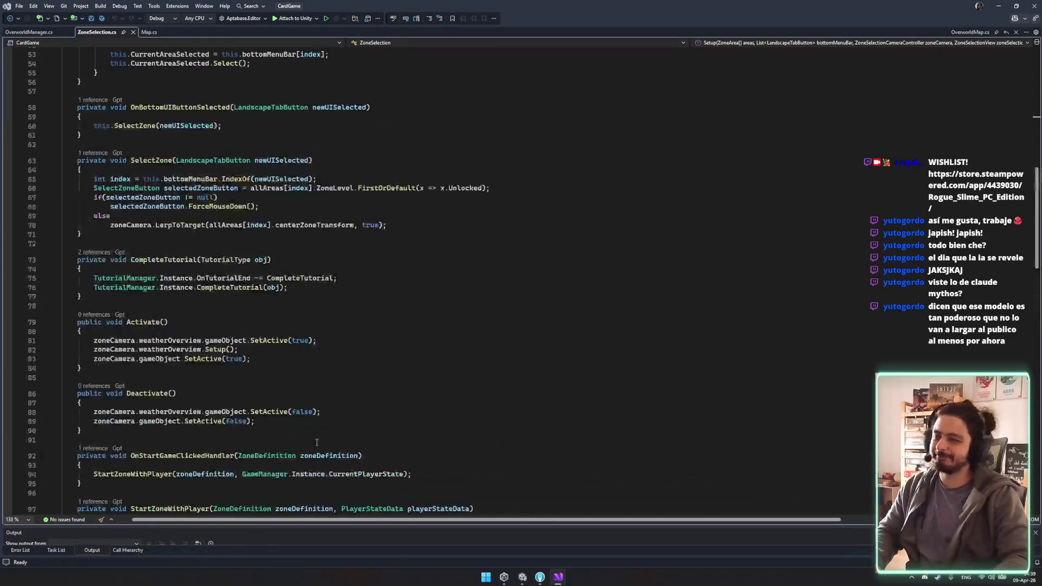
scroll(320, 416, "up", 8)
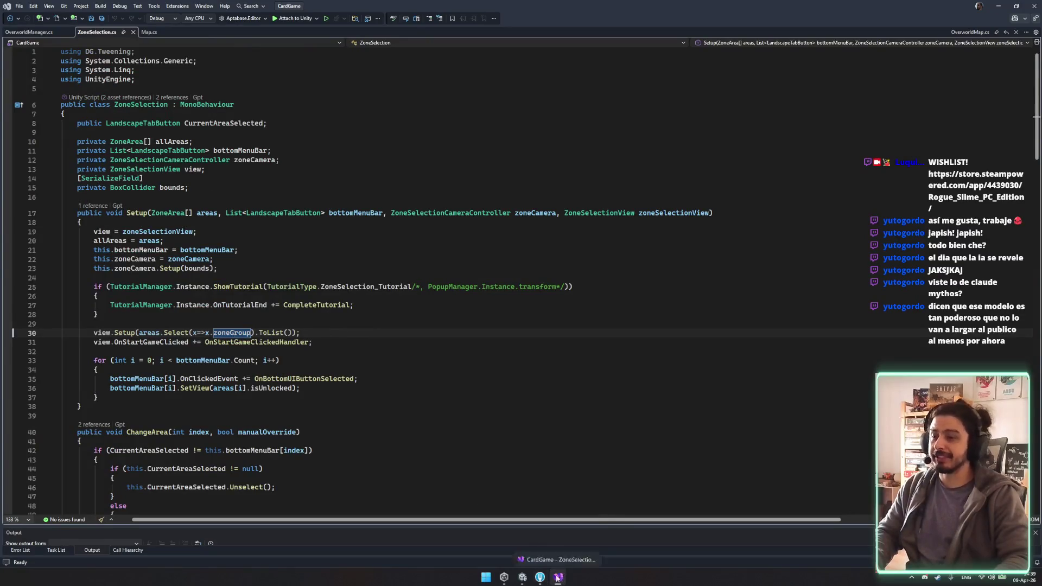
mouse_move(557, 576)
left_click(506, 398)
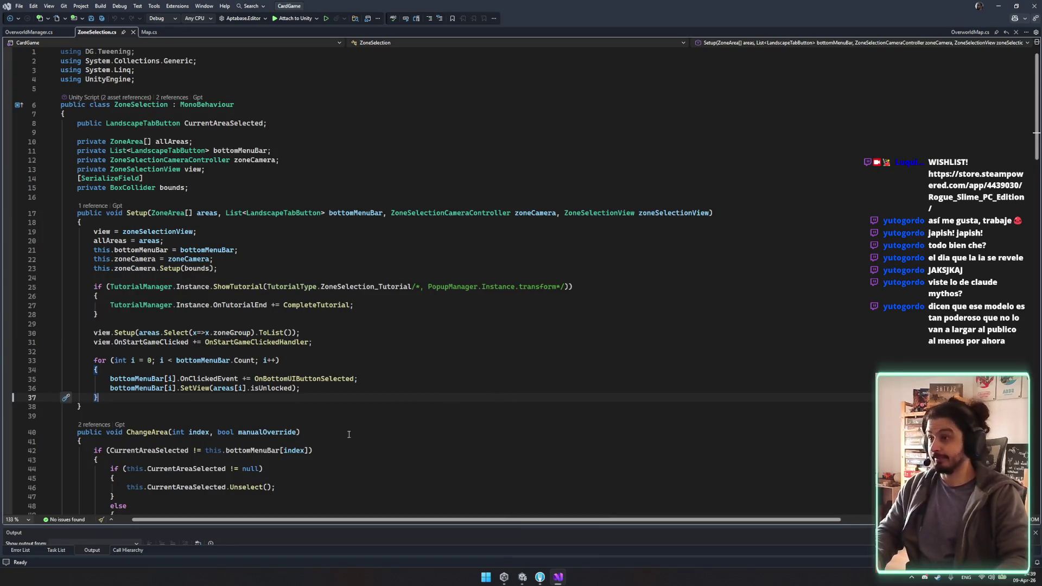
scroll(347, 436, "down", 2)
scroll(375, 392, "down", 5)
scroll(385, 388, "up", 7)
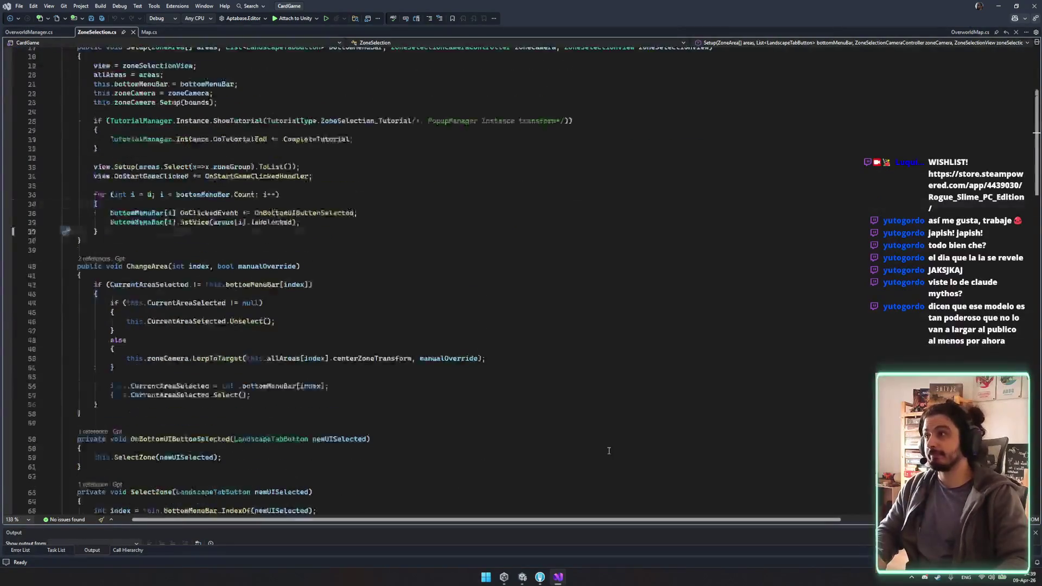
left_click(500, 401)
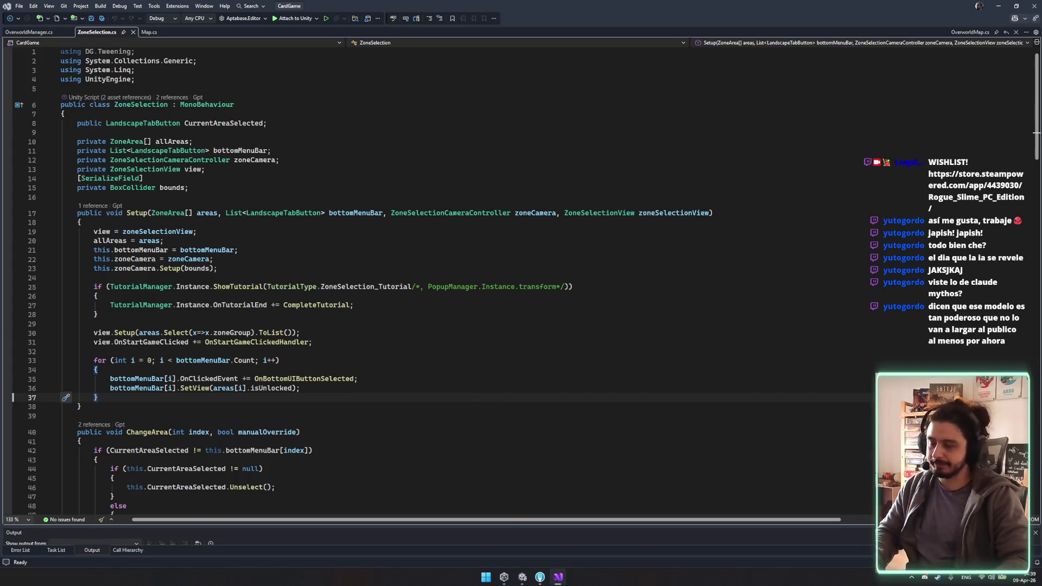
left_click(523, 577)
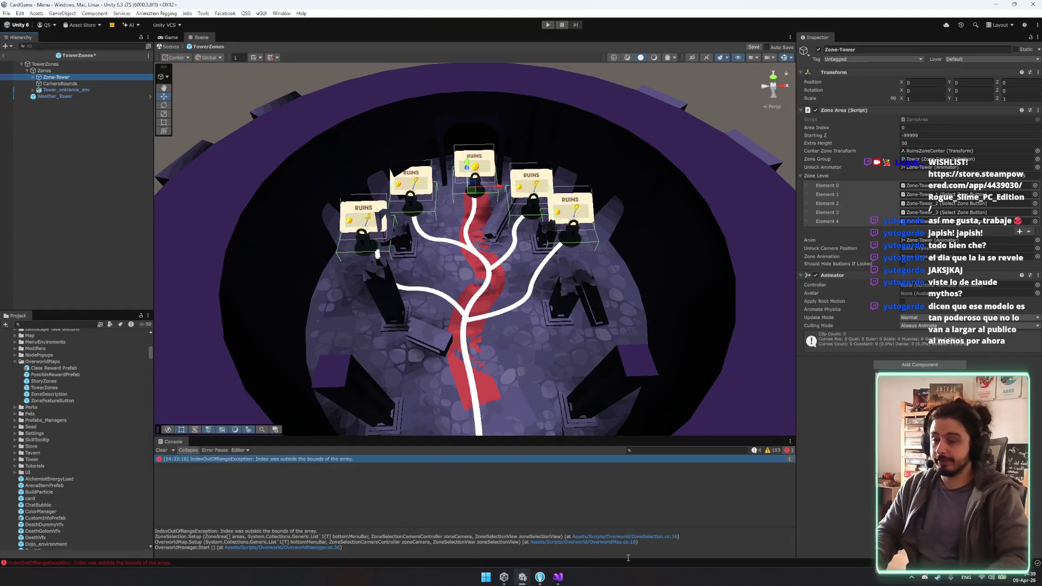
Step: Open OverworldMap.cs at the Setup call from the Console stack trace, save it, and inspect the areas array
left_click(609, 543)
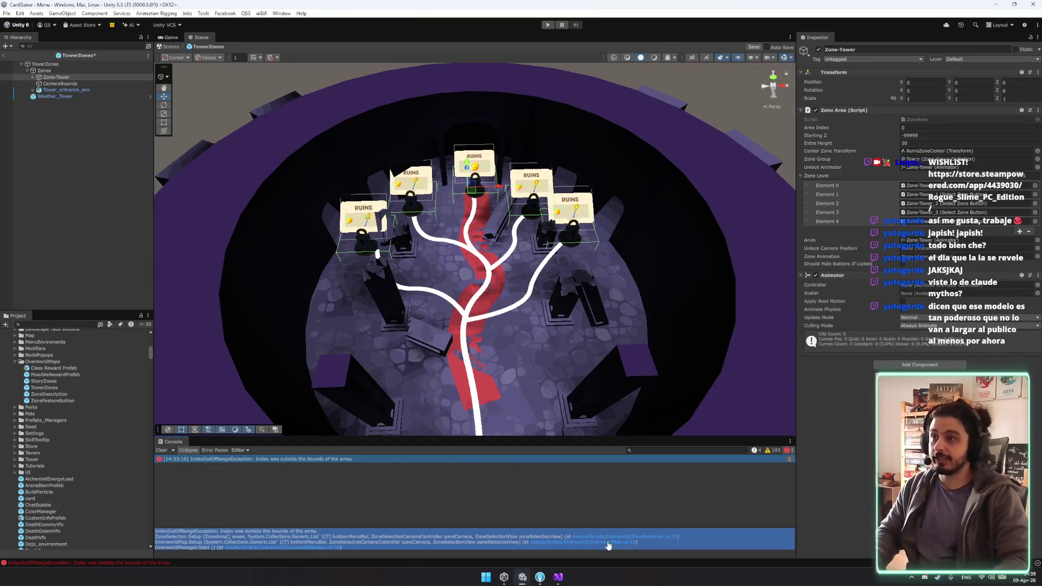
left_click(544, 541)
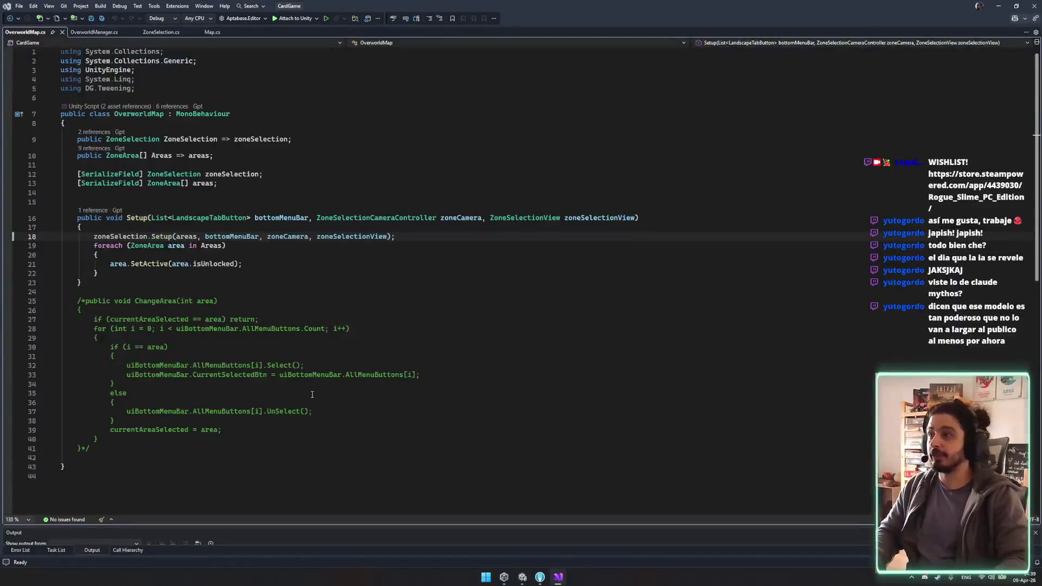
left_click(236, 274)
key("ctrl+s")
left_click(195, 237)
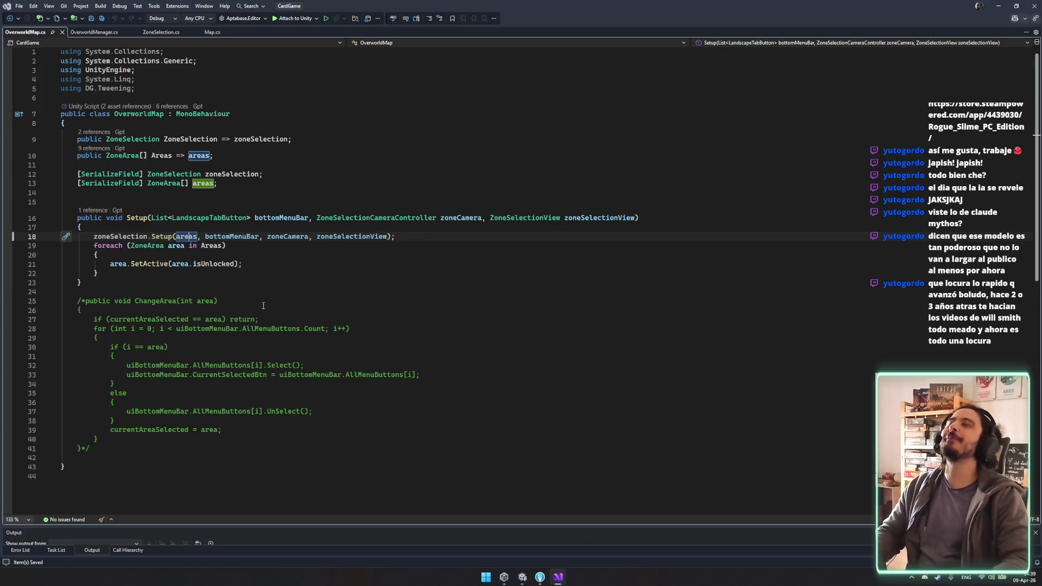
Step: Move the Facebook video window aside, close it, and look up the zoneSelectionView parameter
mouse_move(558, 579)
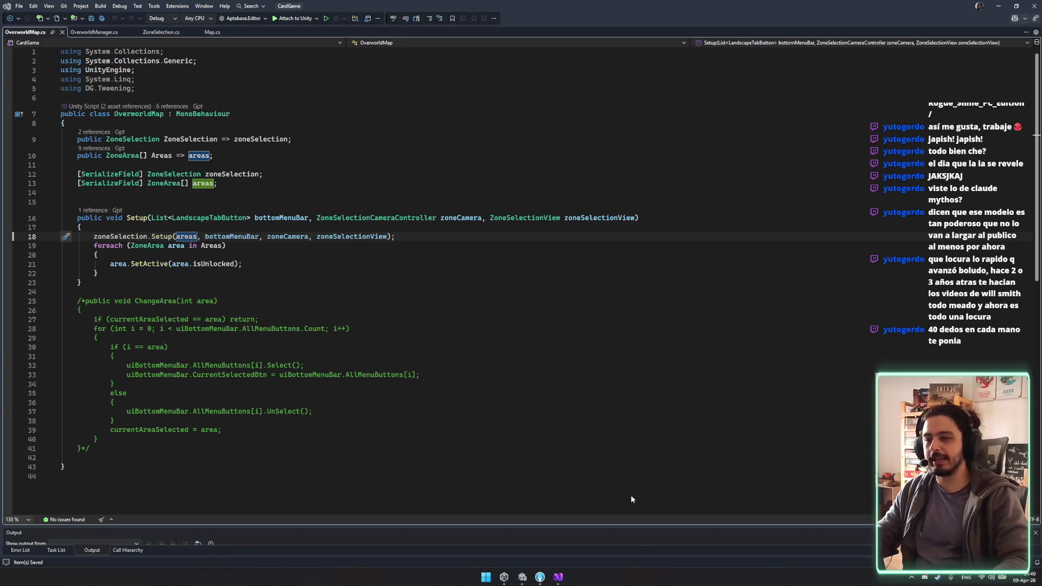
mouse_move(510, 219)
left_mouse_down()
mouse_move(646, 189)
mouse_move(766, 138)
left_mouse_up()
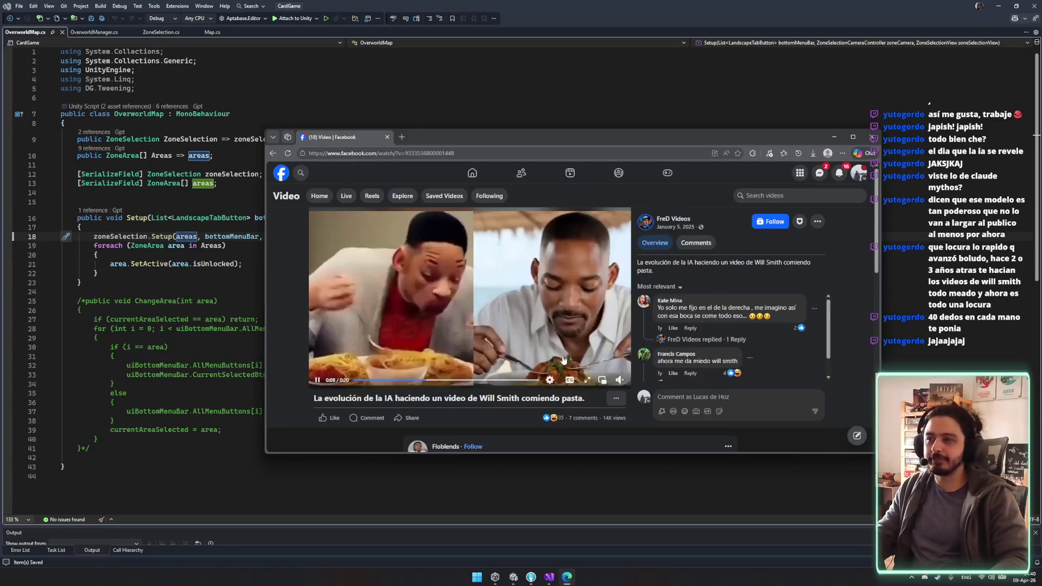
scroll(565, 347, "down", 3)
scroll(568, 337, "up", 3)
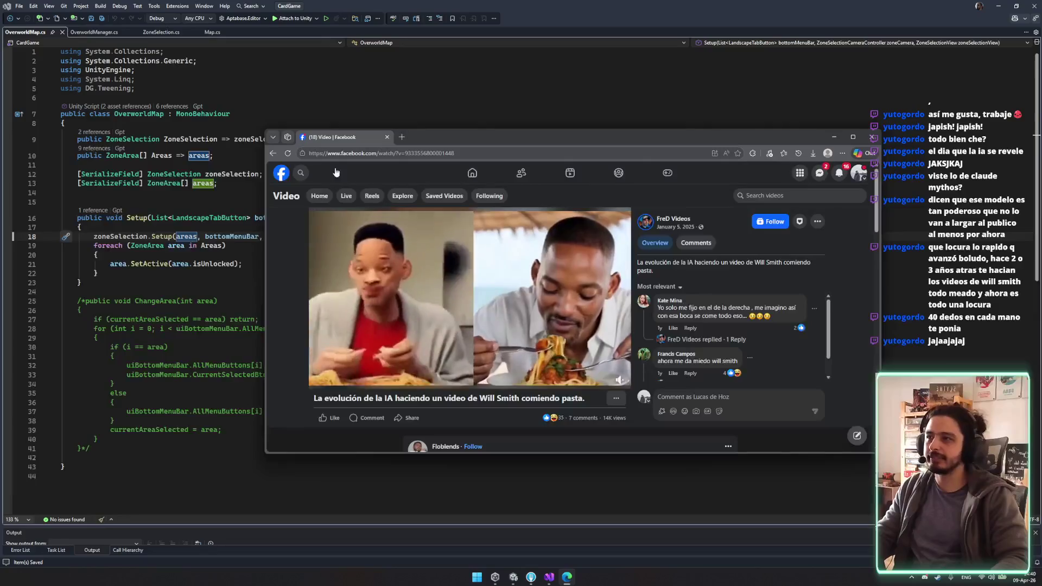
key("alt+F4")
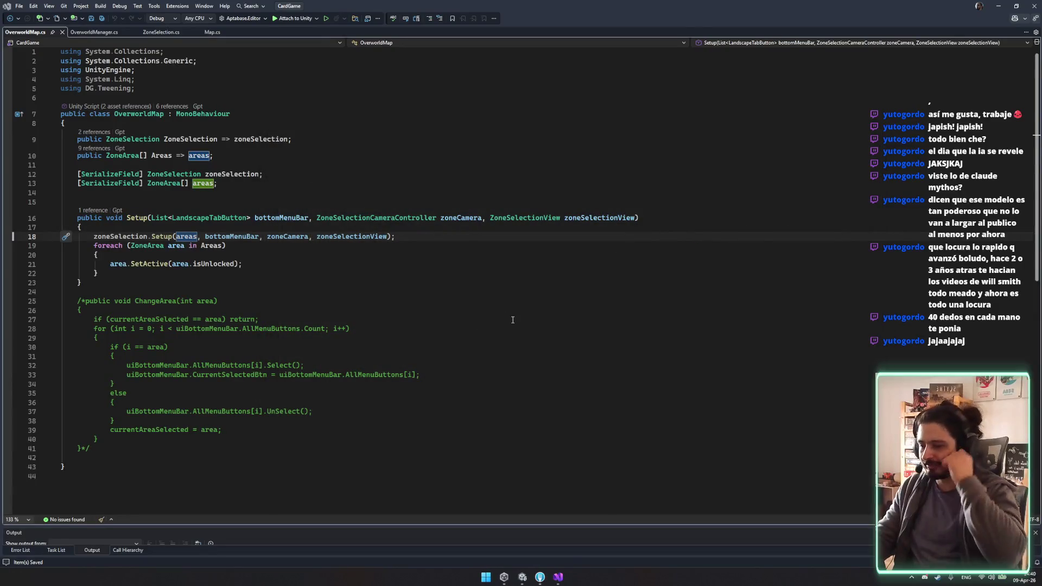
left_click(512, 328)
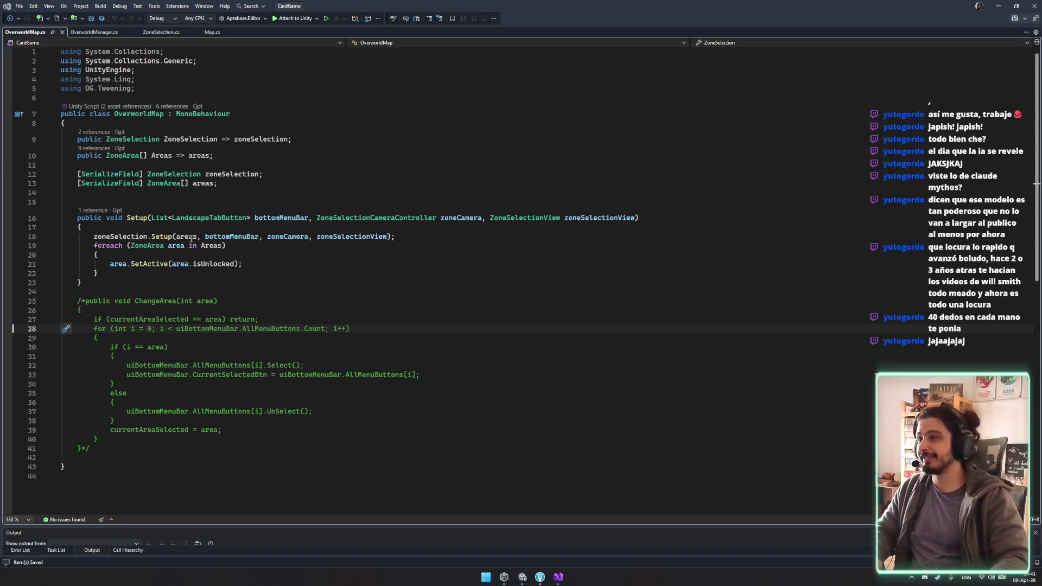
Step: Check empty line 14 of OverworldMap.cs, then go back to the Unity editor
left_click(117, 189)
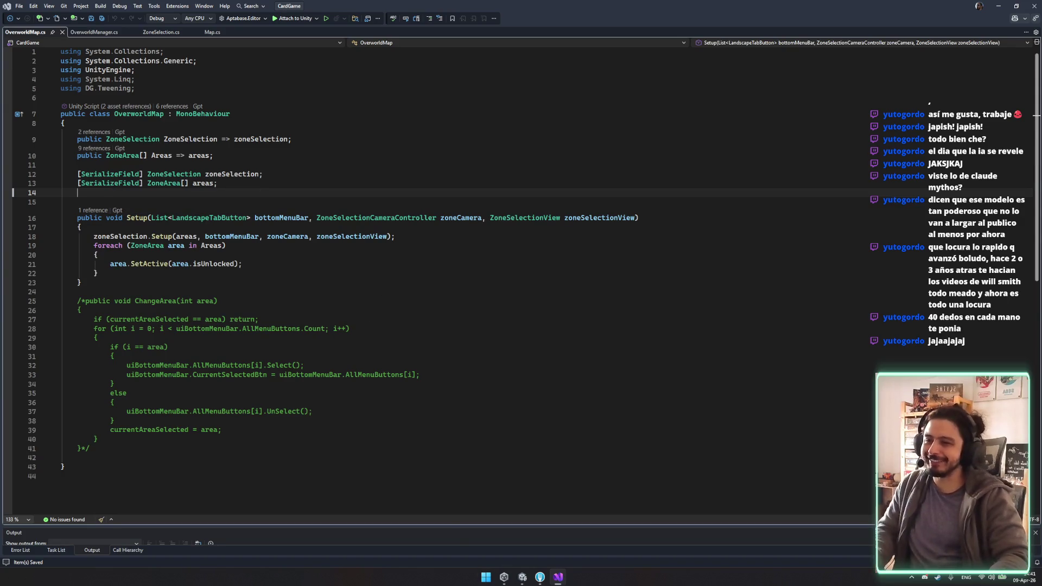
left_click(522, 577)
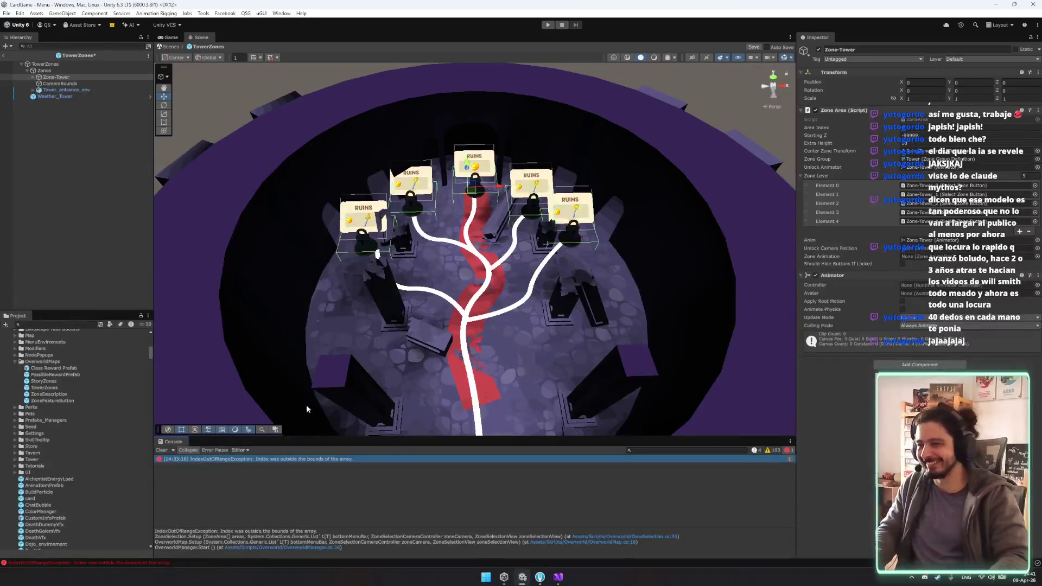
Step: Orbit down onto the ruins cards, save TowerZones, and open OverworldManager.cs line 36 from the stack trace
scroll(325, 343, "up", 3)
mouse_move(326, 343)
left_mouse_down()
mouse_move(304, 372)
mouse_move(288, 365)
mouse_move(295, 316)
left_mouse_up()
scroll(290, 366, "up", 4)
scroll(291, 364, "down", 3)
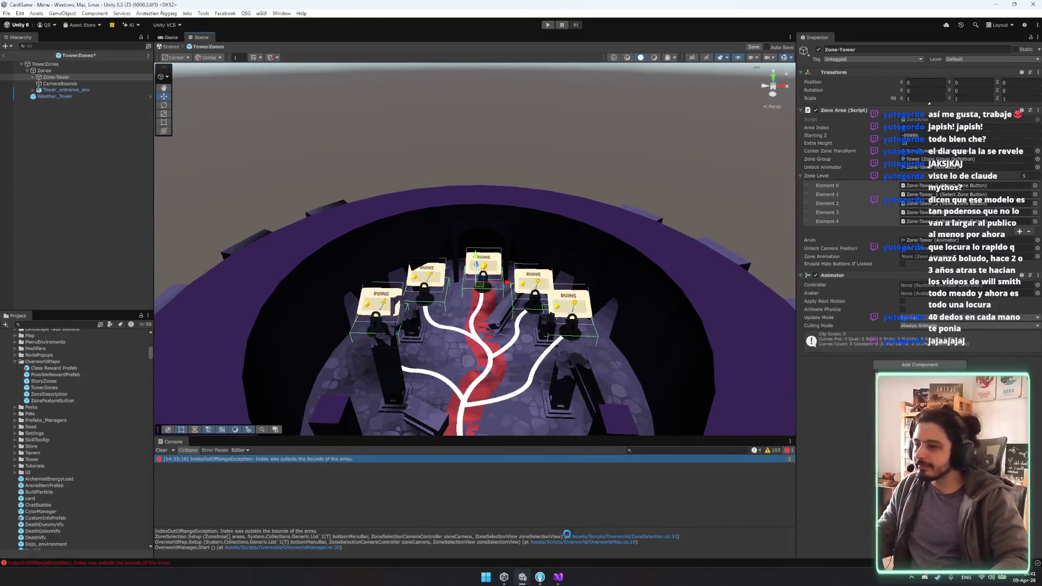
key("ctrl+s")
key("ctrl+a")
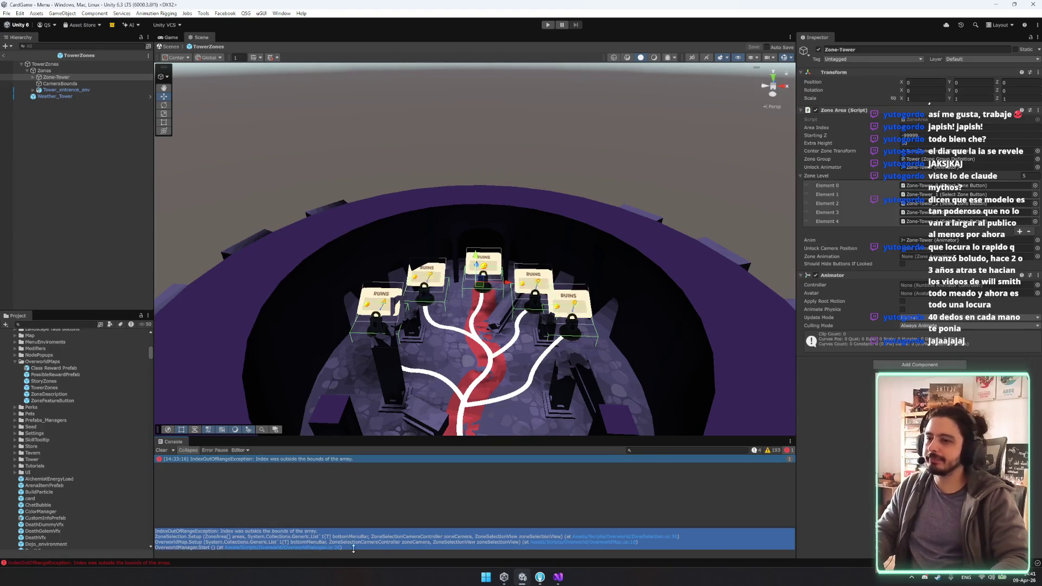
left_click(658, 535)
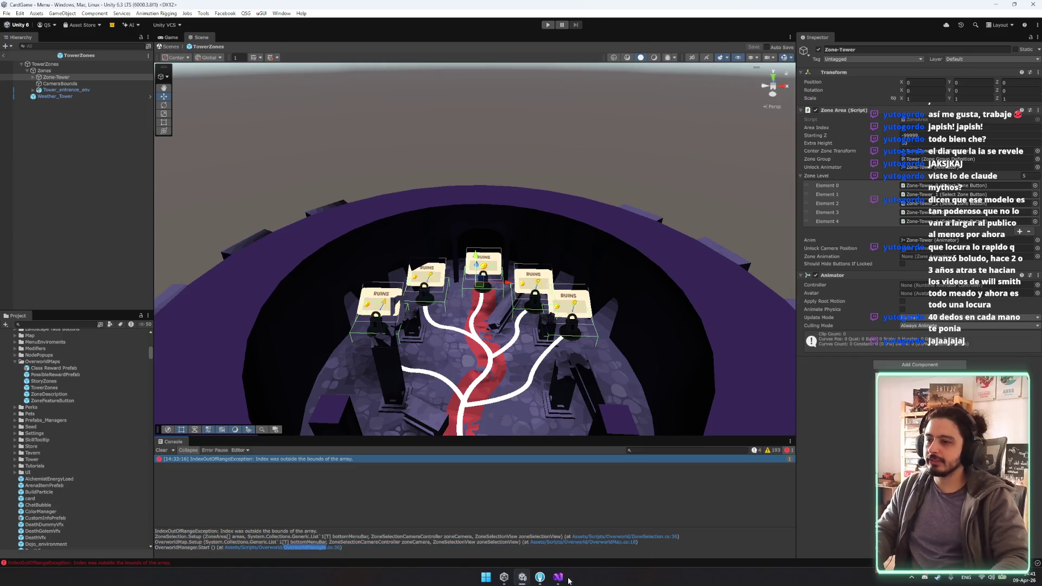
left_click(558, 577)
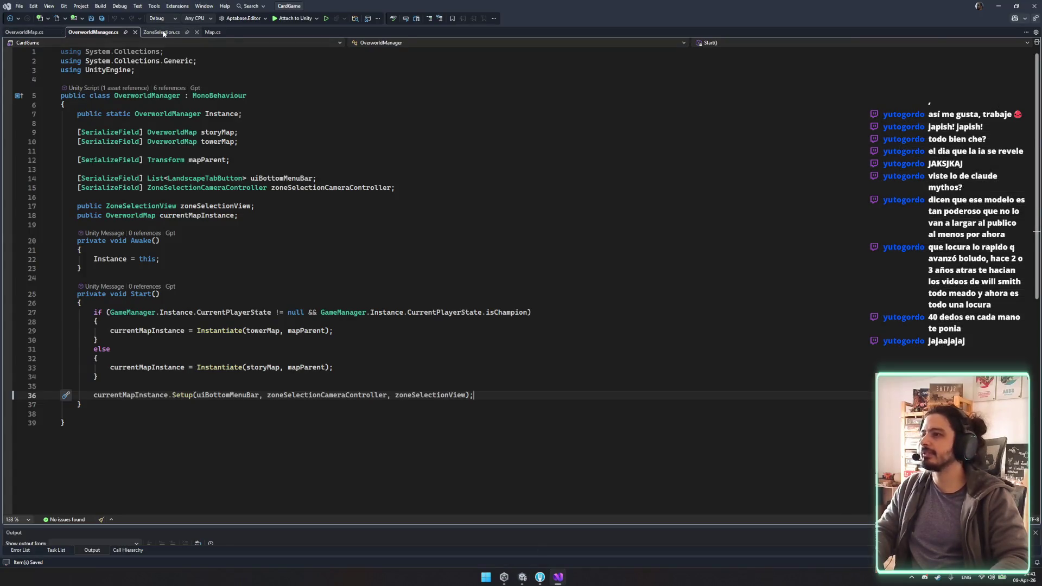
Step: Select the SetView line 36 in ZoneSelection's Setup loop and highlight every bottomMenuBar use
left_click_drag(61, 378, 286, 388)
triple_click(286, 388)
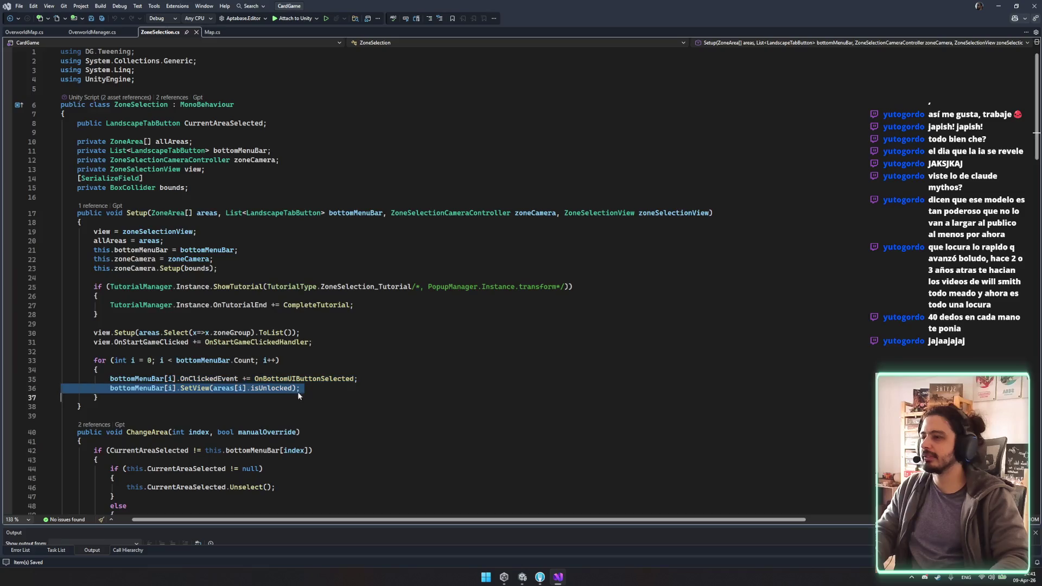
left_click(144, 390)
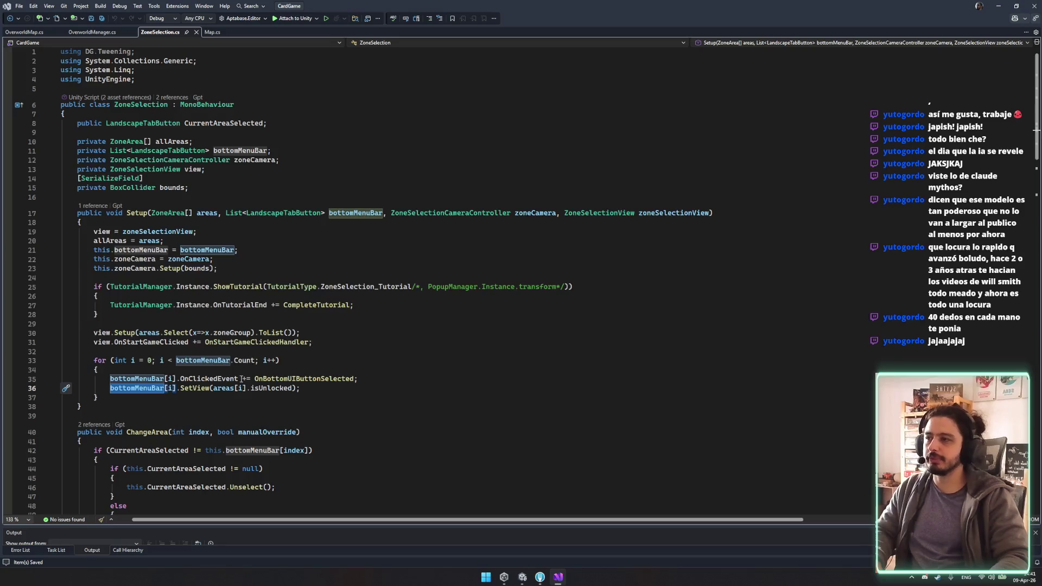
Step: Trace OverworldMap's bottomMenuBar parameter back to the Setup call in OverworldManager, then return to Unity
left_click(92, 32)
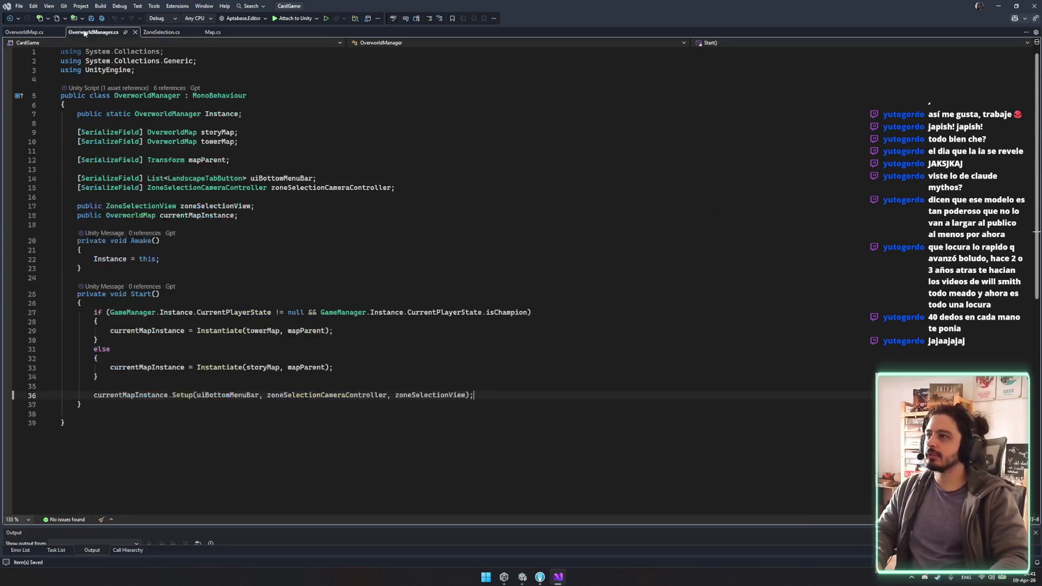
left_click(25, 32)
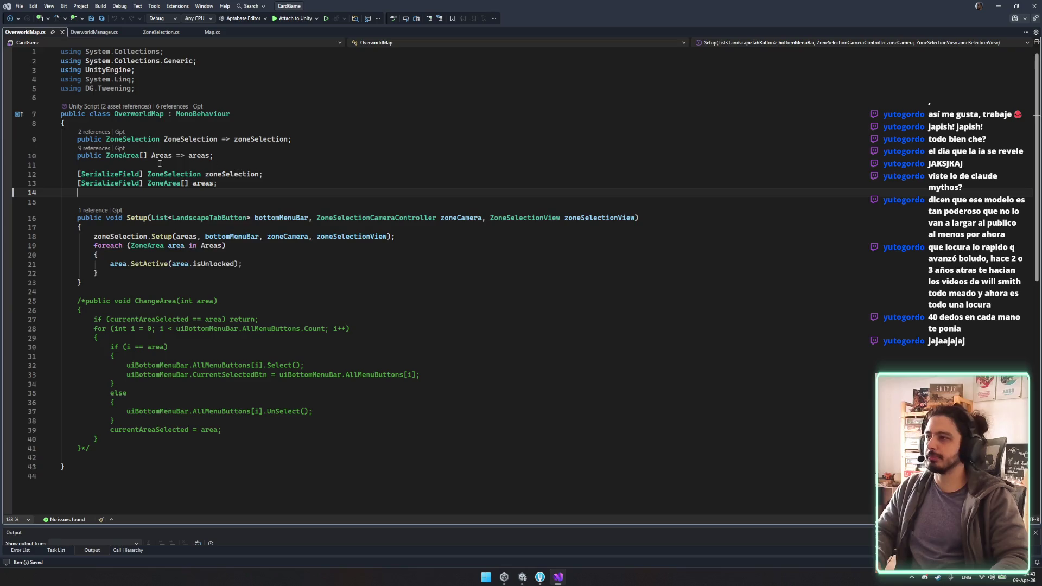
left_click(290, 217)
left_click(92, 210)
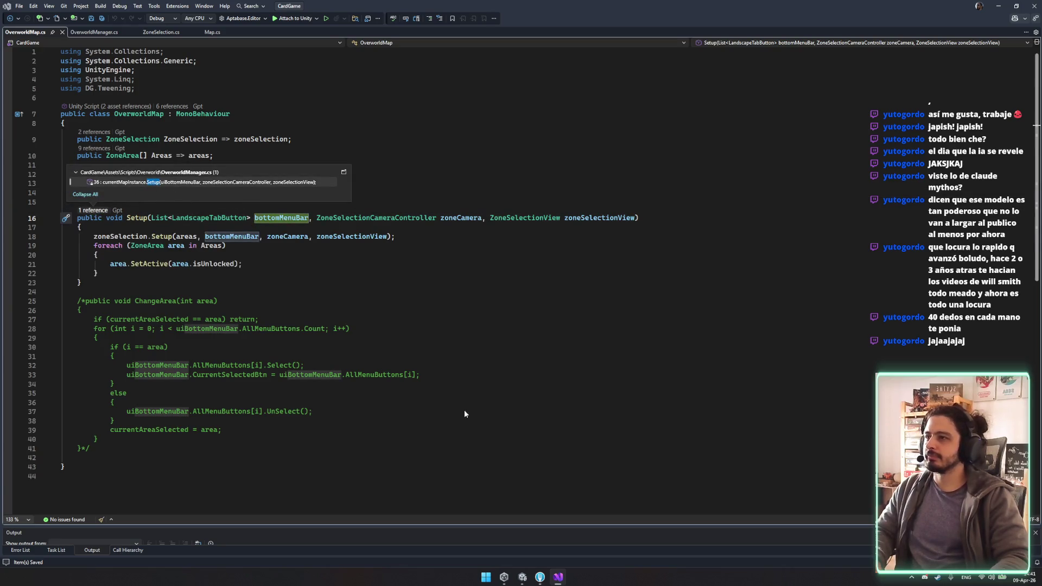
double_click(144, 181)
scroll(173, 59, "up", 4)
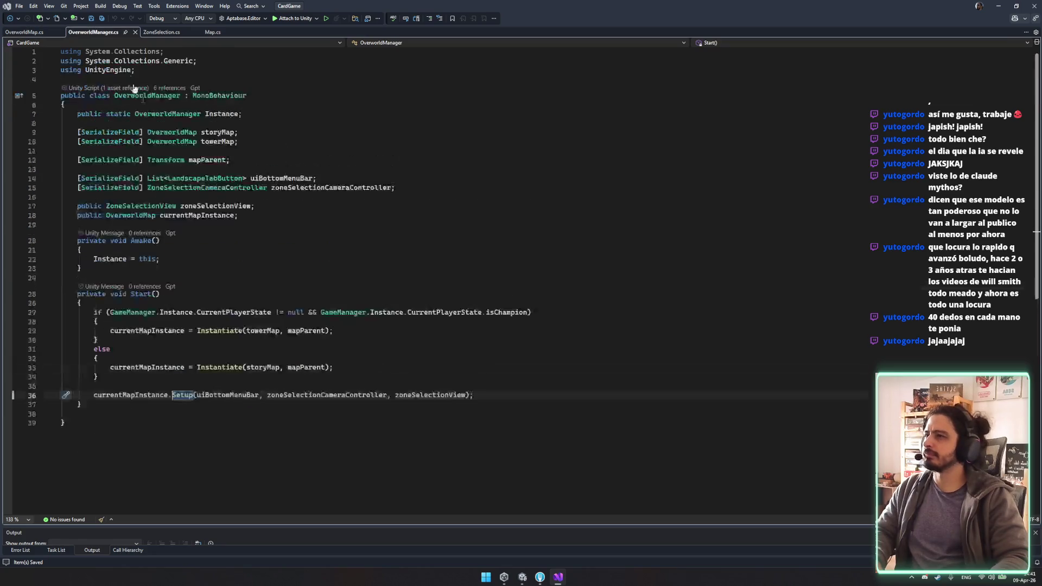
left_click(147, 96)
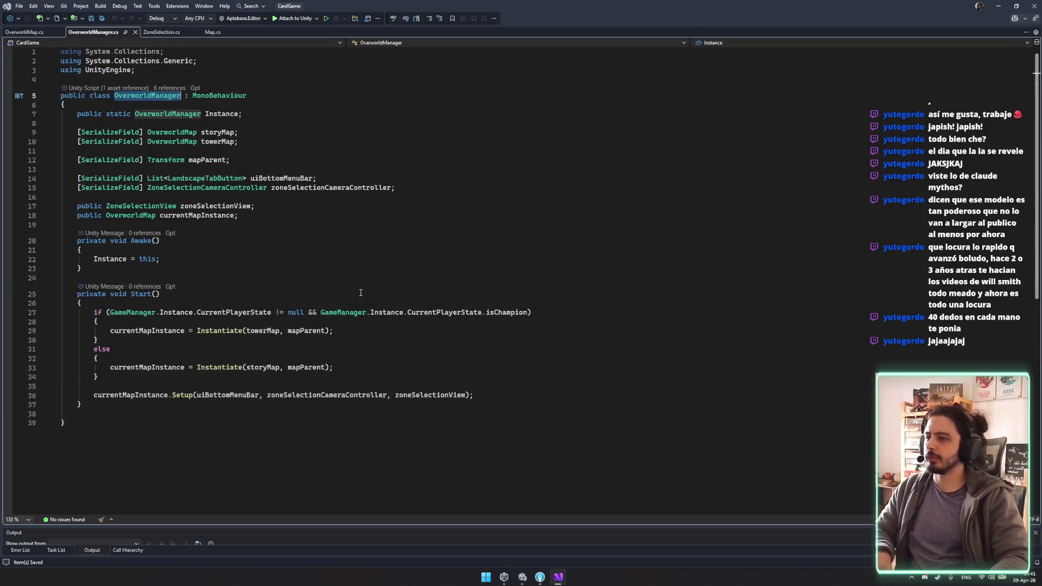
left_click(522, 577)
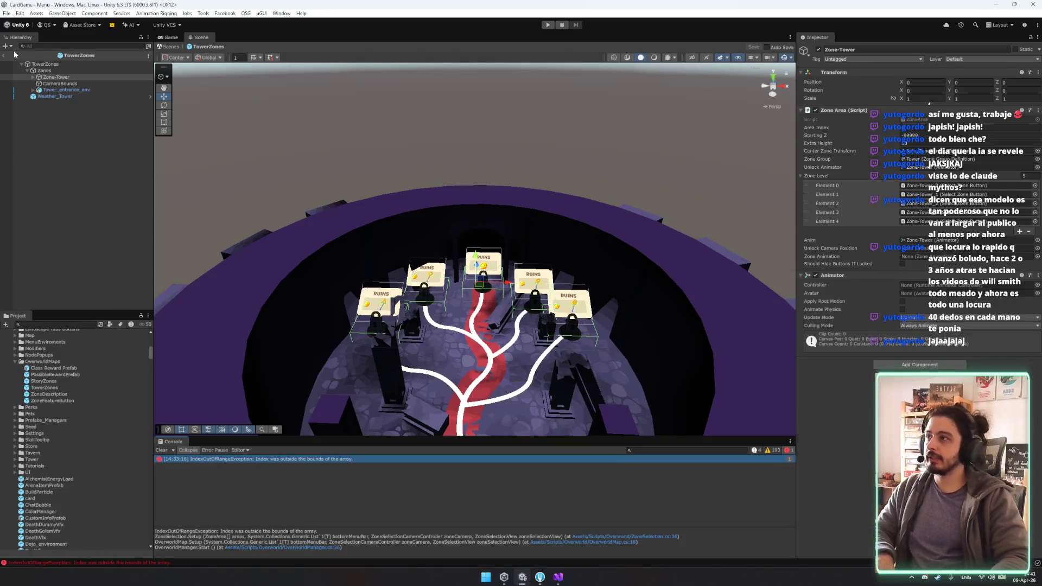
Step: Load the Overworld scene and expand the OverworldManager's Ui Bottom Menu Bar list
left_click(82, 283)
key("ctrl+alt+s")
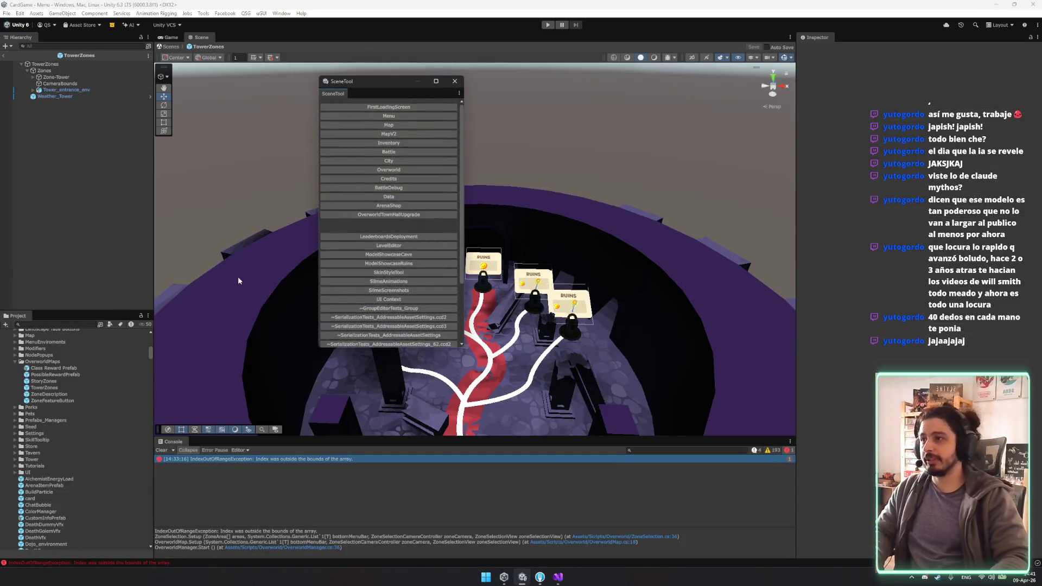
left_click(401, 169)
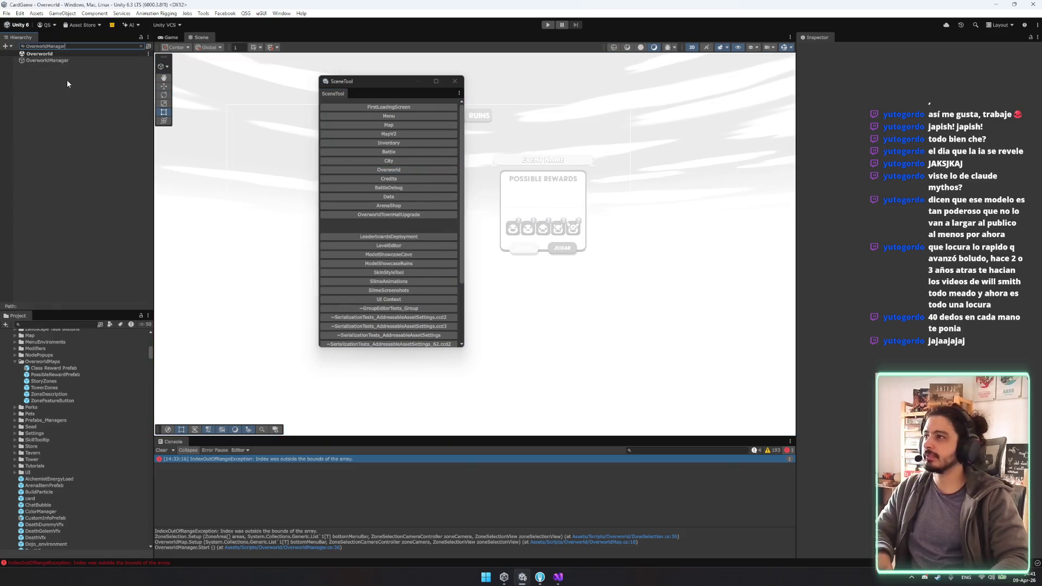
left_click(60, 86)
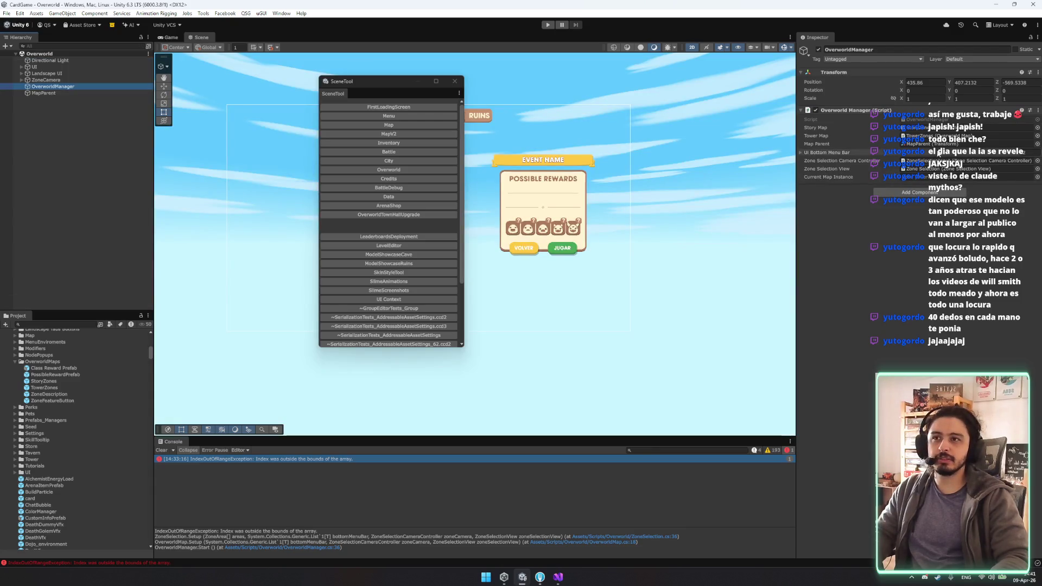
left_click(890, 154)
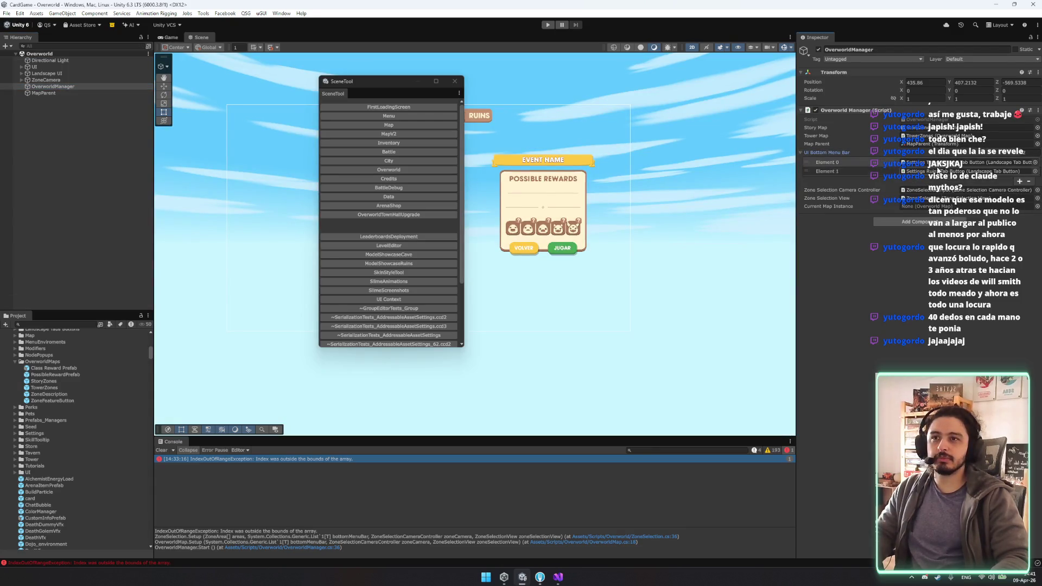
Step: Close the floating scene tool window, zoom the Scene view, and dismiss the system notifications
left_click(454, 81)
scroll(462, 87, "up", 3)
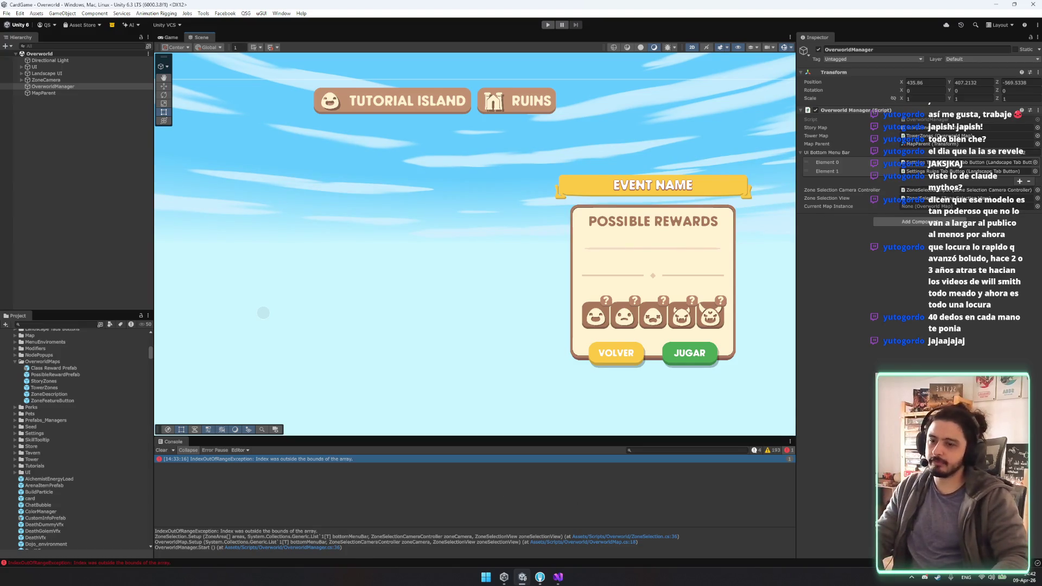
scroll(447, 307, "down", 3)
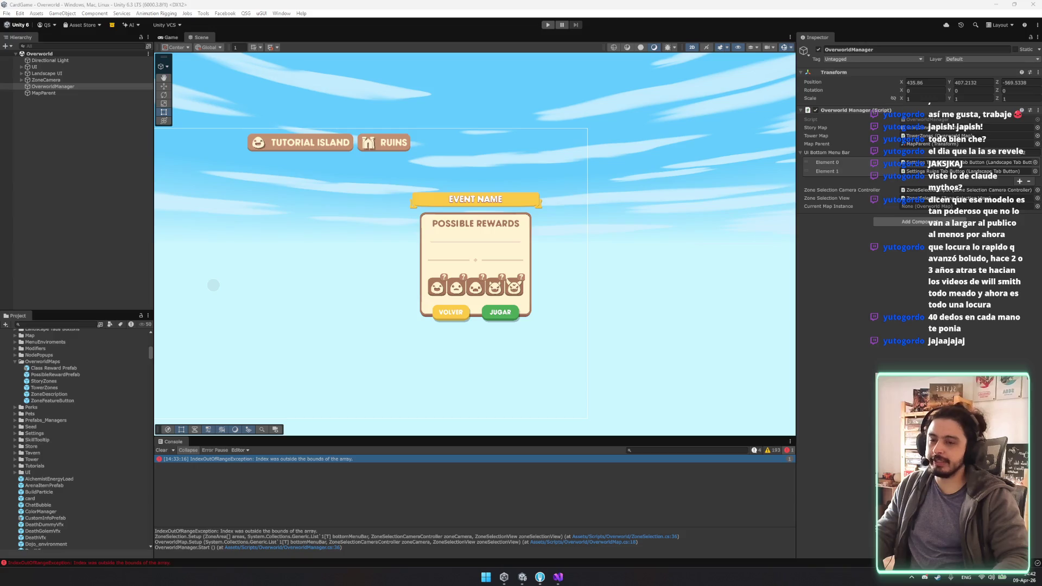
left_click(1018, 580)
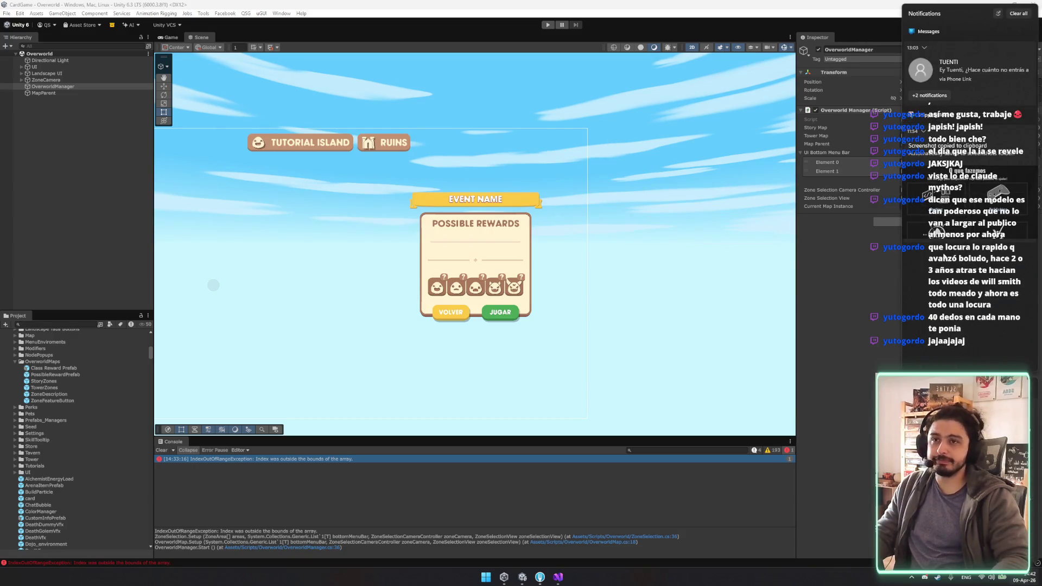
key("Escape")
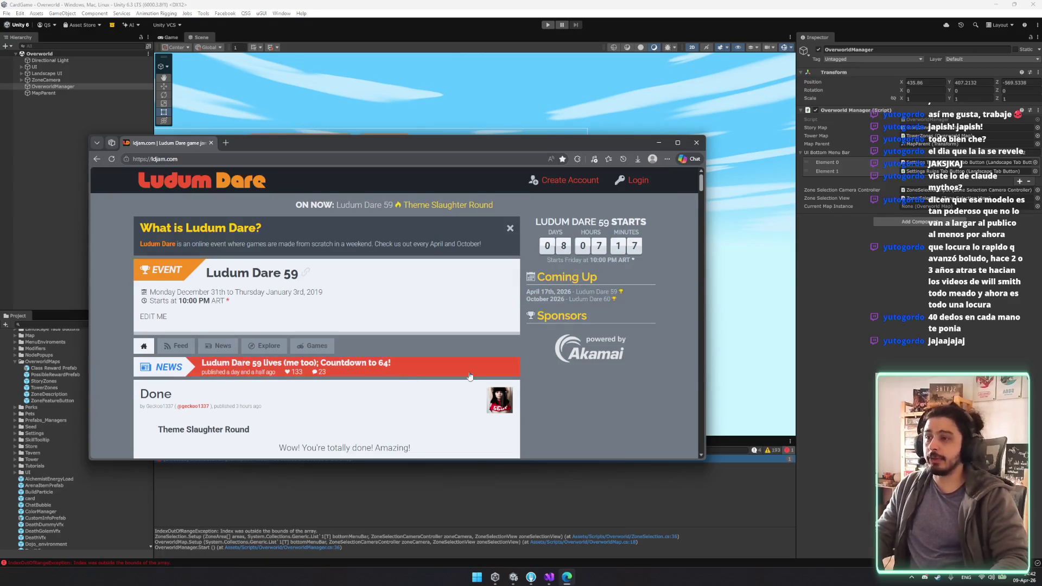
Step: Maximize the browser, open the Ludum Dare 59 event page, and look up its date range in a new tab
scroll(570, 368, "down", 3)
scroll(552, 359, "down", 1)
scroll(540, 363, "up", 4)
scroll(546, 377, "down", 5)
scroll(267, 326, "up", 2)
double_click(344, 140)
left_click(328, 132)
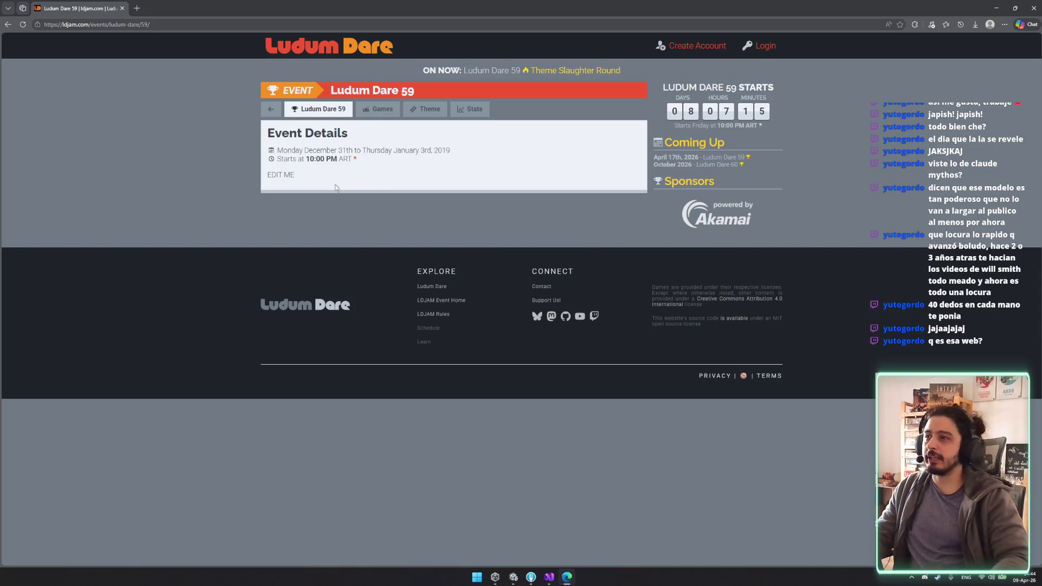
mouse_move(302, 159)
left_mouse_down()
mouse_move(379, 159)
mouse_move(337, 159)
left_mouse_up()
left_click(356, 140)
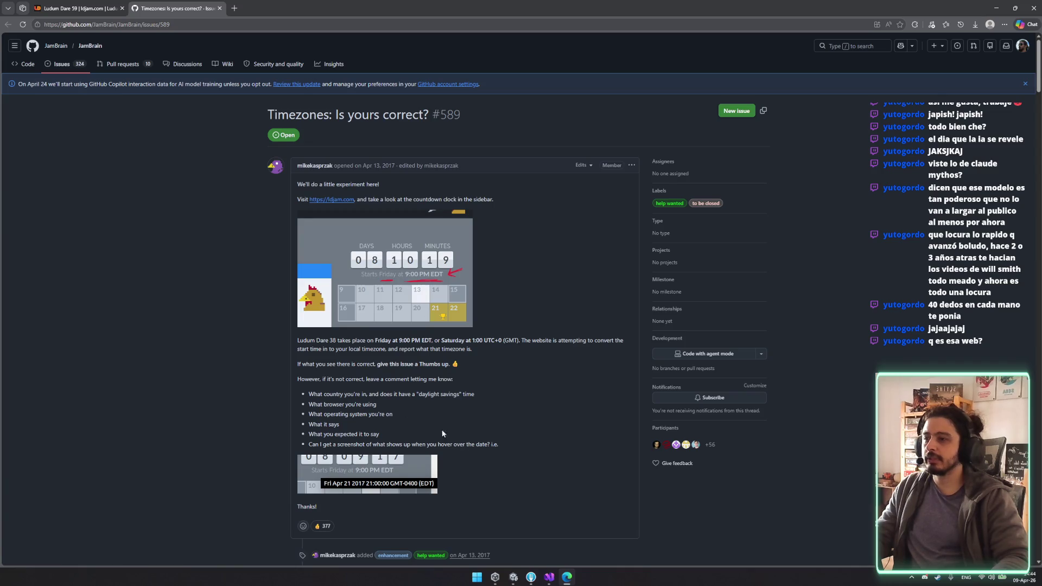
Step: Return to the Ludum Dare 59 tab and select its 10:00 PM start time and date line
left_click(63, 6)
left_click_drag(302, 159, 339, 159)
left_click(337, 155)
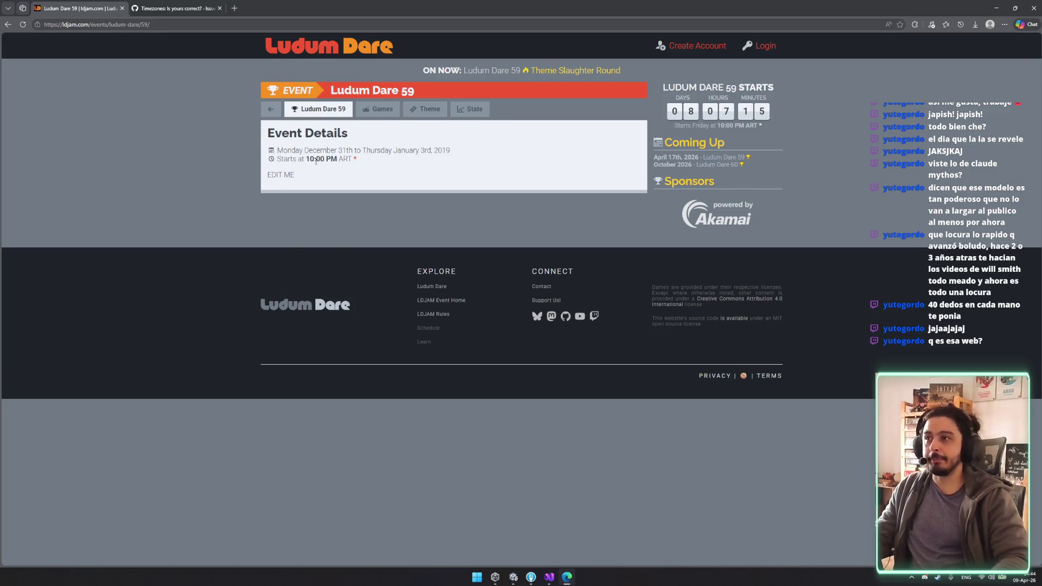
left_click_drag(295, 151, 348, 150)
left_click(352, 141)
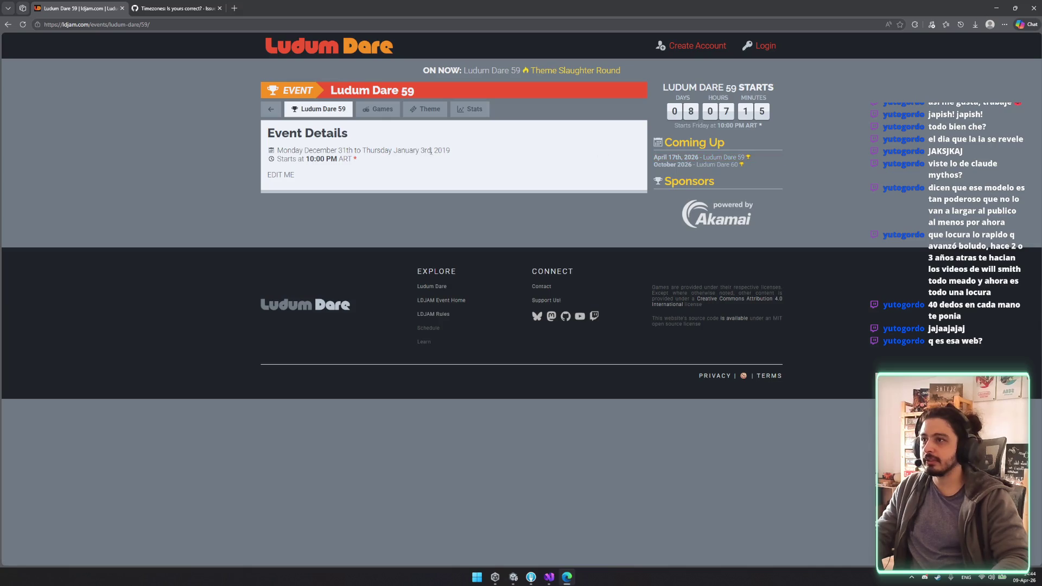
Step: Go back to the ldjam.com home feed and select parts of the event's date range
left_click(271, 108)
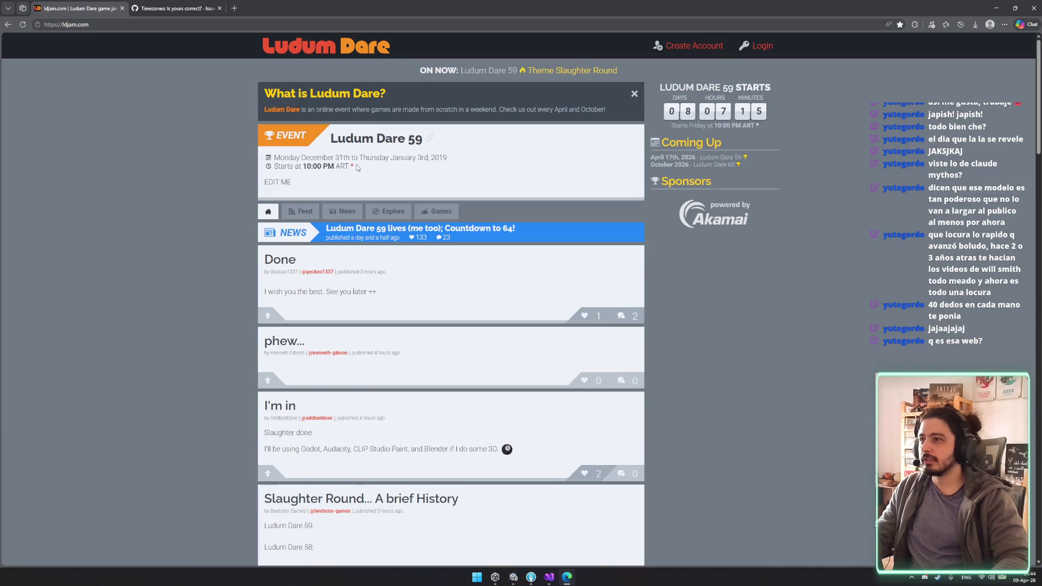
left_click_drag(300, 157, 459, 159)
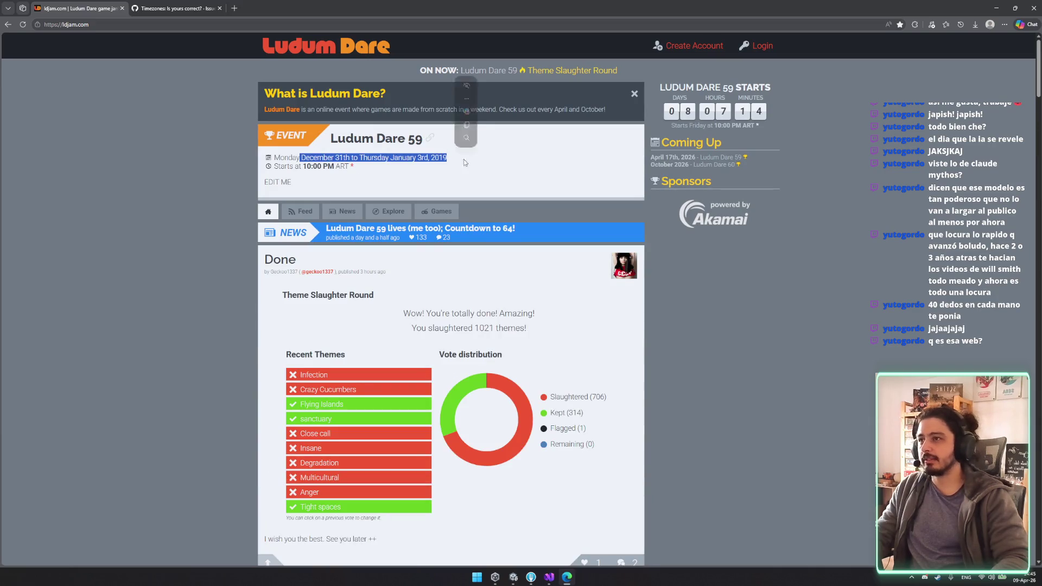
left_click(471, 164)
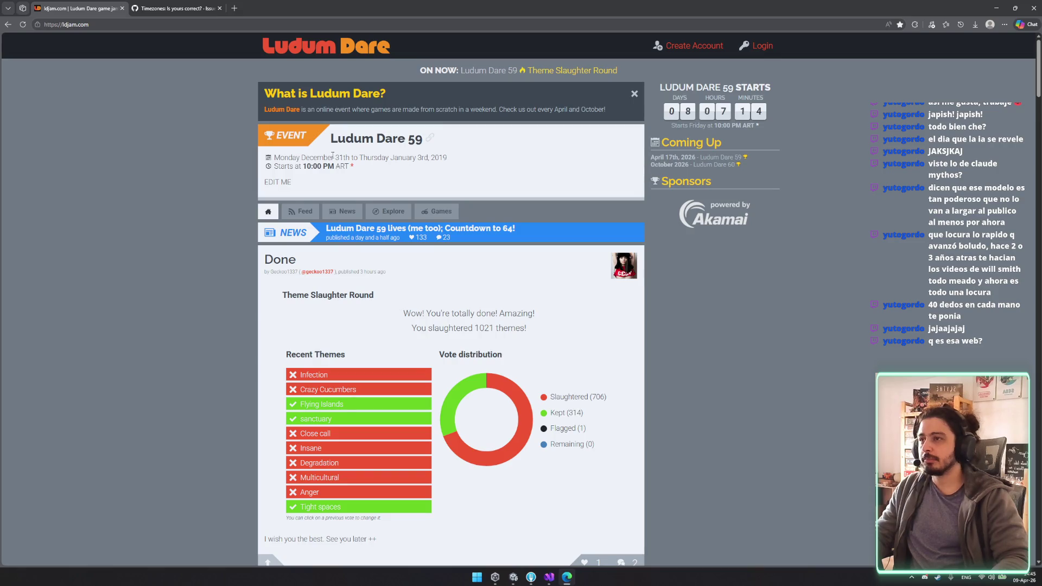
left_click_drag(335, 157, 429, 156)
left_click_drag(273, 157, 417, 158)
left_click(413, 178)
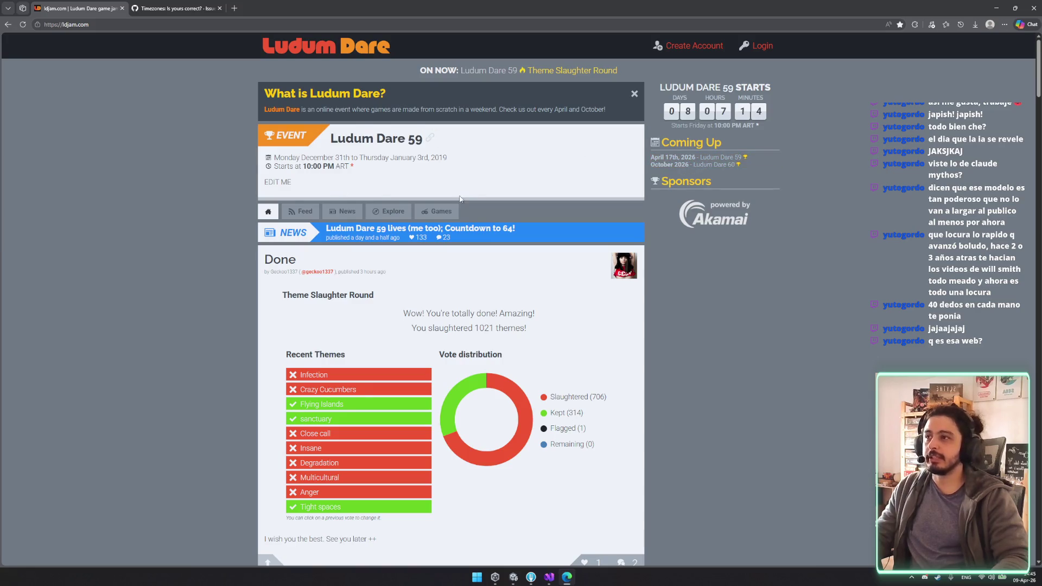
Step: Scroll the home page, check the event's start time, and open the event's Everything feed
scroll(464, 199, "down", 1)
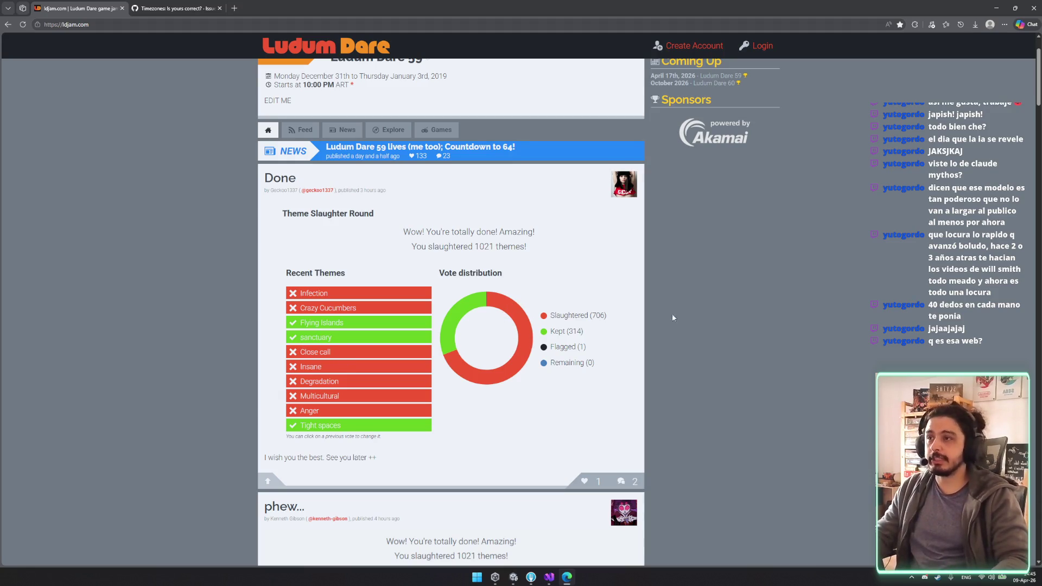
scroll(522, 297, "down", 1)
scroll(529, 376, "up", 3)
scroll(530, 376, "down", 2)
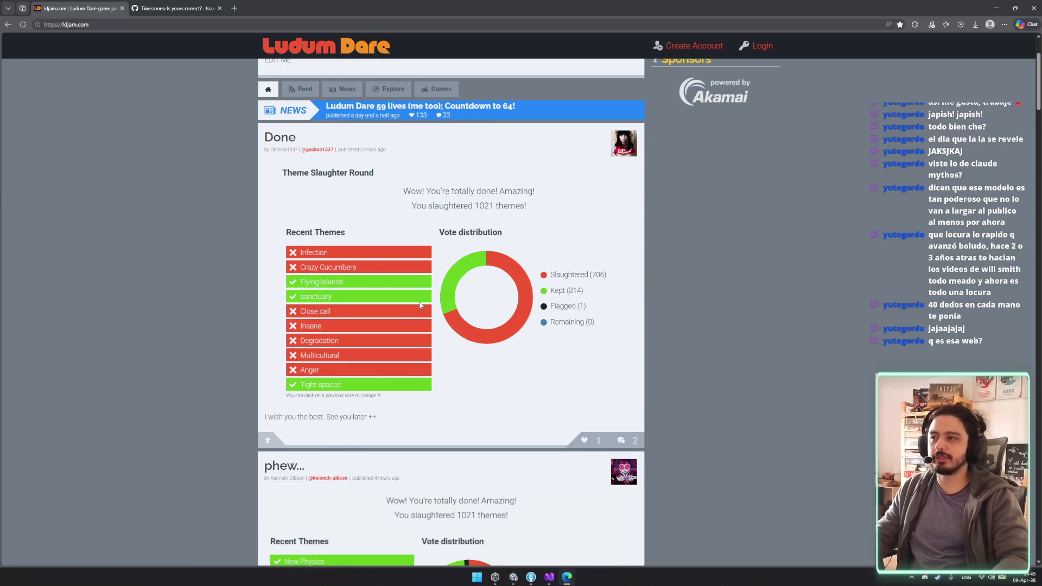
scroll(434, 294, "up", 3)
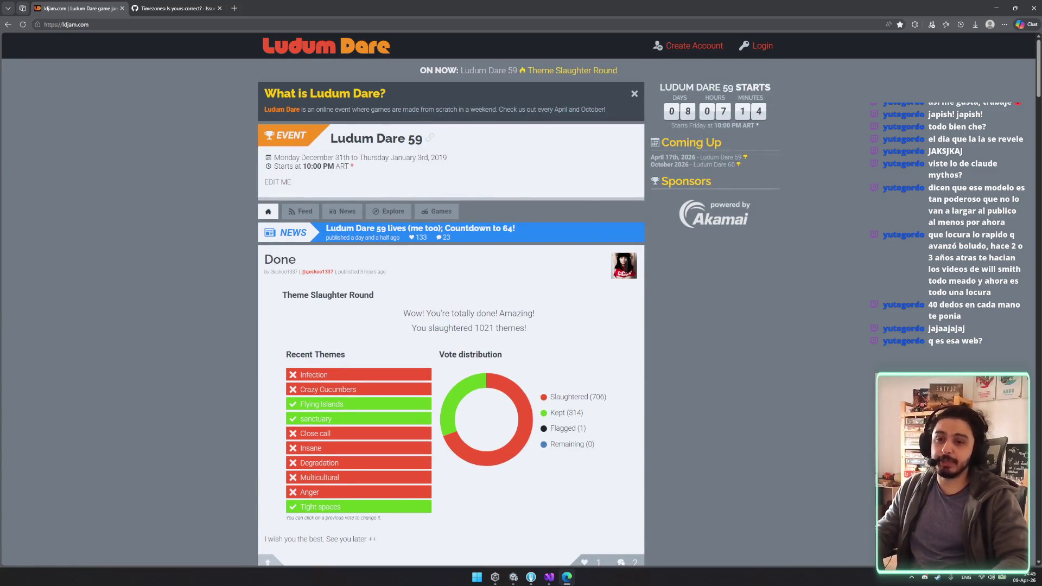
left_click_drag(307, 166, 335, 166)
left_click(444, 171)
scroll(476, 171, "down", 3)
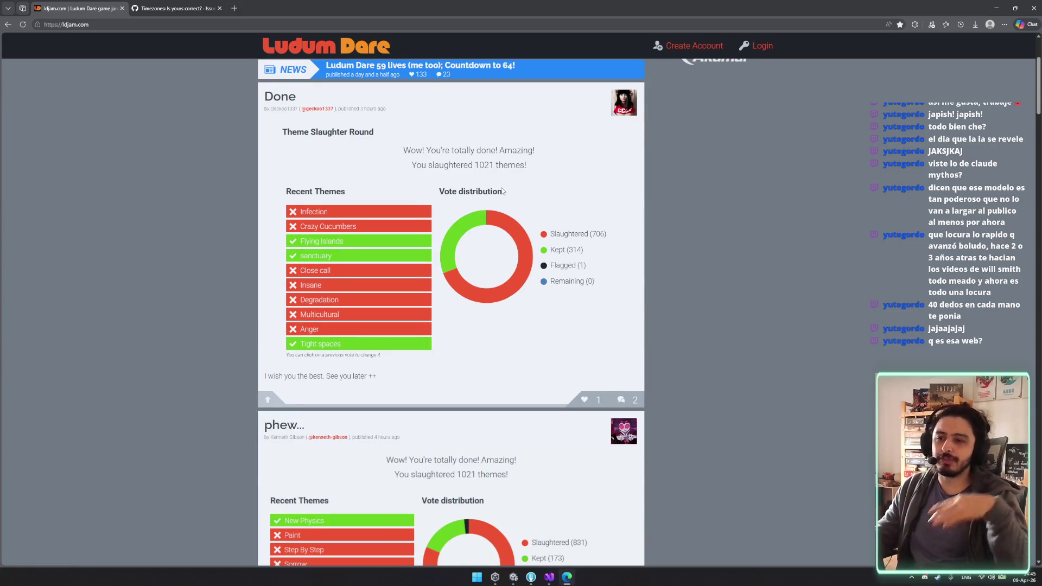
scroll(502, 191, "up", 2)
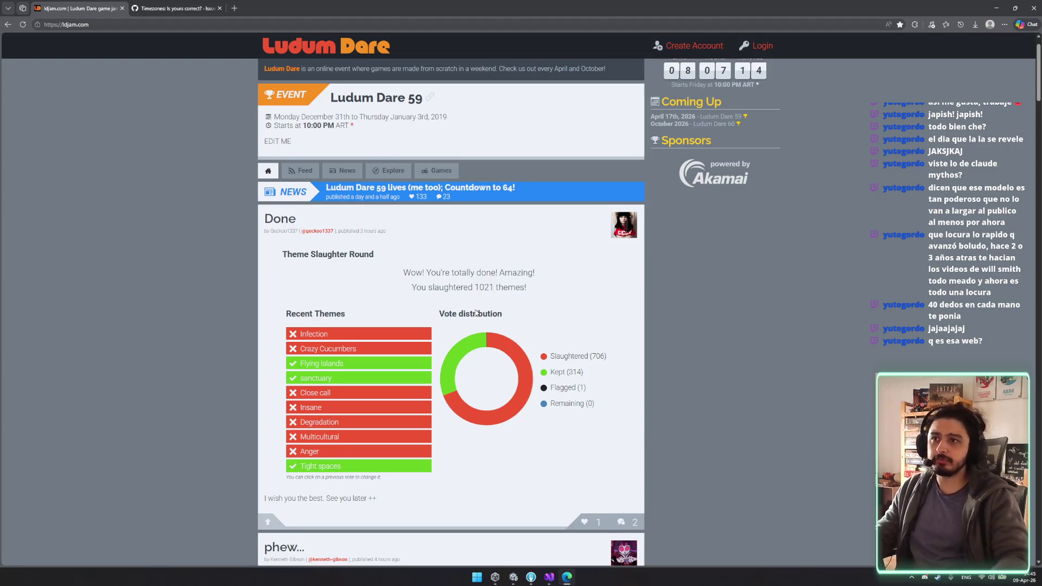
scroll(476, 312, "up", 1)
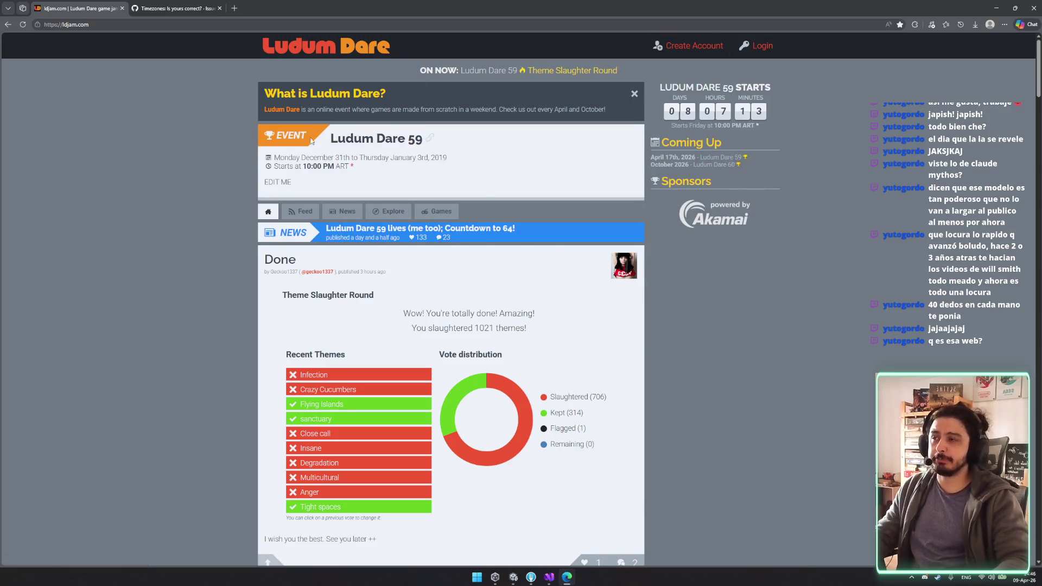
mouse_move(441, 170)
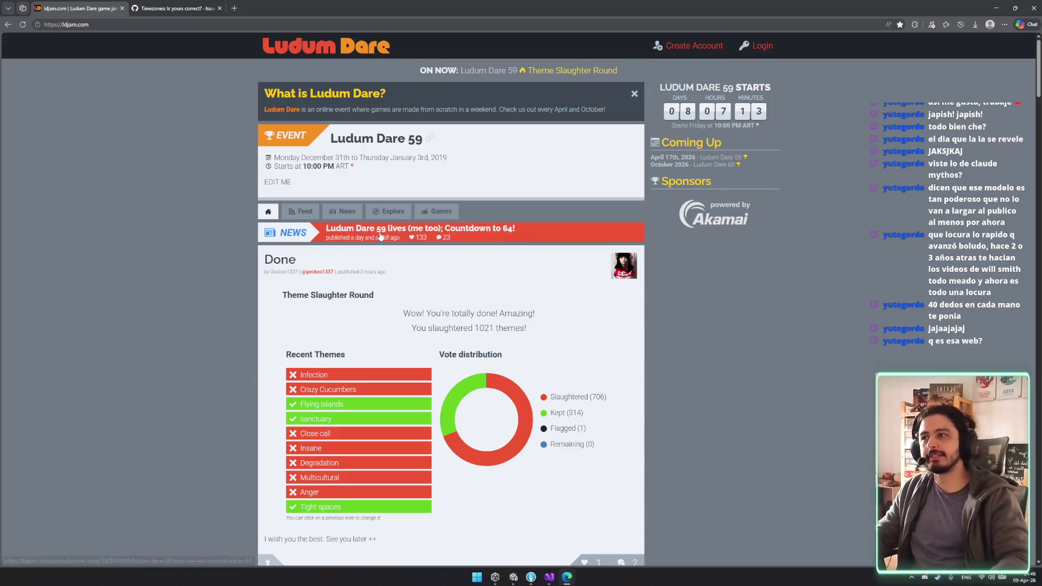
left_click(318, 213)
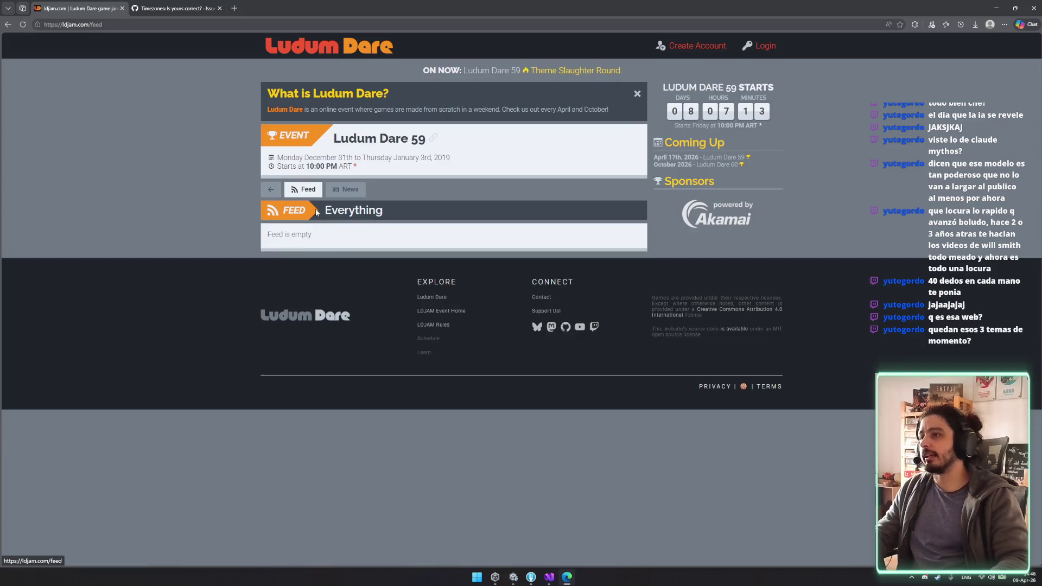
Step: Return to the ldjam.com home page with Alt+Left and open the Games list
scroll(201, 260, "down", 2)
key("alt+Left")
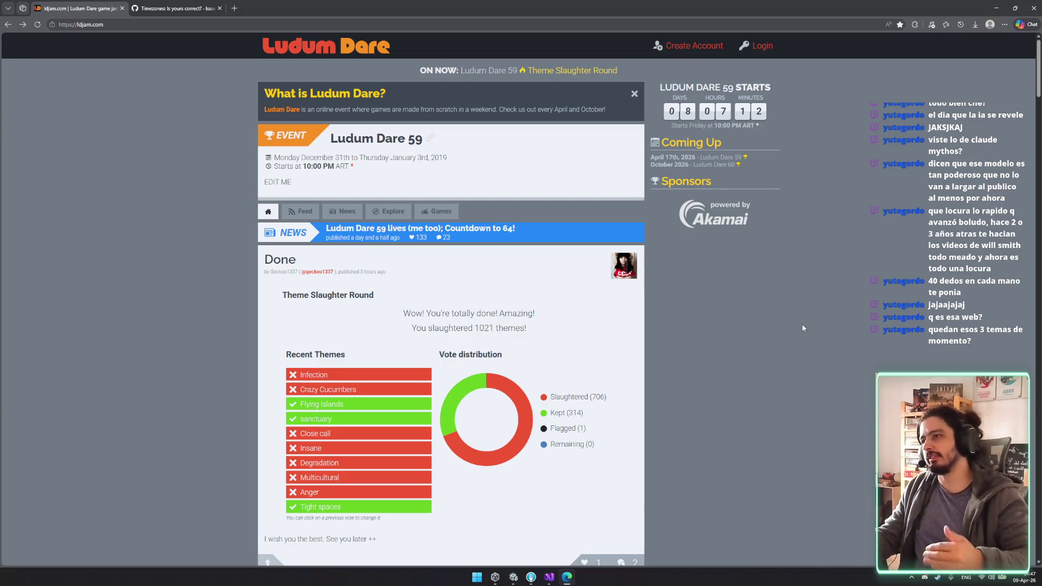
left_click(444, 212)
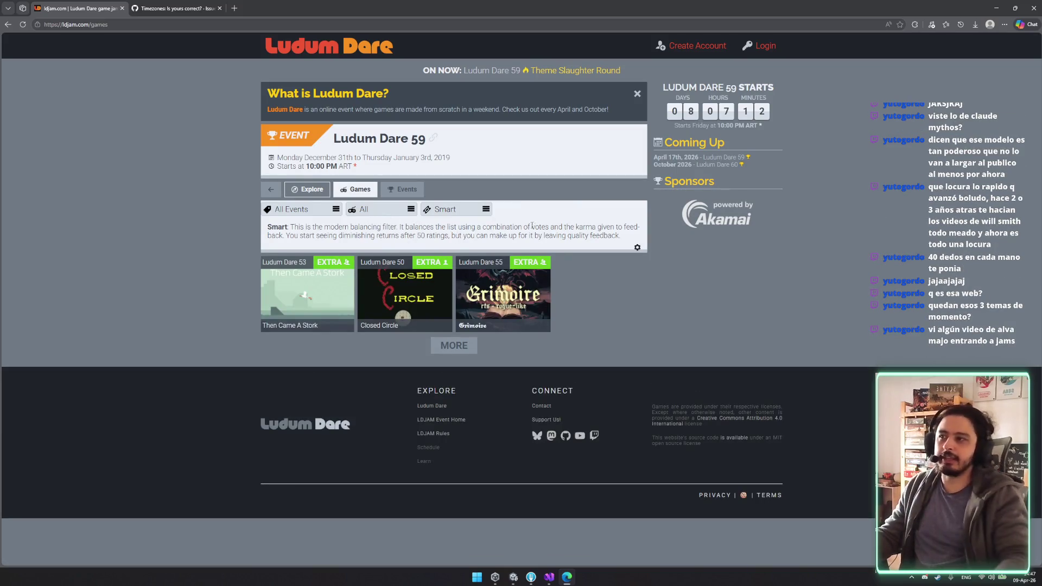
Step: Load more games and filter the grid to Jam entries, keeping All Events
left_click(467, 350)
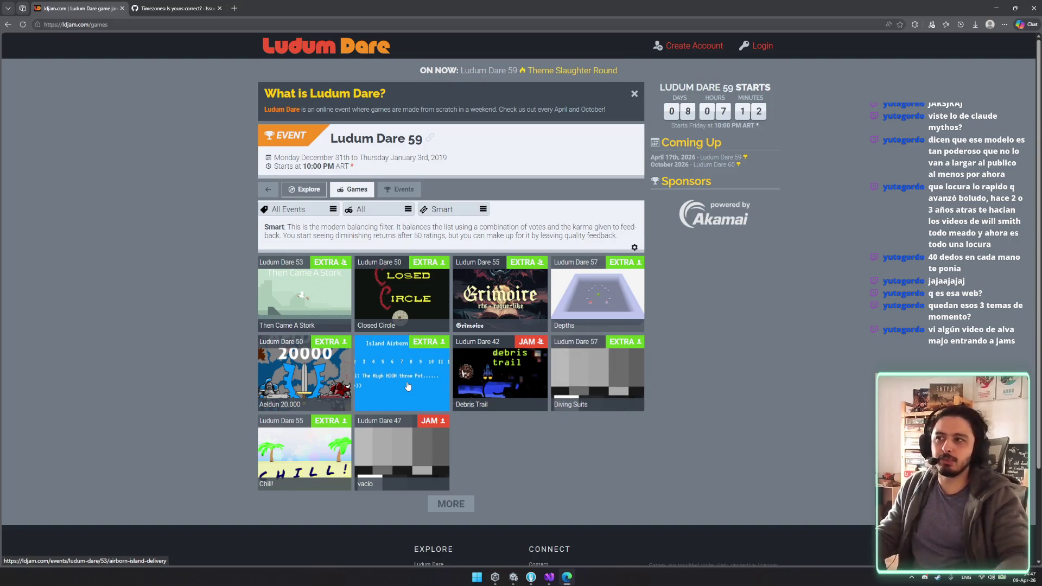
left_click(445, 210)
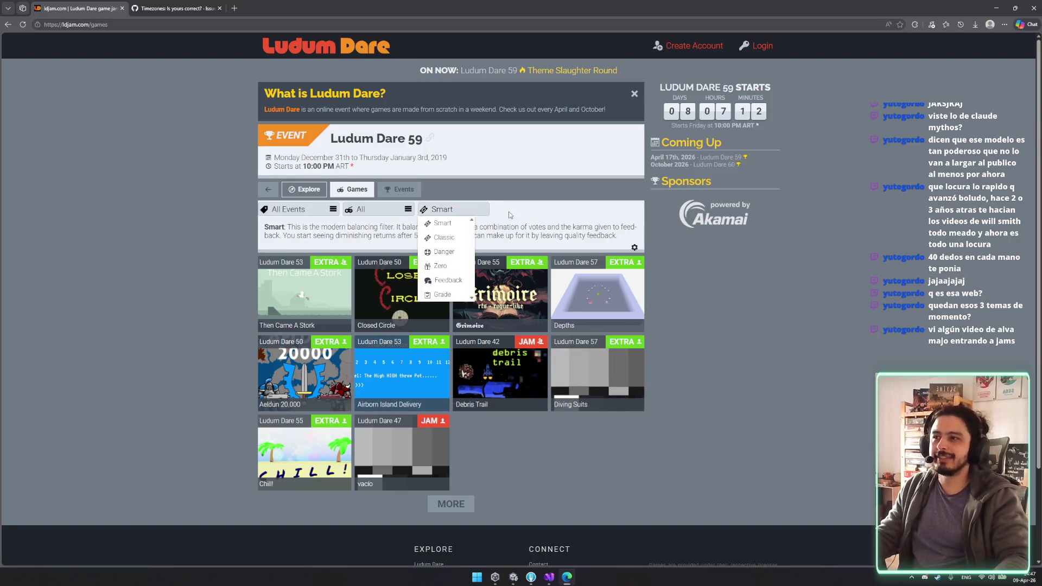
left_click(362, 211)
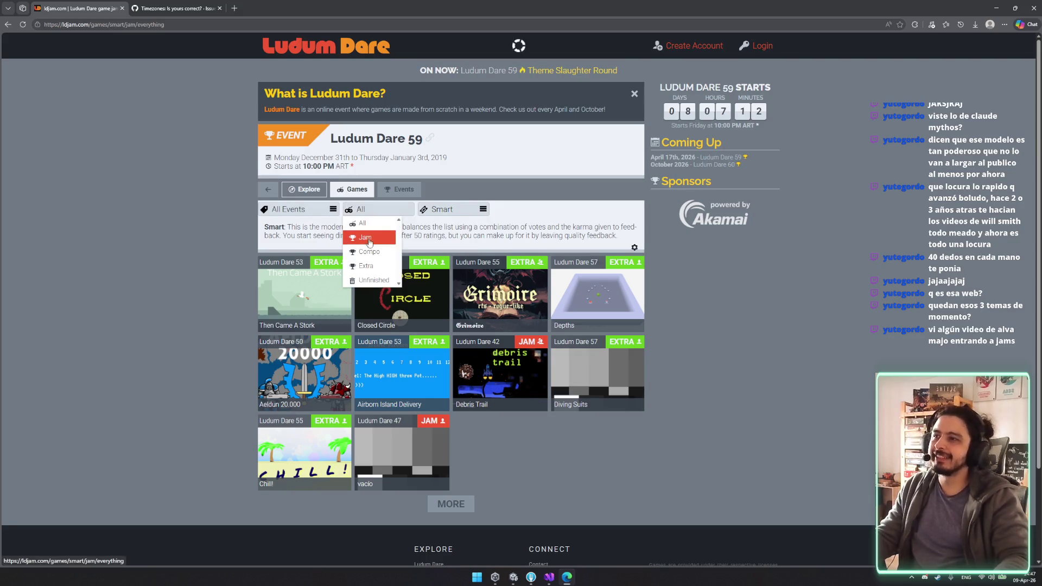
left_click(363, 238)
left_click(293, 209)
left_click(296, 237)
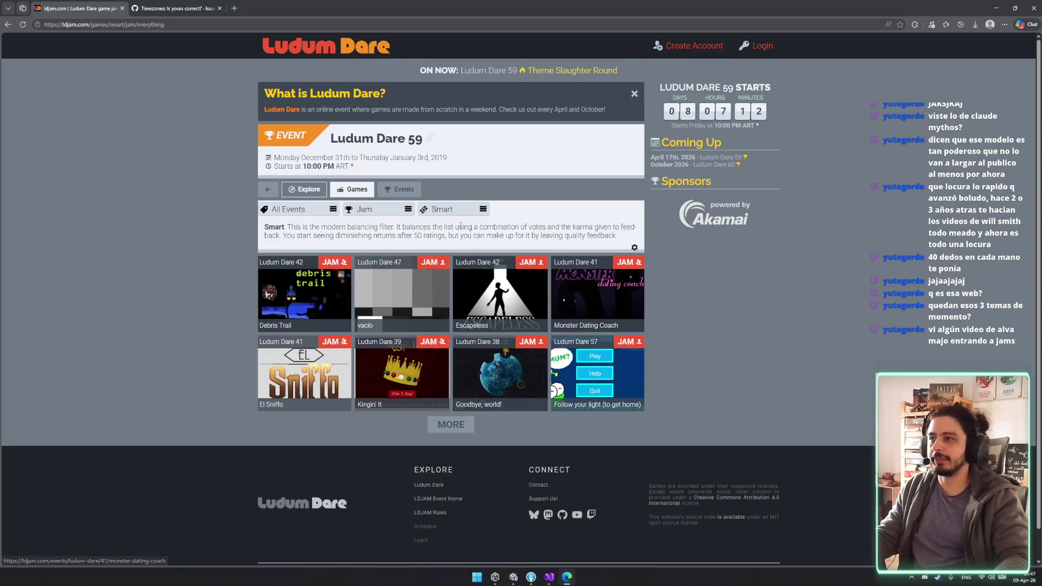
Step: Check the sort order, filter games to the Featured Event, and return to the home page
left_click(450, 209)
scroll(457, 272, "down", 2)
scroll(457, 272, "up", 2)
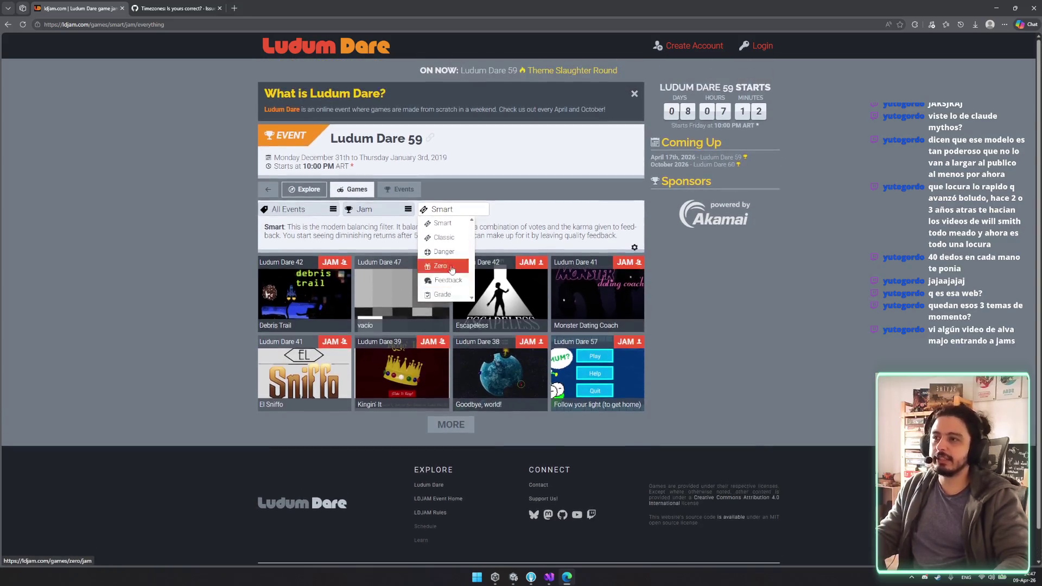
left_click(293, 209)
left_click(296, 223)
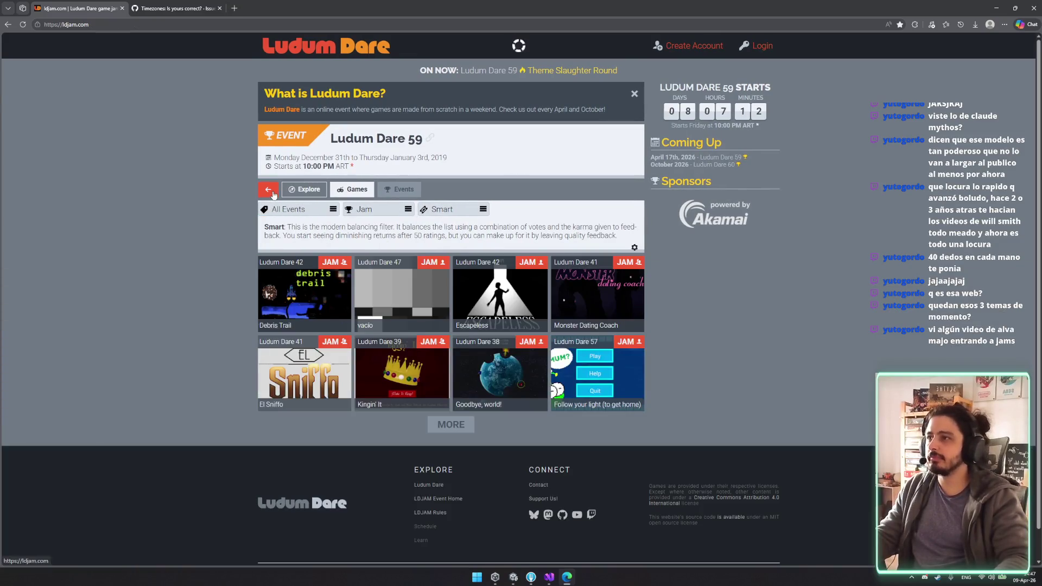
left_click(273, 193)
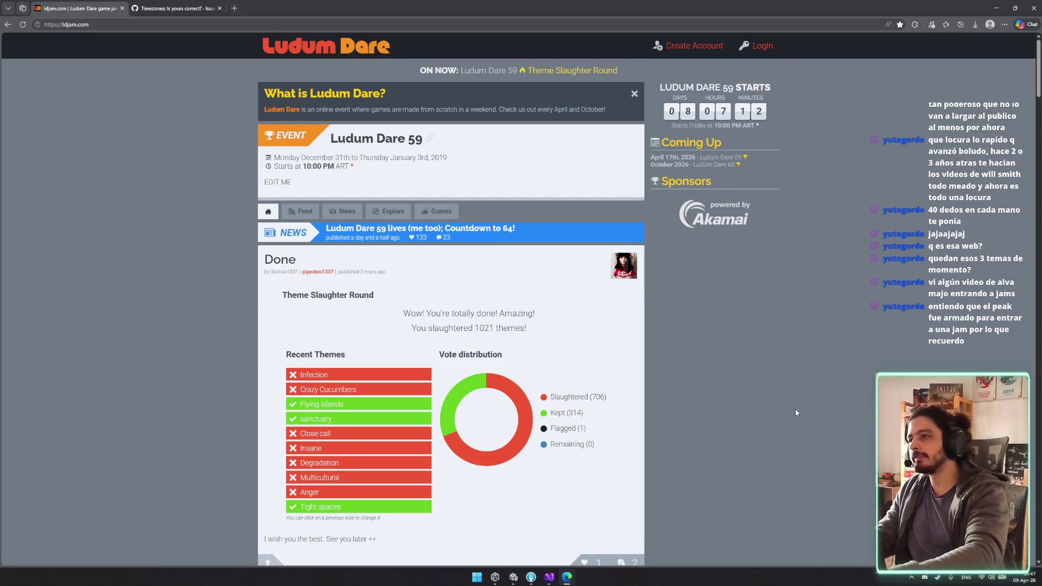
Step: Return to the top of the Ludum Dare home page and switch to the Timezones issue tab
scroll(540, 341, "down", 6)
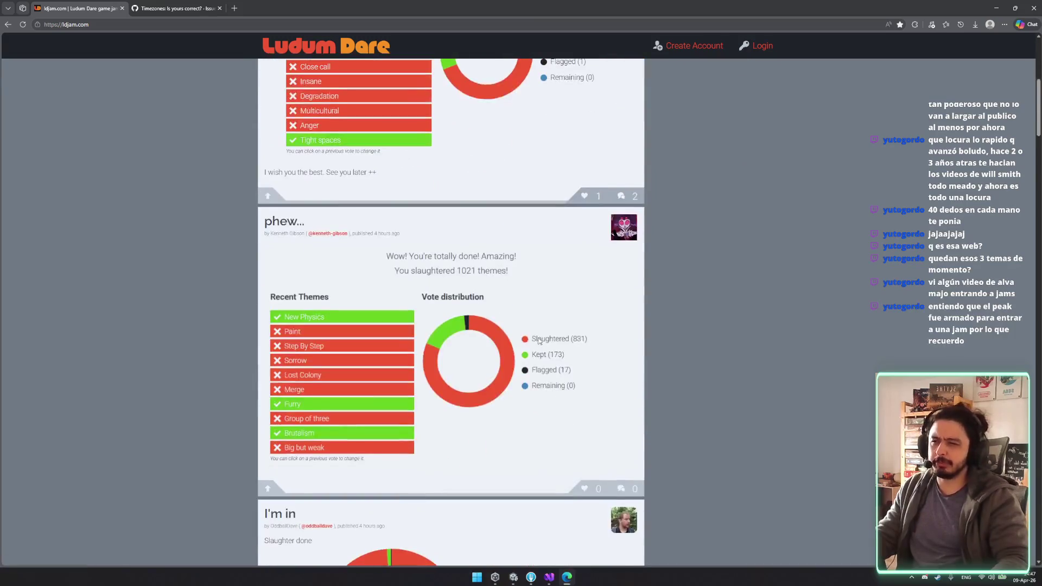
scroll(539, 341, "down", 10)
left_click(363, 41)
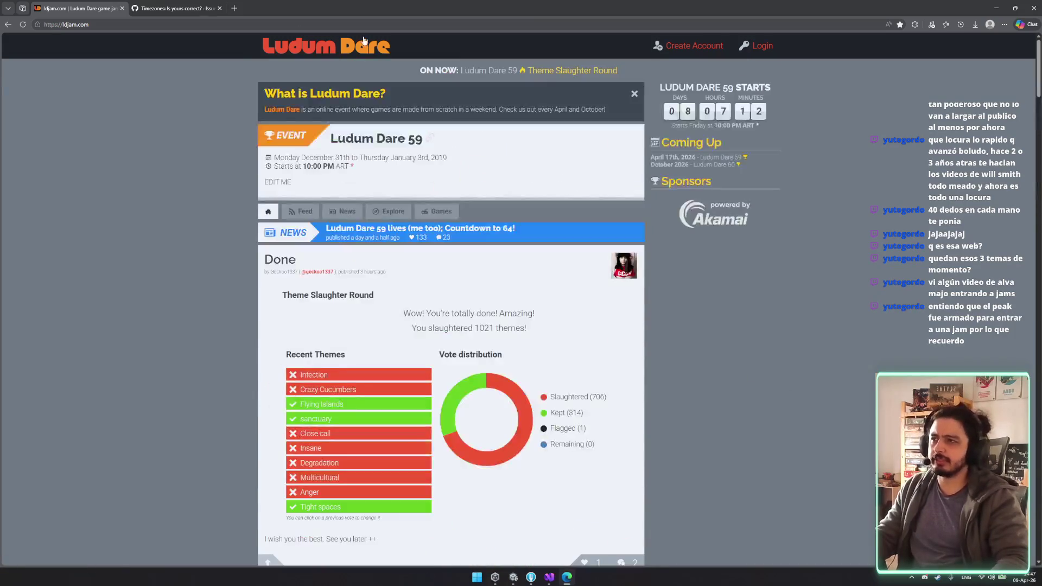
left_click(173, 9)
Step: Close the Timezones issue tab and then the Edge browser window
scroll(507, 246, "down", 10)
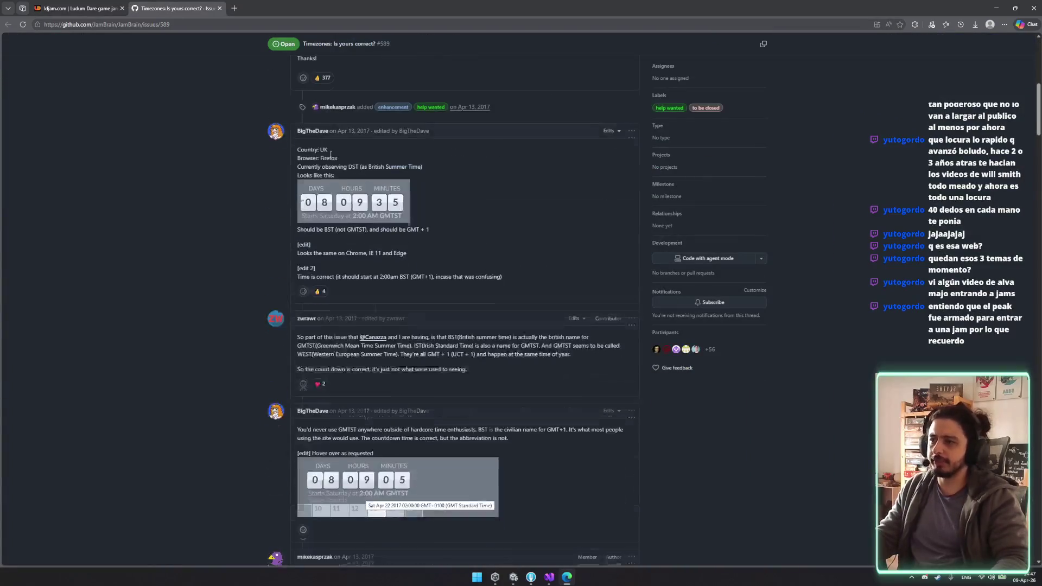
middle_click(146, 3)
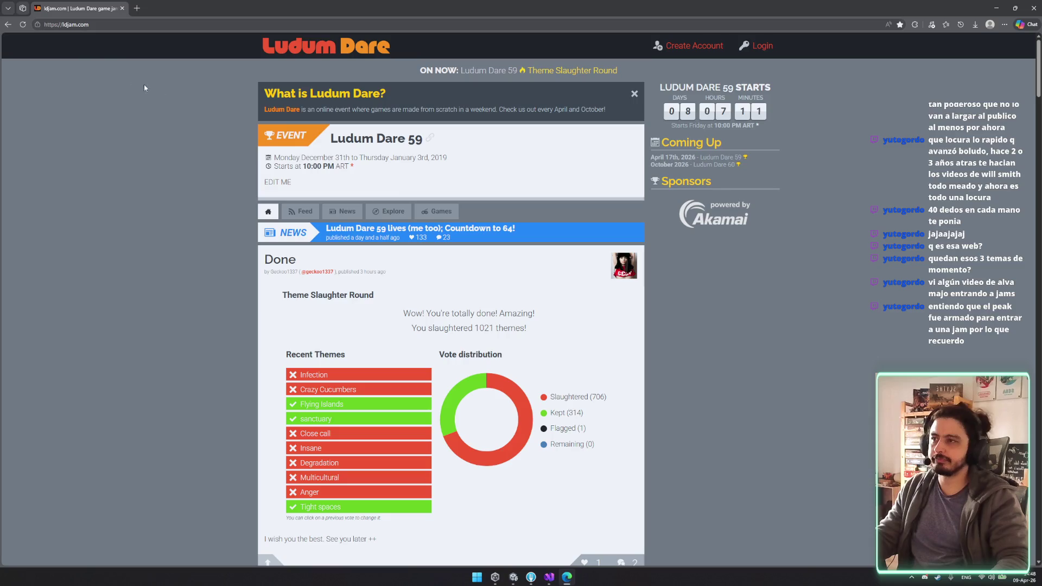
middle_click(83, 4)
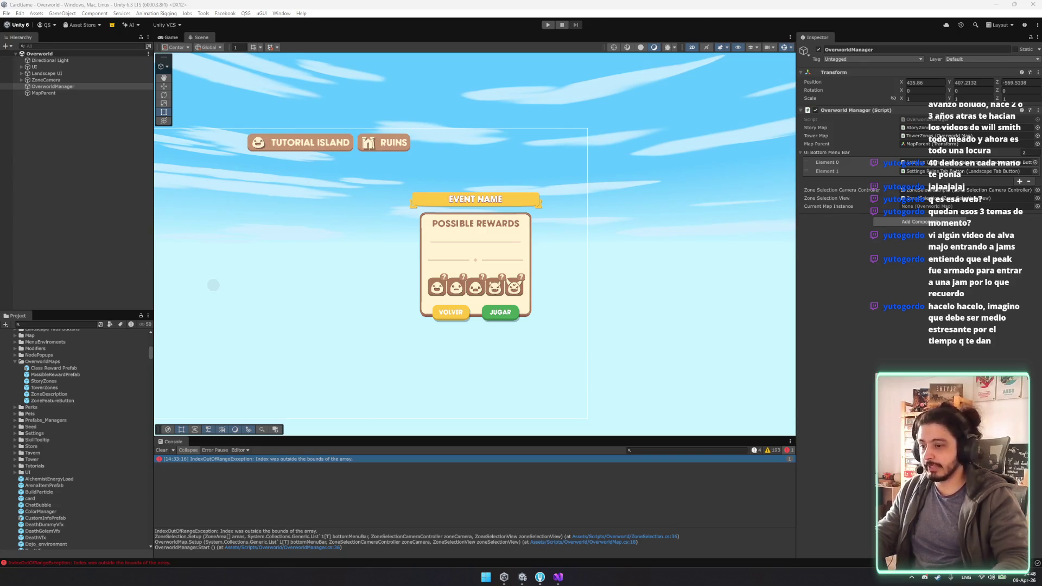
Step: Bring the GameMaker best game-jam games article forward and read its opening entries
key("alt+Tab")
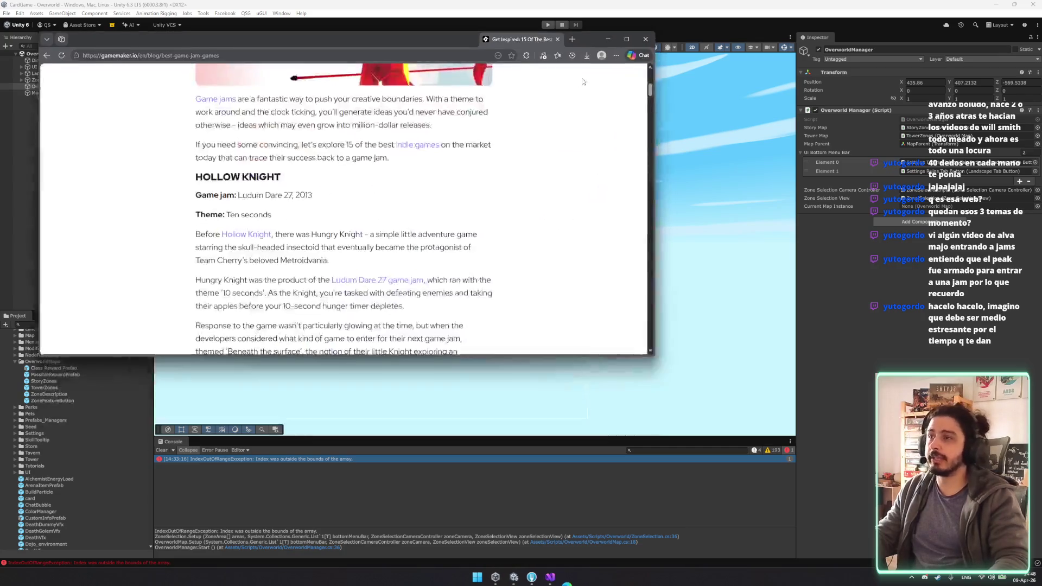
scroll(337, 290, "up", 5)
scroll(338, 289, "down", 2)
scroll(337, 290, "down", 3)
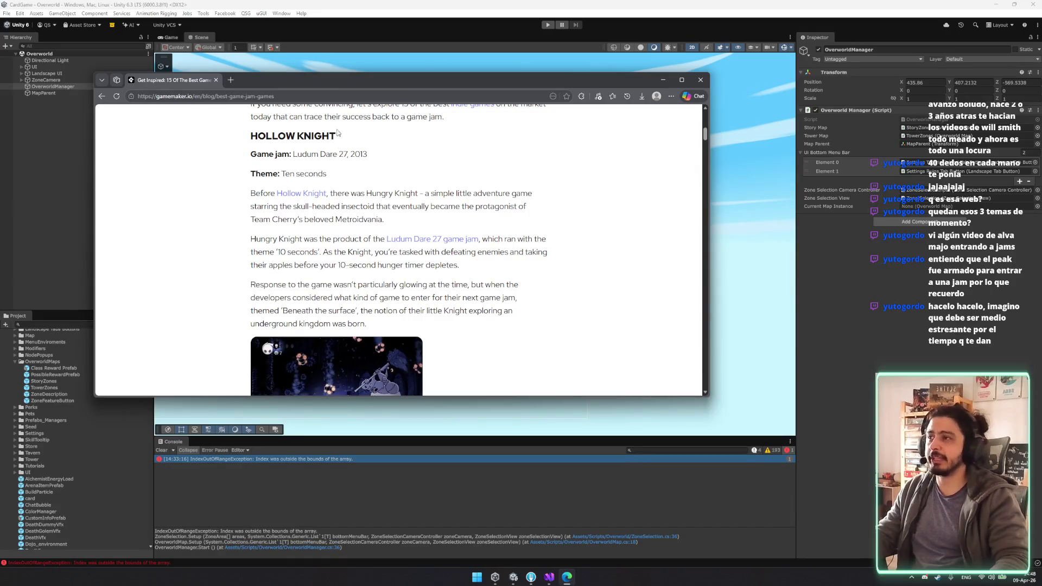
scroll(338, 130, "up", 1)
mouse_move(293, 194)
left_mouse_down()
mouse_move(367, 194)
mouse_move(340, 196)
mouse_move(349, 201)
left_mouse_up()
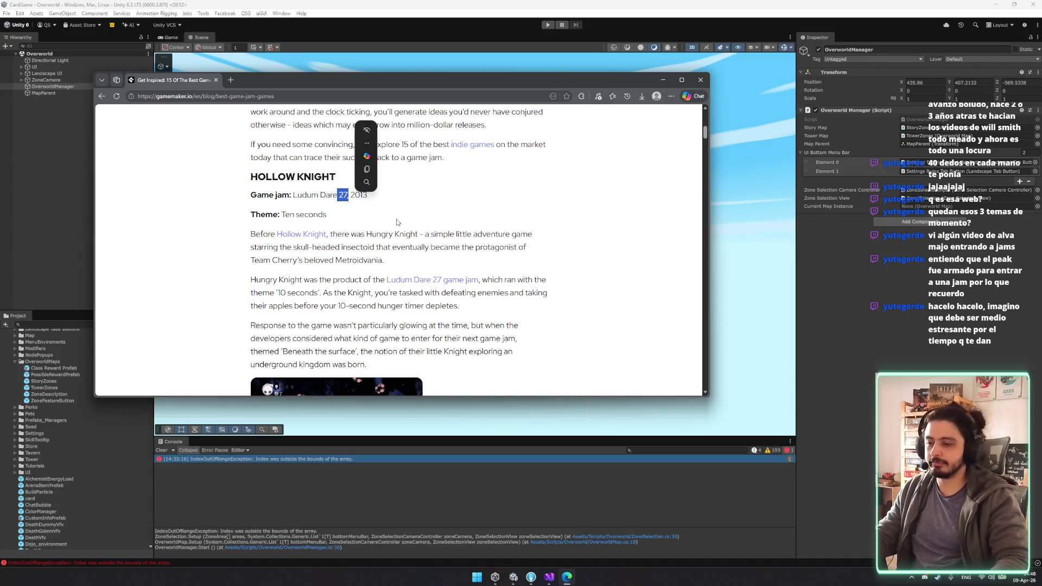
left_click(474, 245)
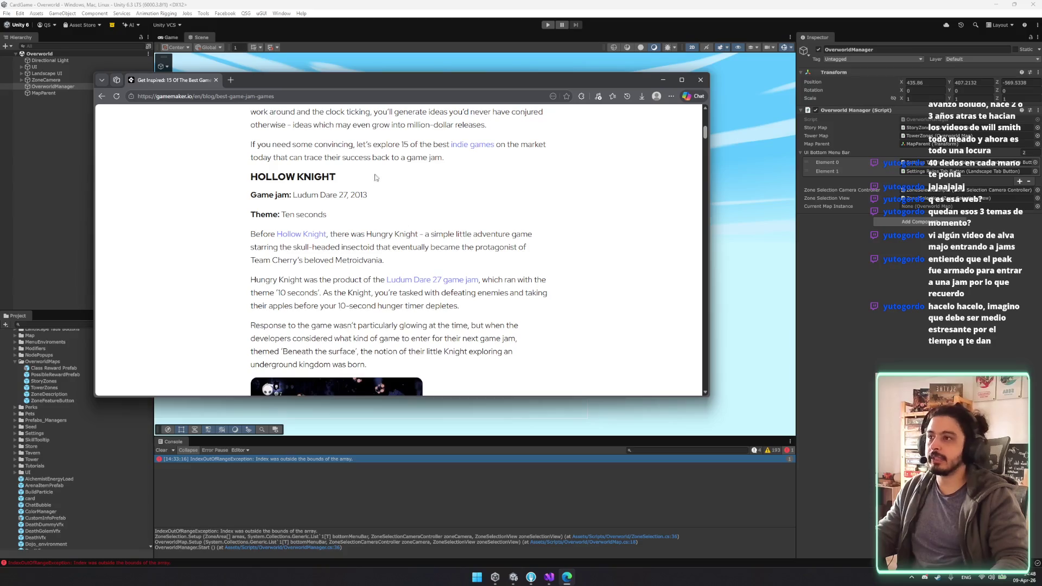
scroll(358, 228, "down", 3)
scroll(398, 256, "up", 1)
scroll(398, 257, "down", 10)
scroll(299, 240, "down", 10)
scroll(314, 195, "down", 6)
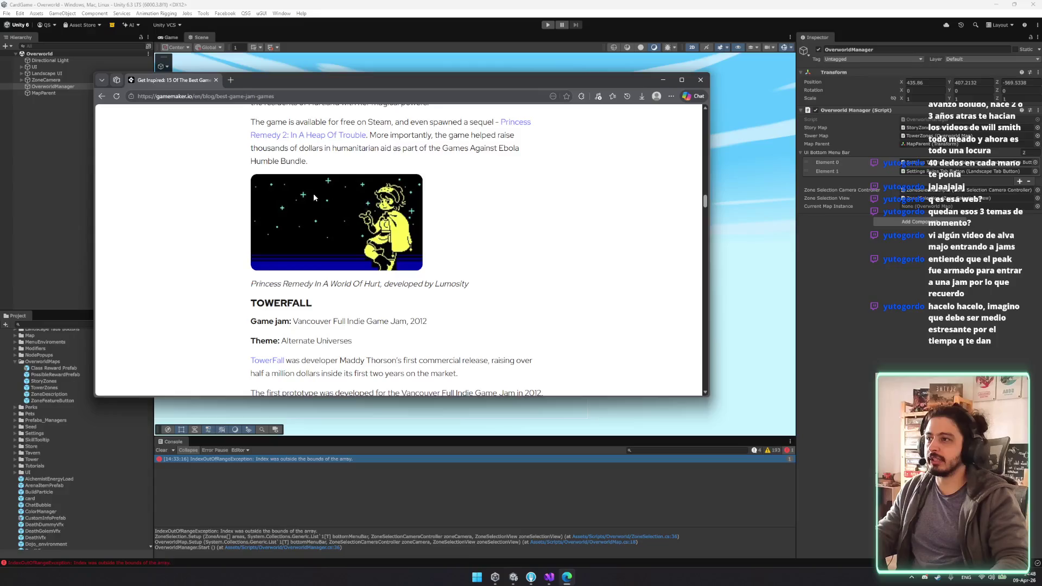
scroll(372, 270, "up", 5)
Step: Read further down the article to the Inscryption entry, highlighting its heading
left_click_drag(273, 190, 385, 206)
left_click(472, 207)
scroll(468, 209, "down", 4)
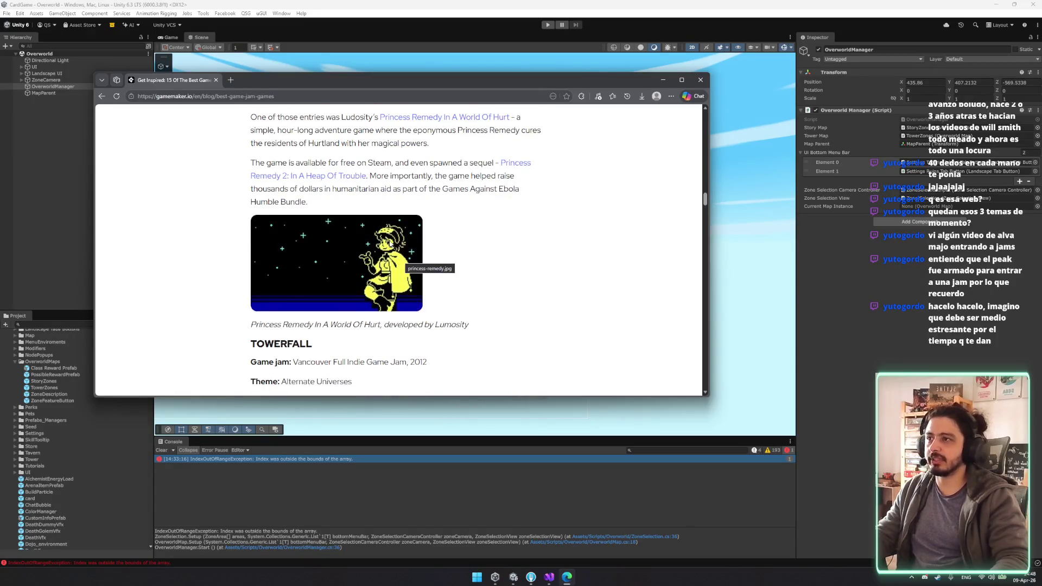
scroll(428, 247, "down", 3)
left_click_drag(264, 181, 321, 188)
scroll(321, 188, "down", 4)
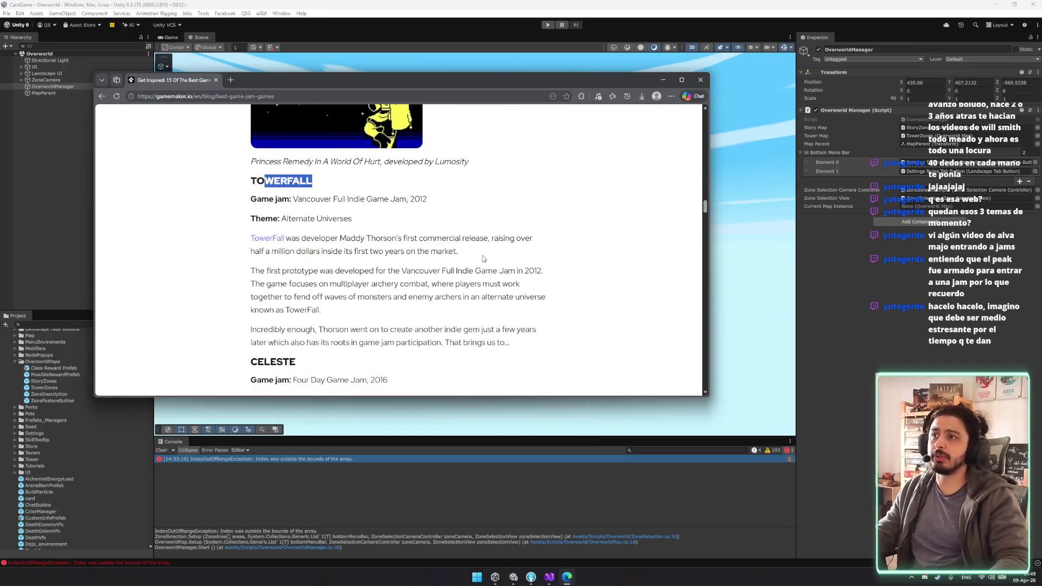
left_click_drag(251, 168, 291, 168)
left_click(326, 185)
scroll(341, 187, "down", 1)
scroll(438, 219, "down", 9)
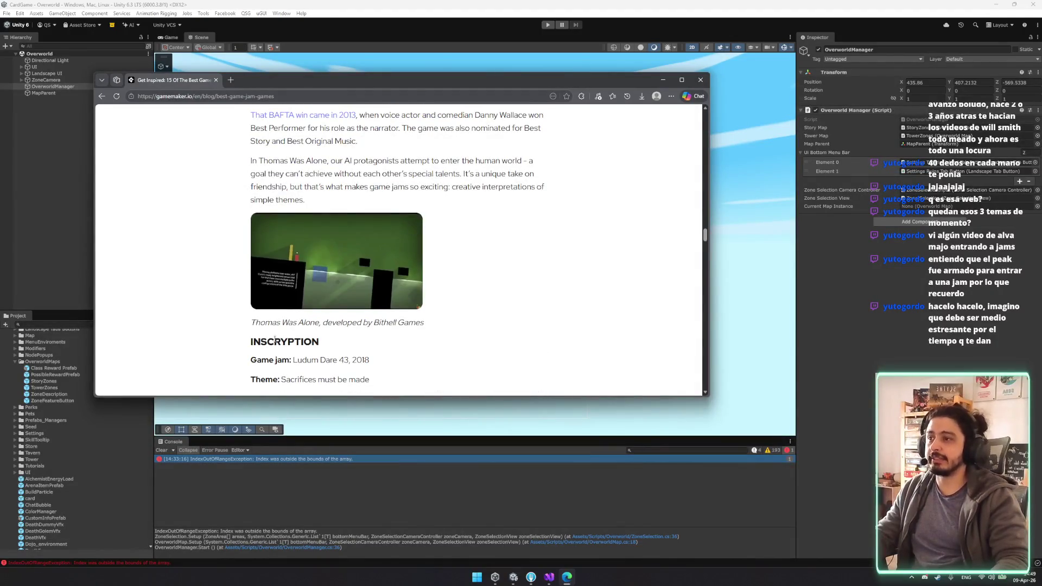
double_click(281, 340)
Step: Continue reading down to the Moonleap entry, highlighting its Game jam and Theme lines
scroll(281, 340, "down", 3)
left_click_drag(297, 197, 347, 200)
left_click(347, 200)
scroll(446, 215, "down", 9)
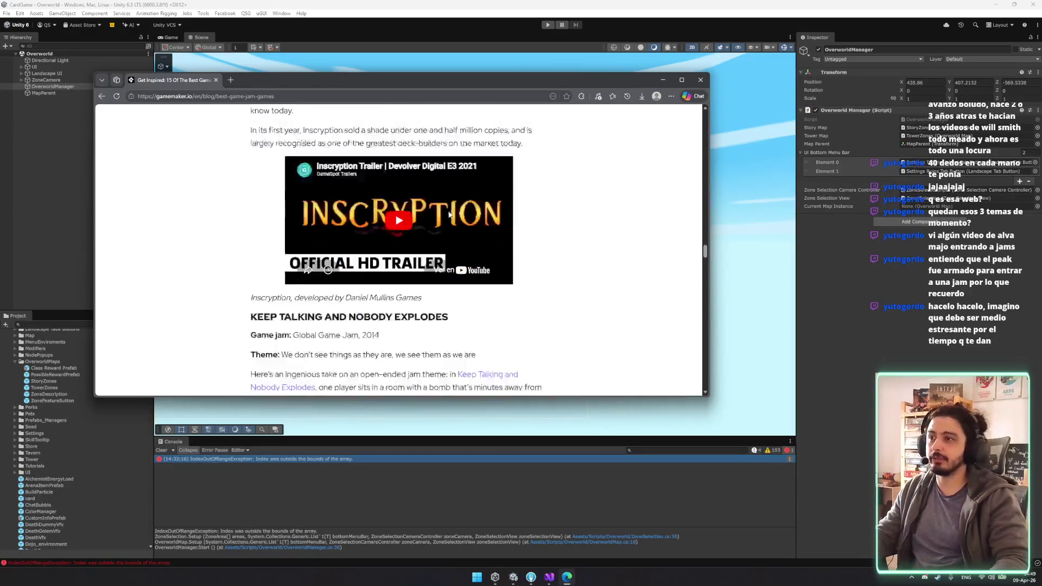
mouse_move(293, 151)
left_mouse_down()
mouse_move(384, 170)
mouse_move(563, 161)
left_mouse_up()
left_click(561, 162)
scroll(539, 211, "down", 4)
scroll(422, 231, "up", 5)
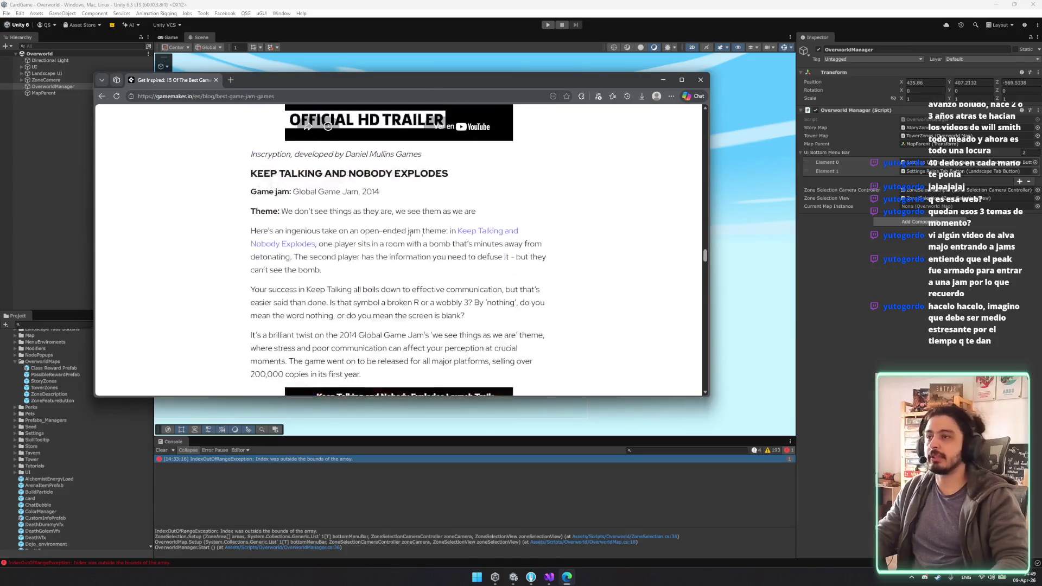
left_click_drag(269, 174, 404, 174)
scroll(284, 222, "down", 4)
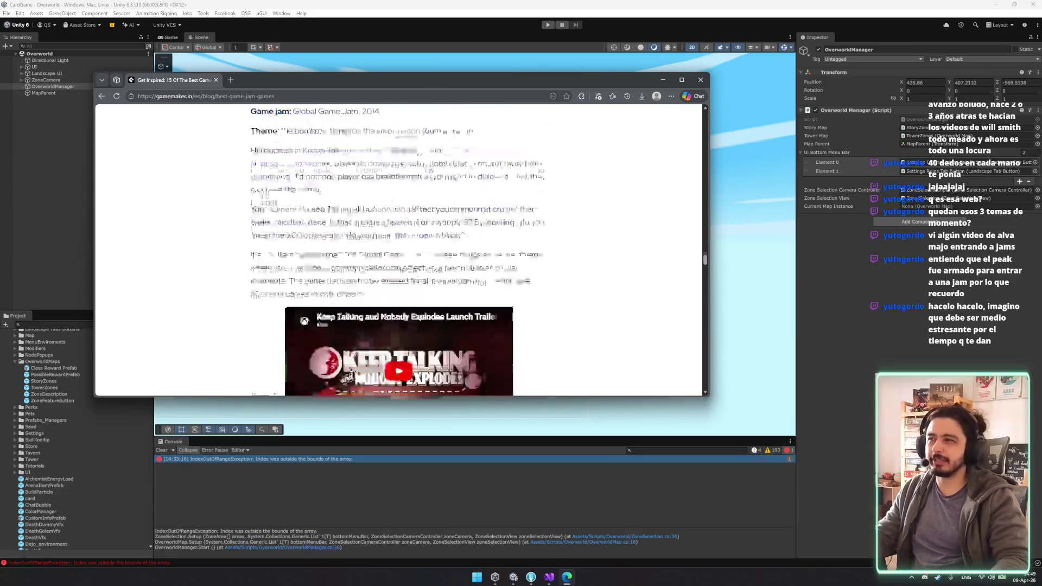
scroll(277, 239, "down", 4)
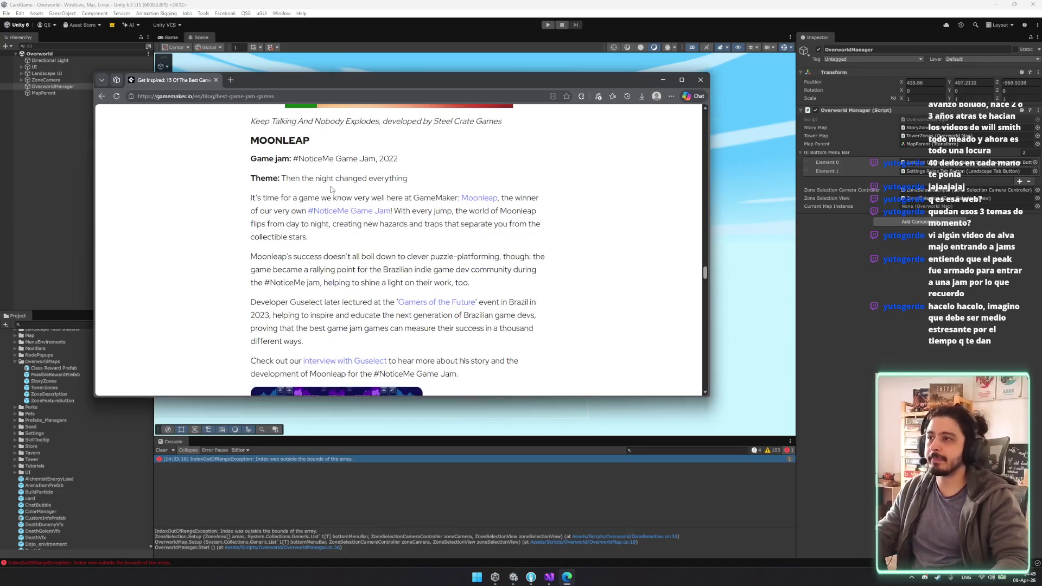
Step: Reread the Global Game Jam section, highlighting the jam name
scroll(332, 190, "up", 8)
left_click_drag(293, 273, 359, 273)
scroll(380, 244, "down", 8)
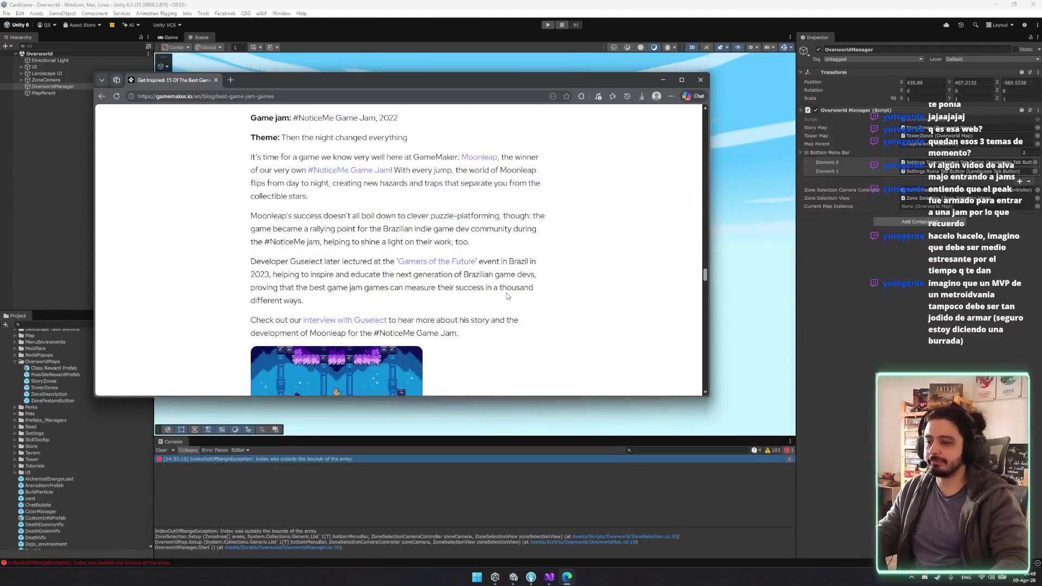
scroll(450, 252, "down", 3)
scroll(448, 241, "up", 5)
left_click_drag(251, 181, 310, 182)
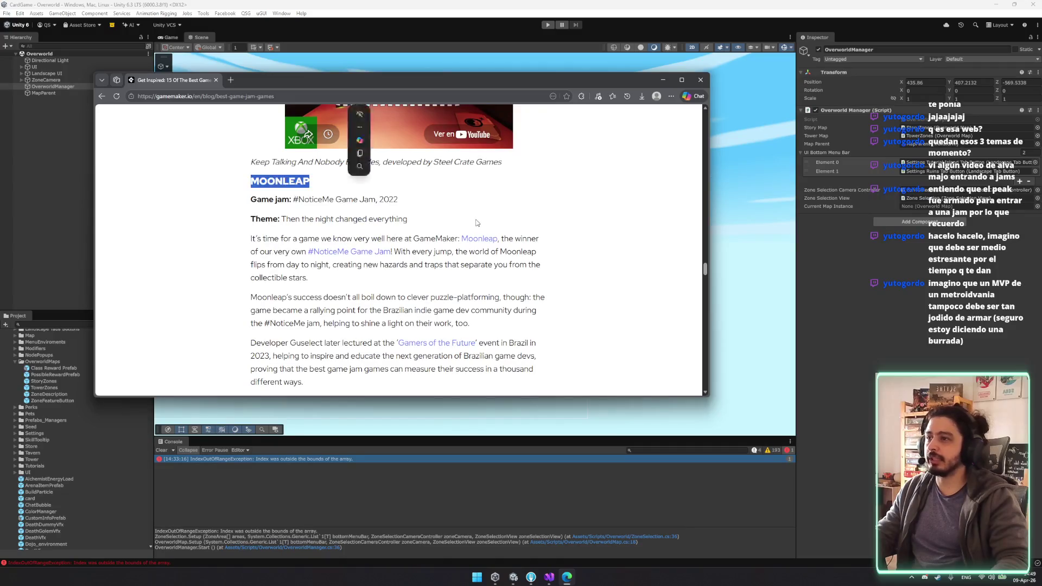
scroll(469, 220, "down", 5)
Step: Scroll to the end of the article and close the browser to return to Unity
scroll(469, 219, "down", 10)
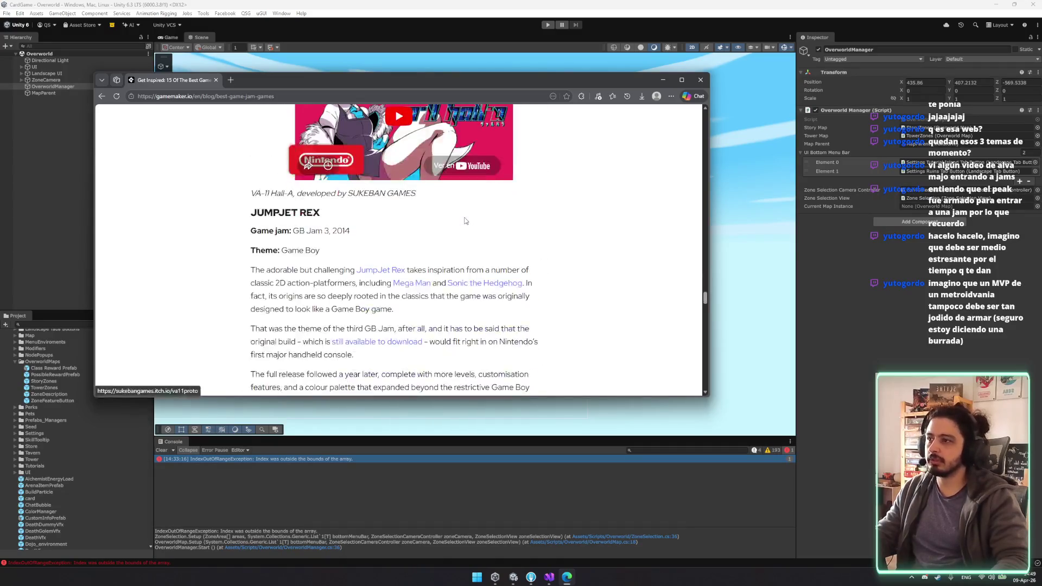
scroll(466, 217, "down", 5)
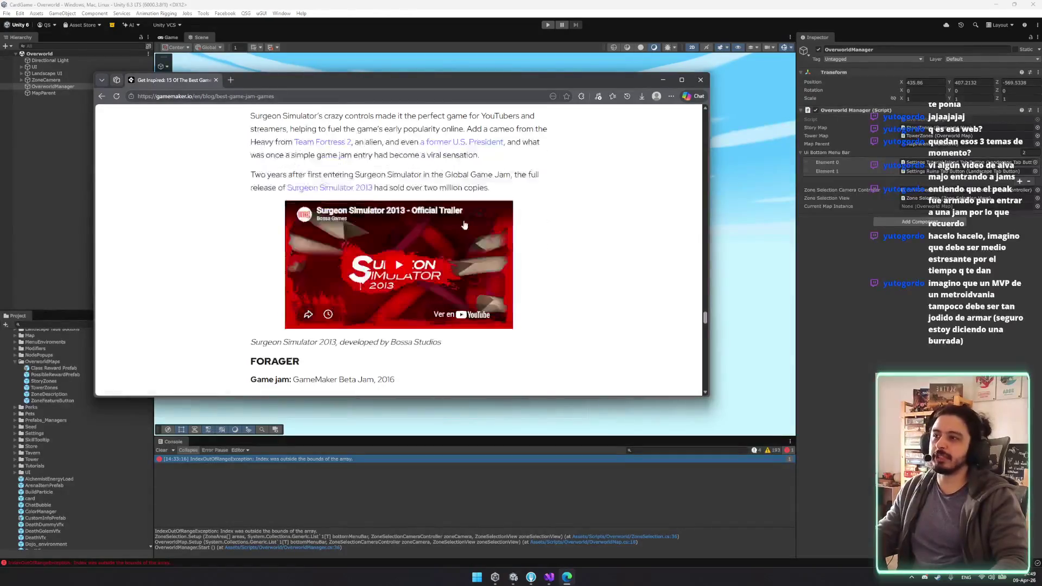
scroll(460, 221, "up", 4)
scroll(388, 269, "down", 5)
scroll(413, 270, "down", 4)
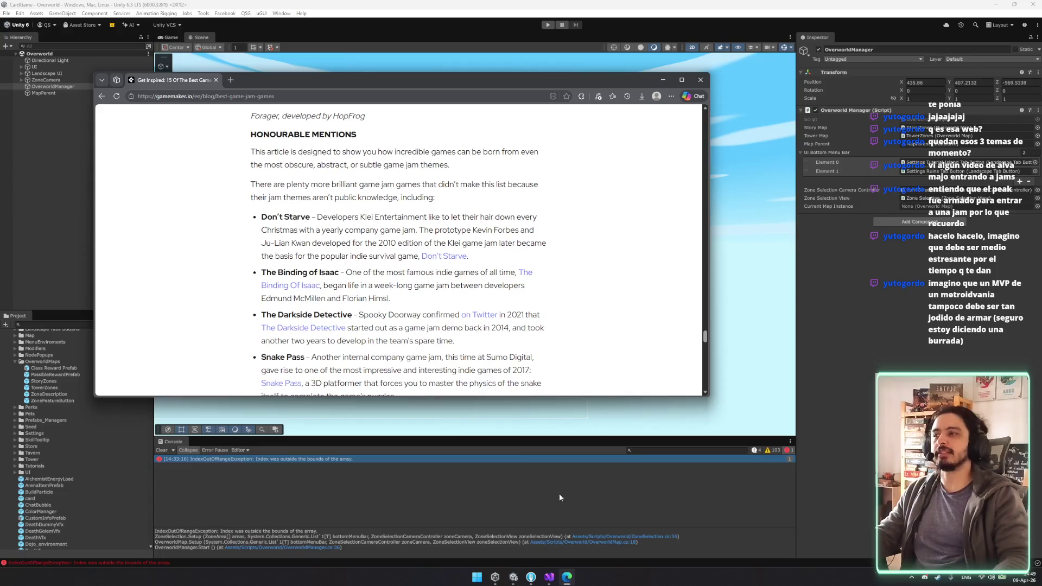
scroll(451, 297, "down", 6)
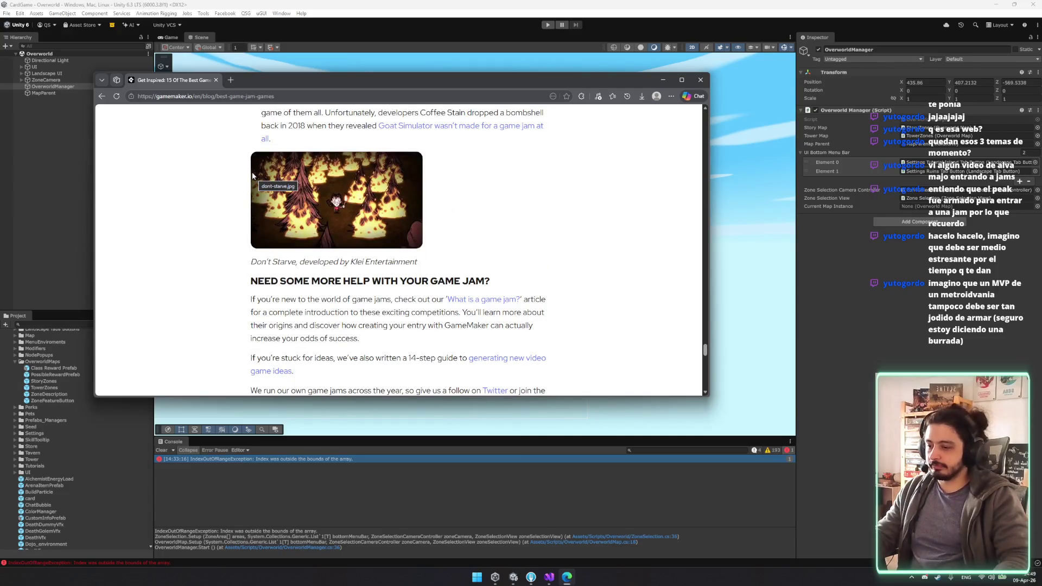
left_click(216, 79)
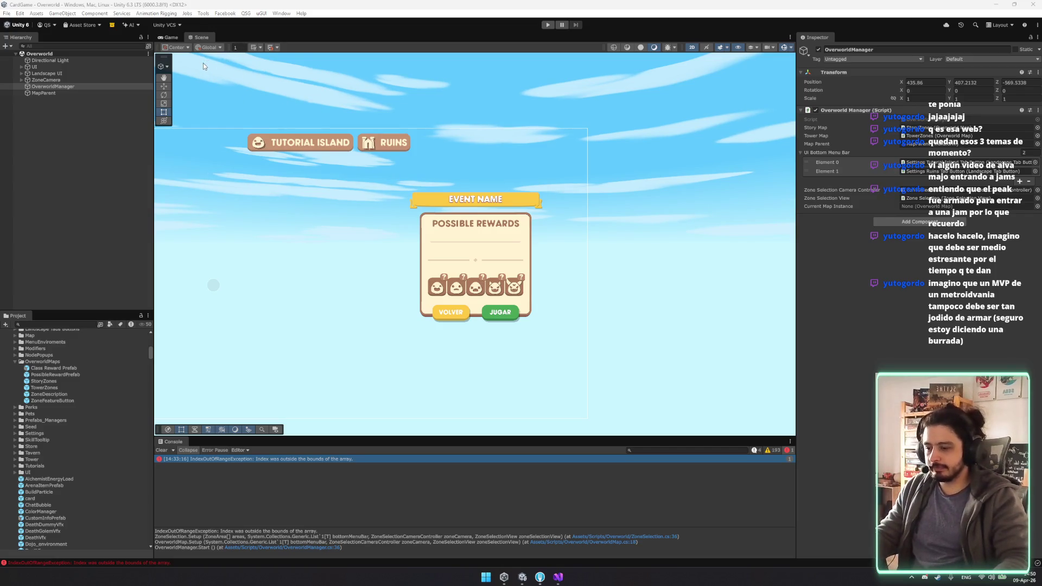
Step: Press F in the Scene view to frame the overworld UI canvas
key("f")
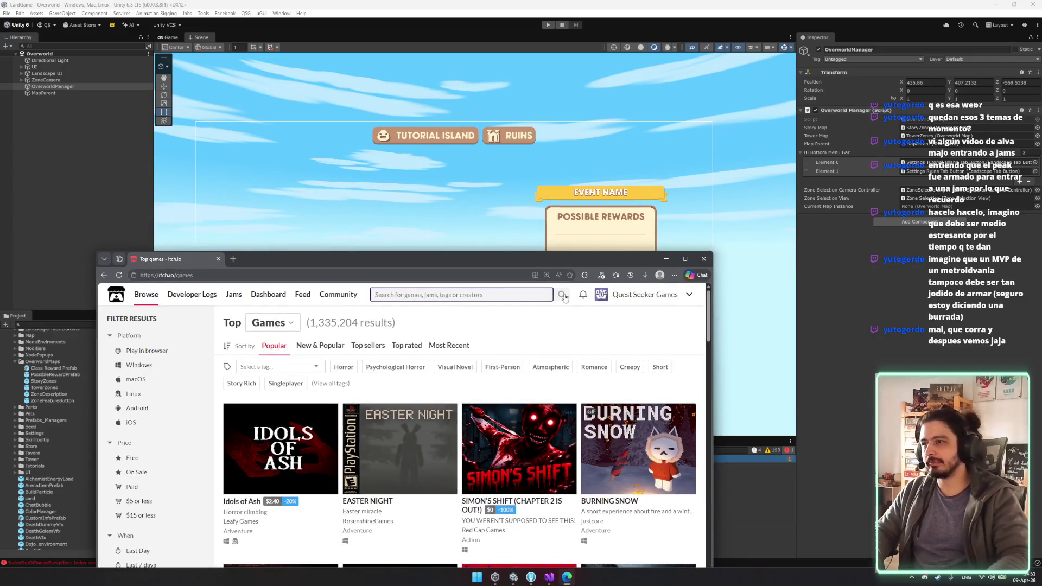
Step: Search itch.io for 'luquitasdedecv' and open the developer's creator page
type("luquitasde")
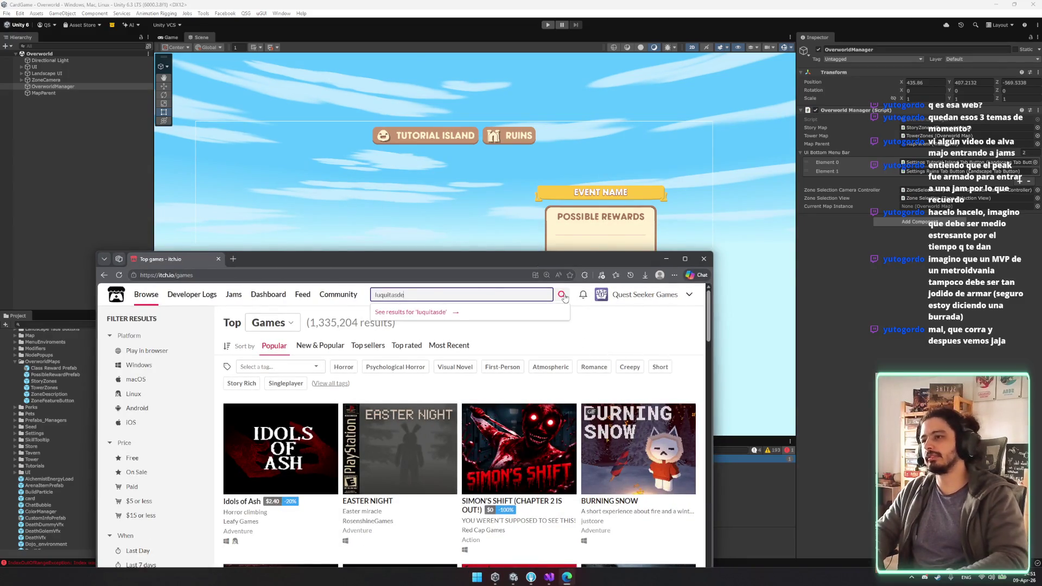
type("decv")
key("Return")
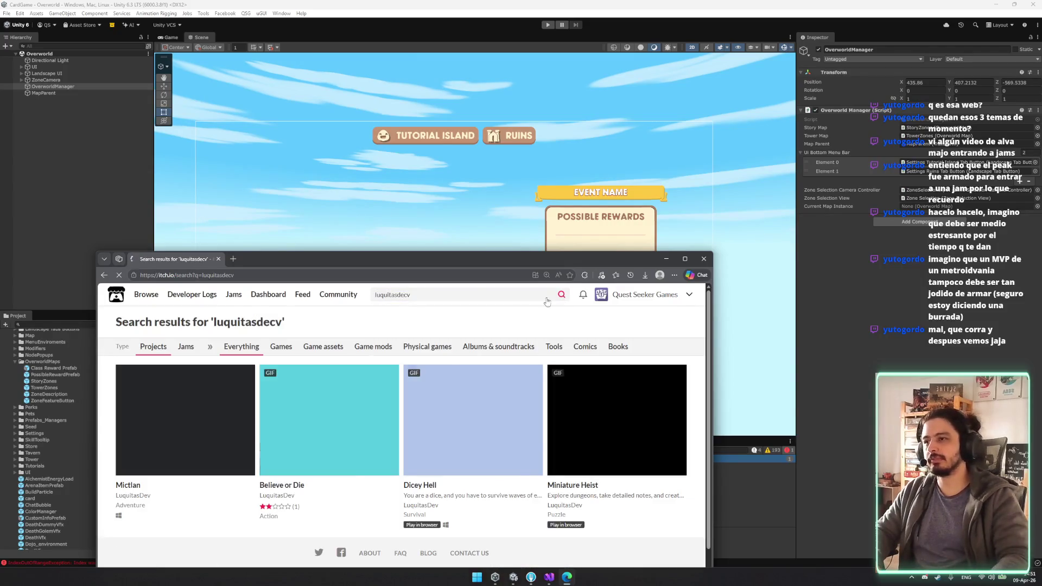
scroll(412, 391, "down", 1)
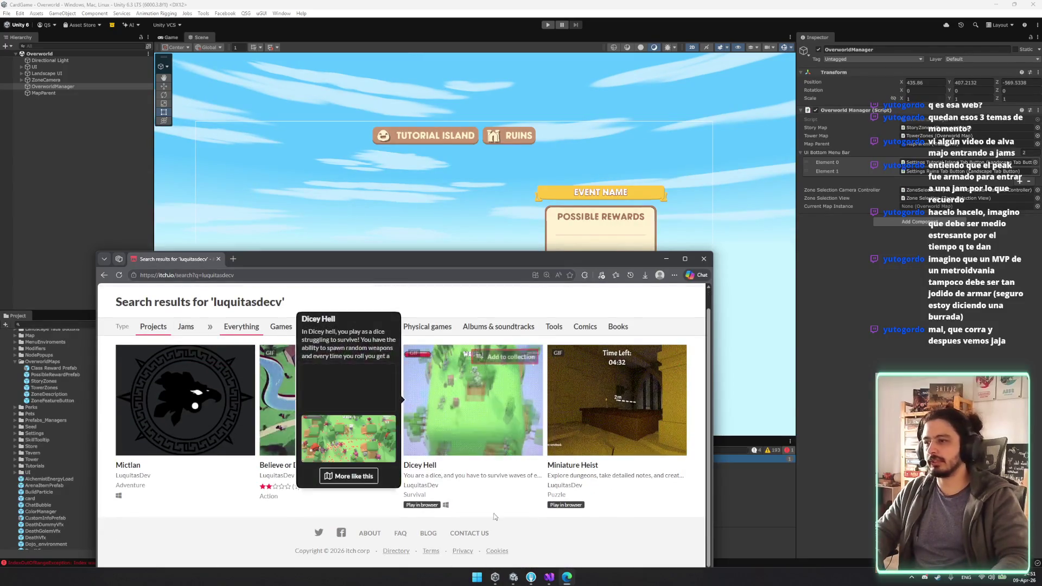
left_click(276, 475)
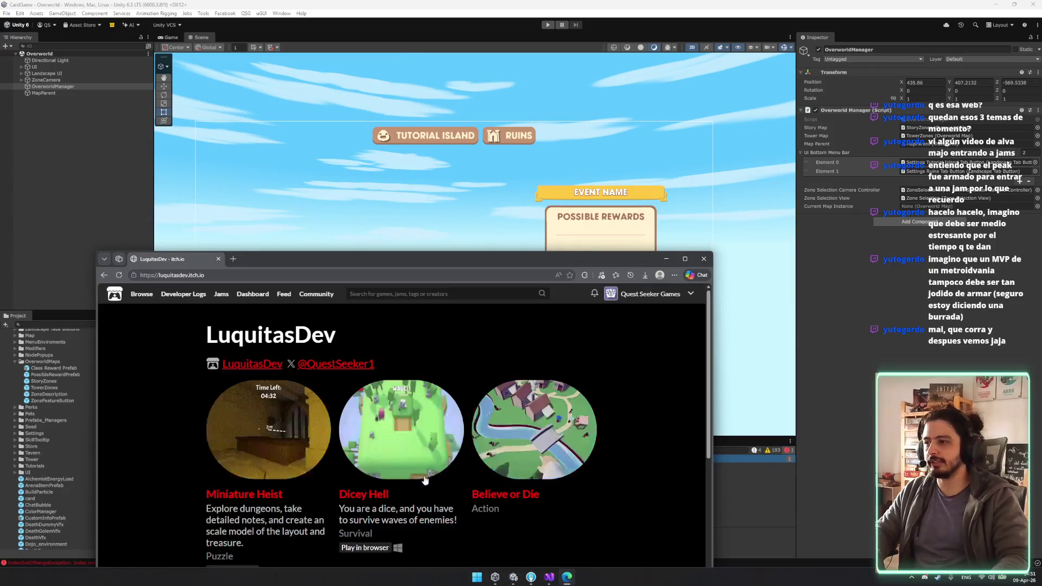
Step: Look over the creator page and copy its address
scroll(442, 431, "down", 1)
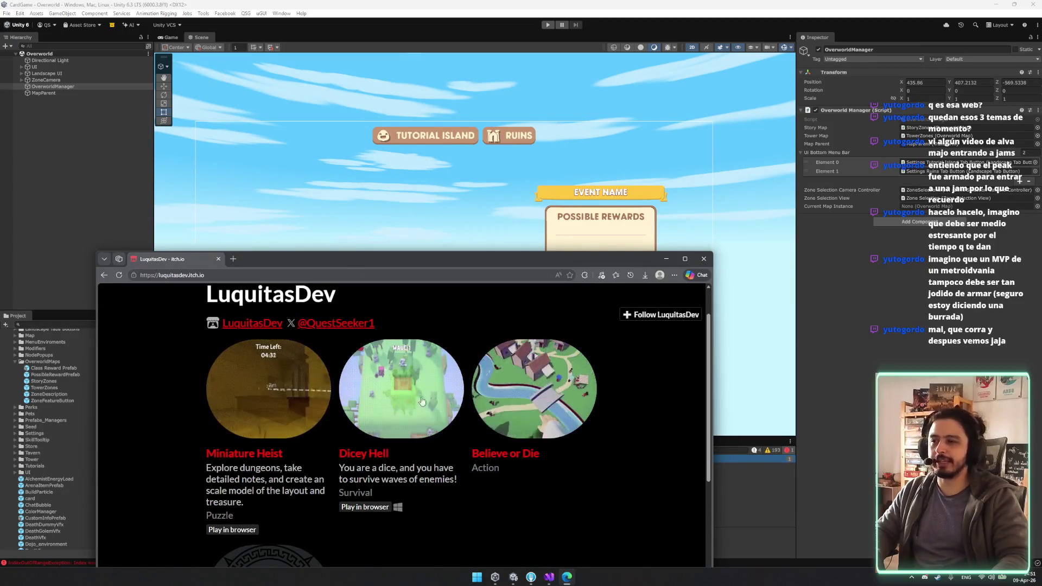
scroll(326, 380, "down", 2)
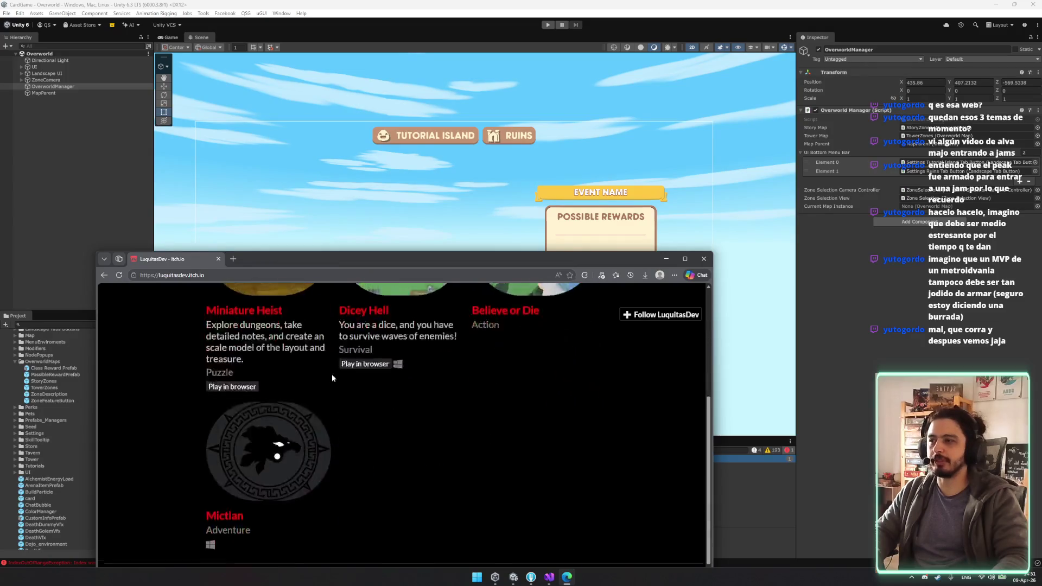
scroll(387, 376, "up", 1)
key("ctrl+l")
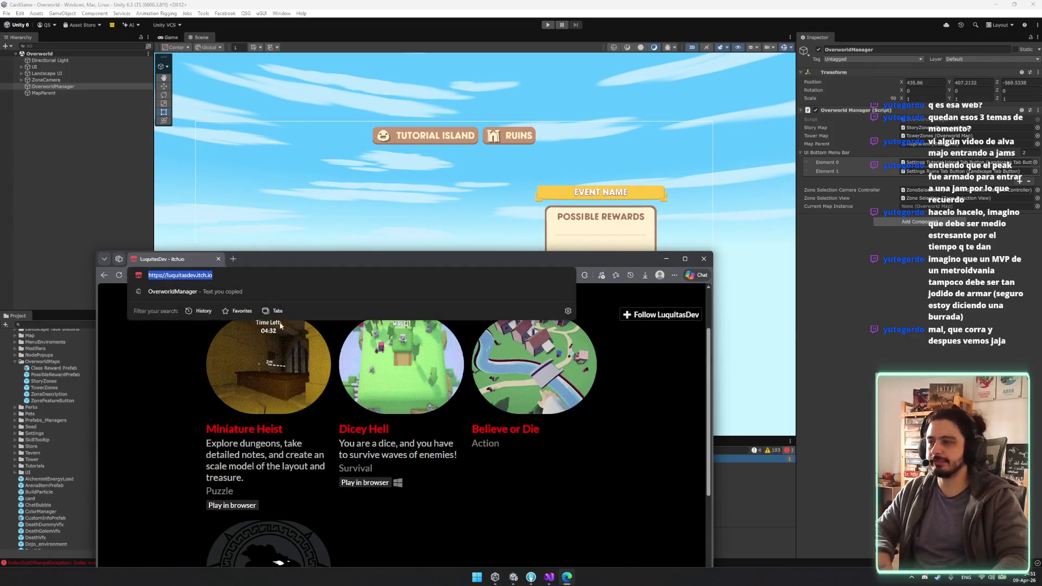
key("ctrl+c")
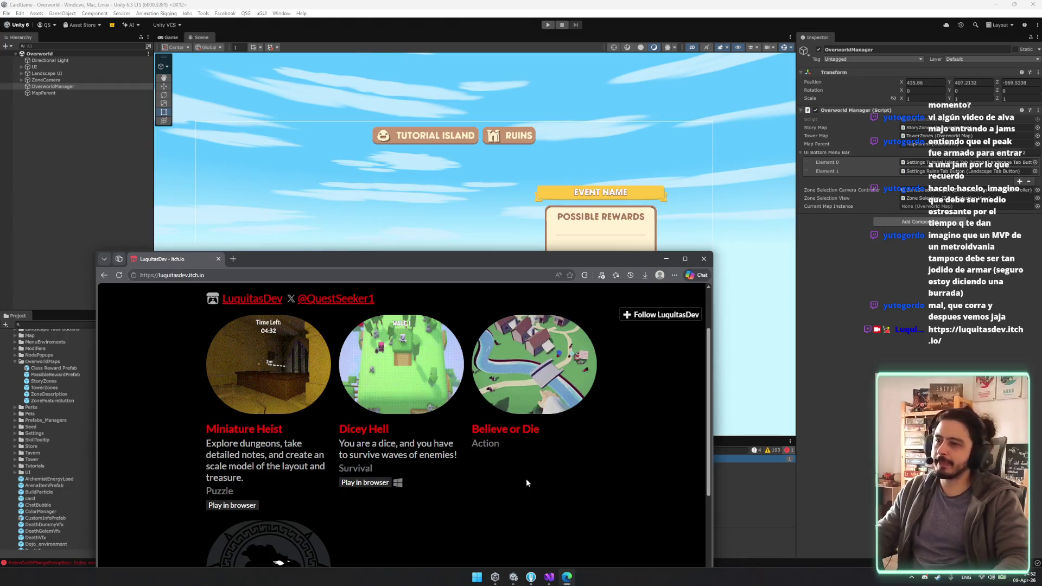
Step: Browse the developer's games and follow the X profile link under the title
scroll(533, 482, "down", 2)
scroll(532, 472, "up", 3)
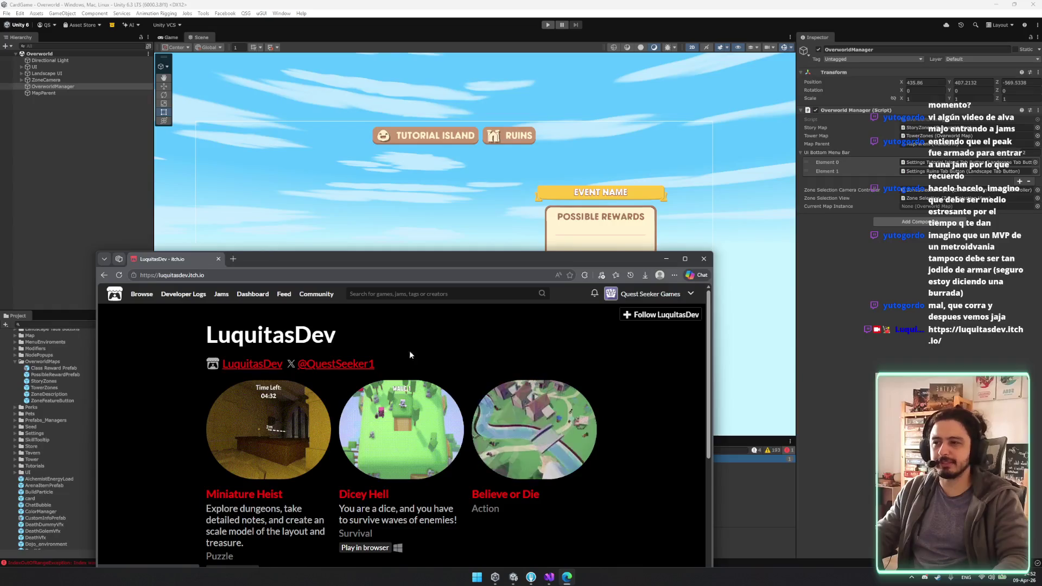
scroll(478, 444, "down", 3)
scroll(487, 380, "up", 2)
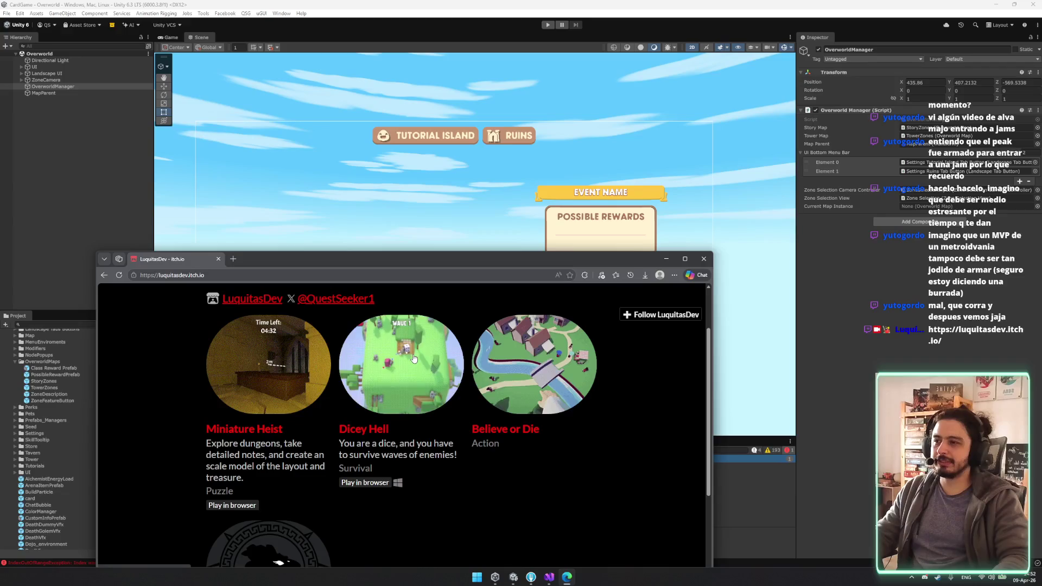
scroll(414, 358, "down", 2)
scroll(438, 411, "up", 3)
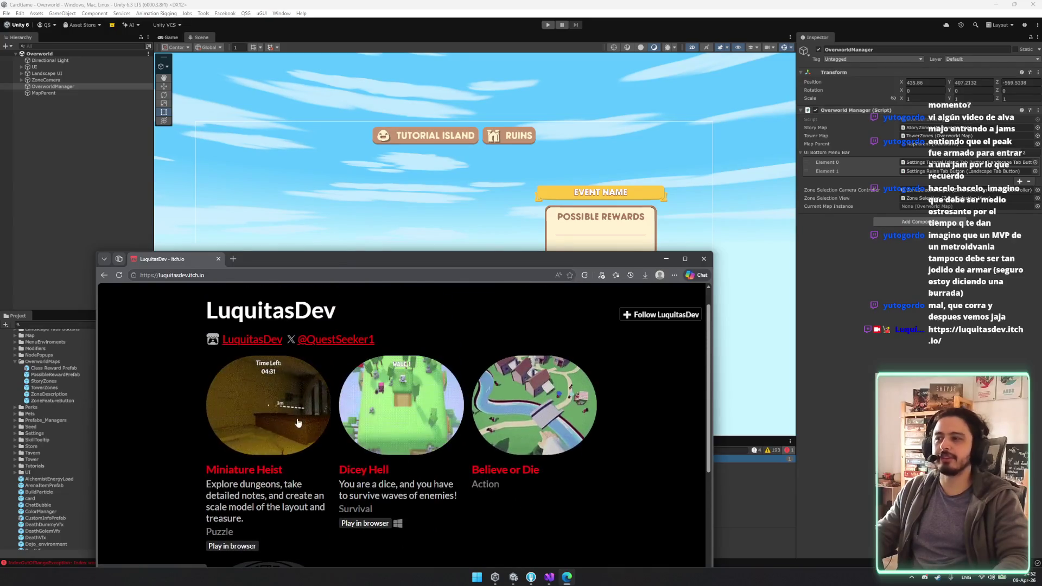
scroll(307, 417, "down", 3)
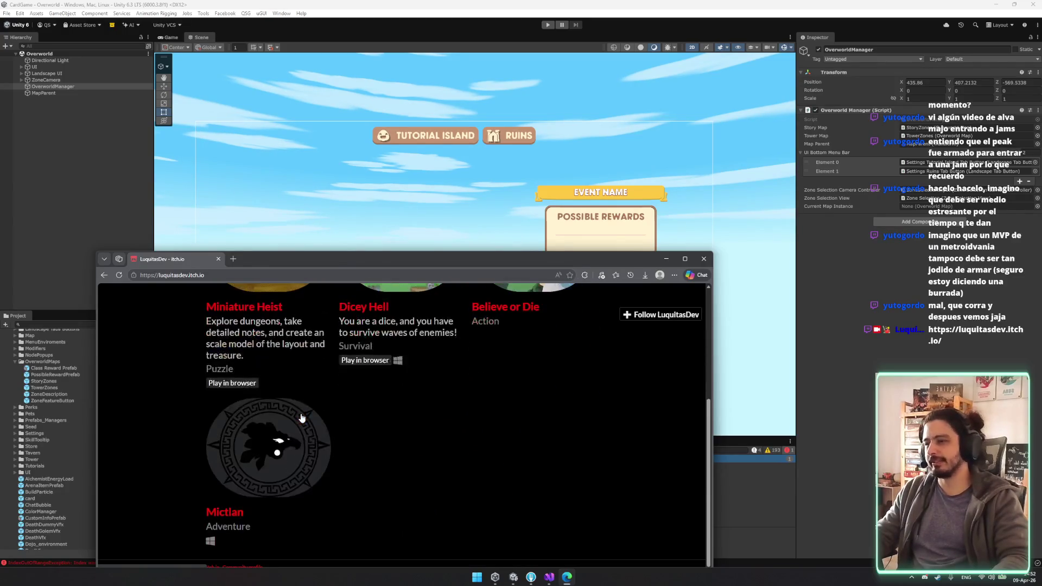
scroll(312, 417, "up", 3)
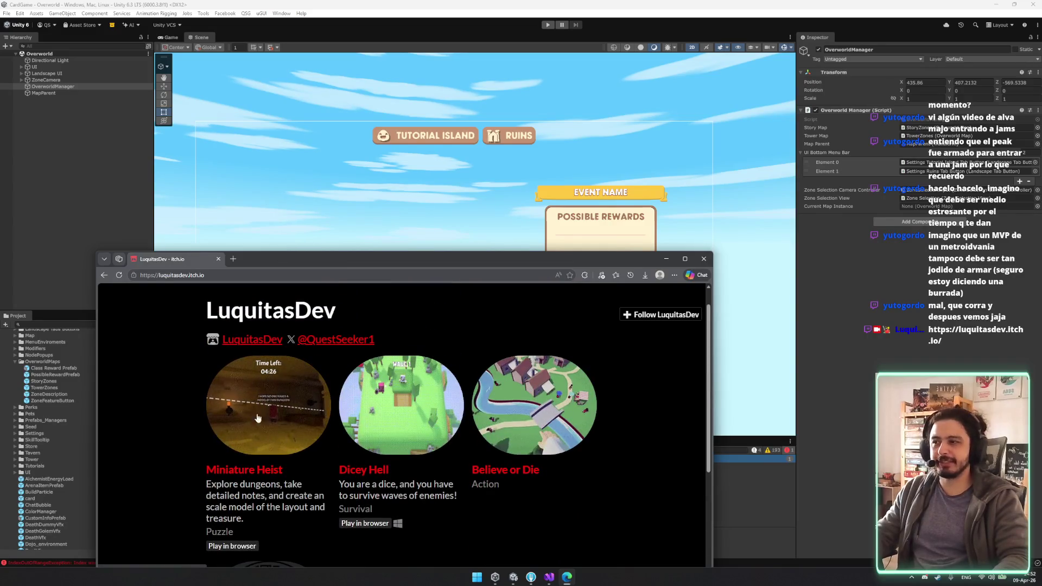
left_click(351, 342)
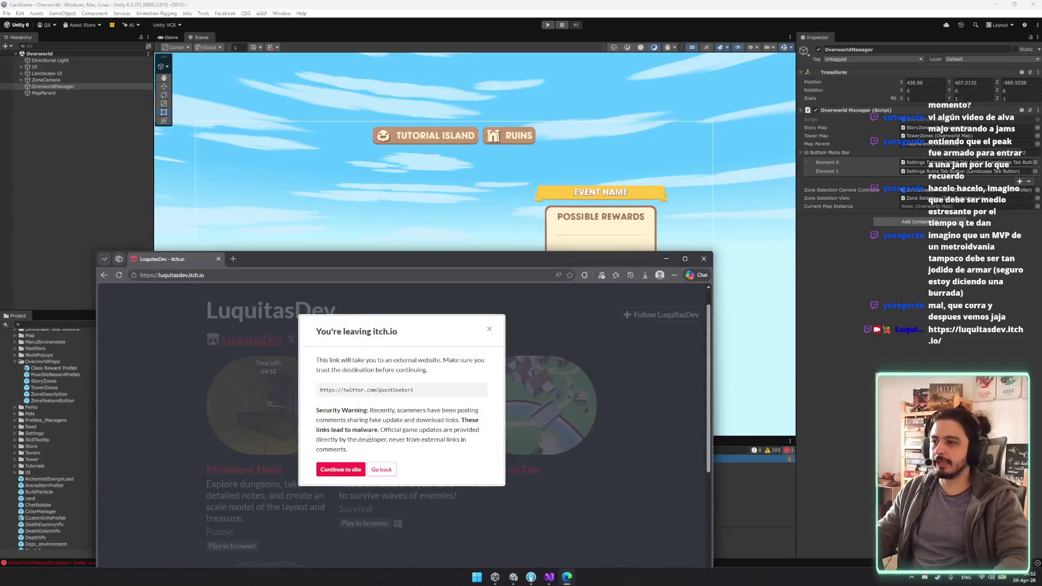
Step: Continue to the X profile, which doesn't exist, and check the signed-in accounts
left_click(342, 470)
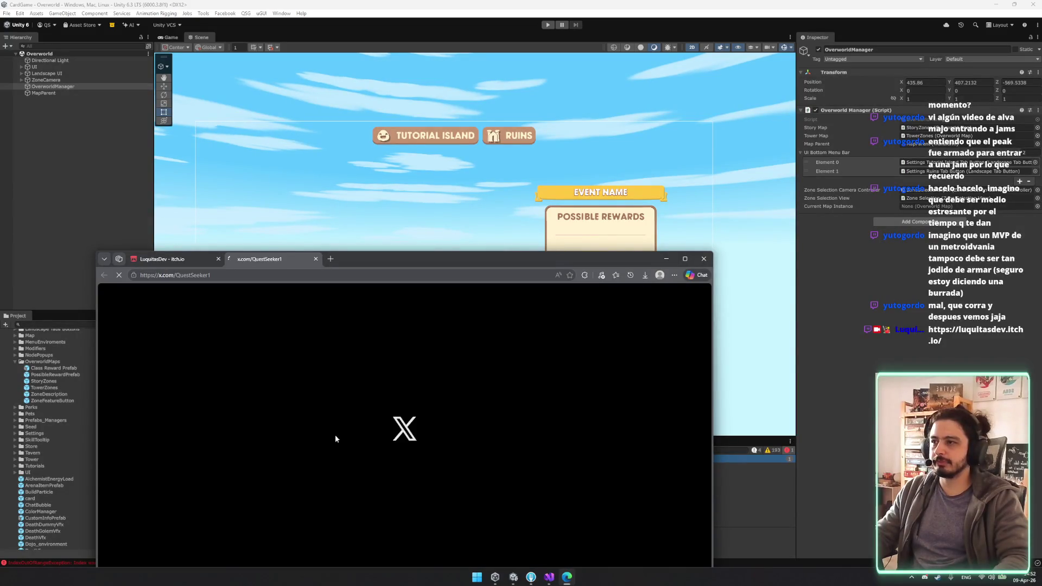
left_click_drag(357, 259, 398, 169)
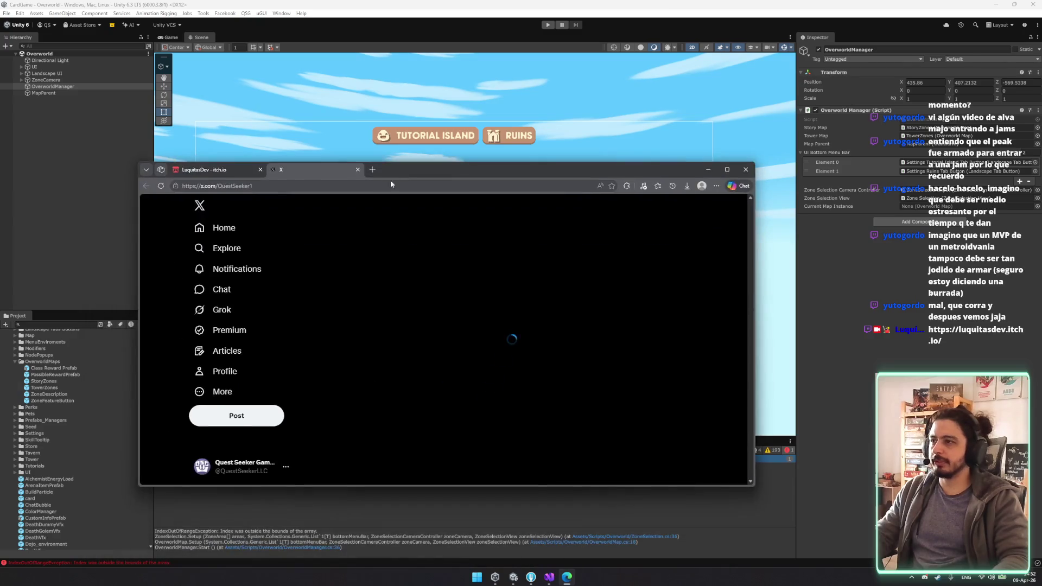
left_click(233, 465)
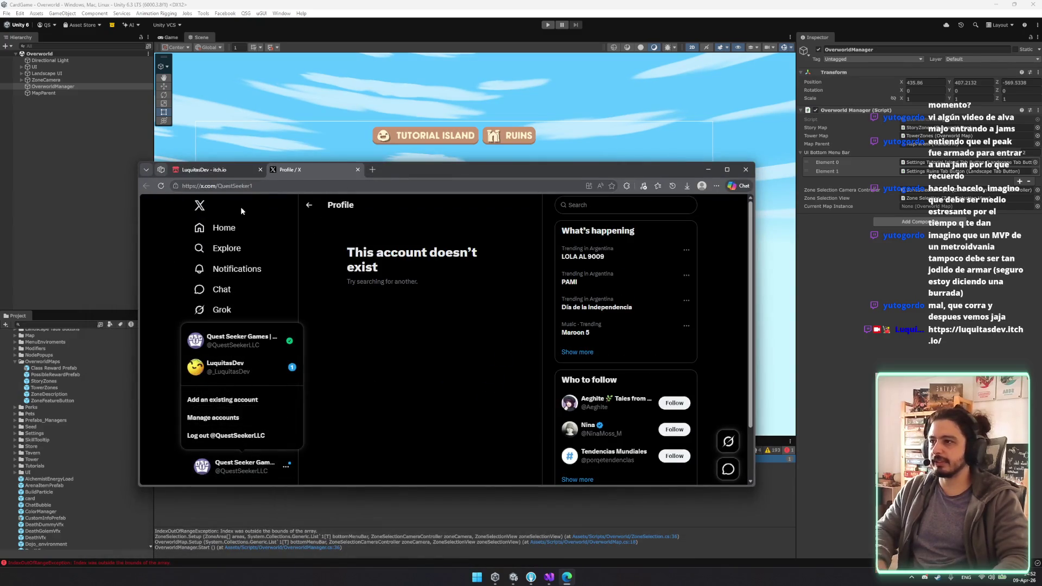
left_click(285, 468)
Step: Go to the X home feed, then close the X tab and the browser
left_click(286, 469)
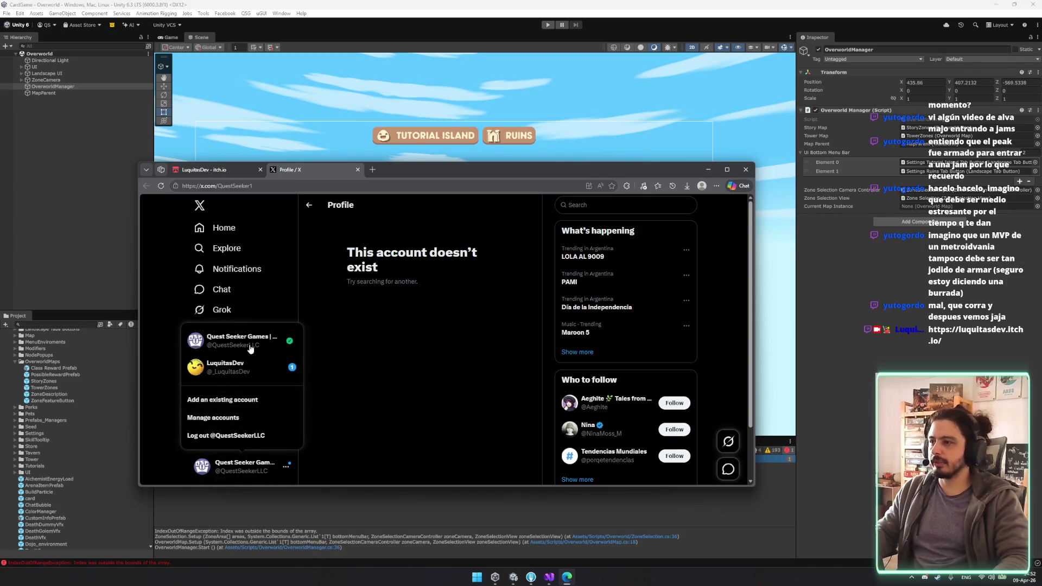
left_click(444, 372)
left_click(234, 269)
left_click(244, 228)
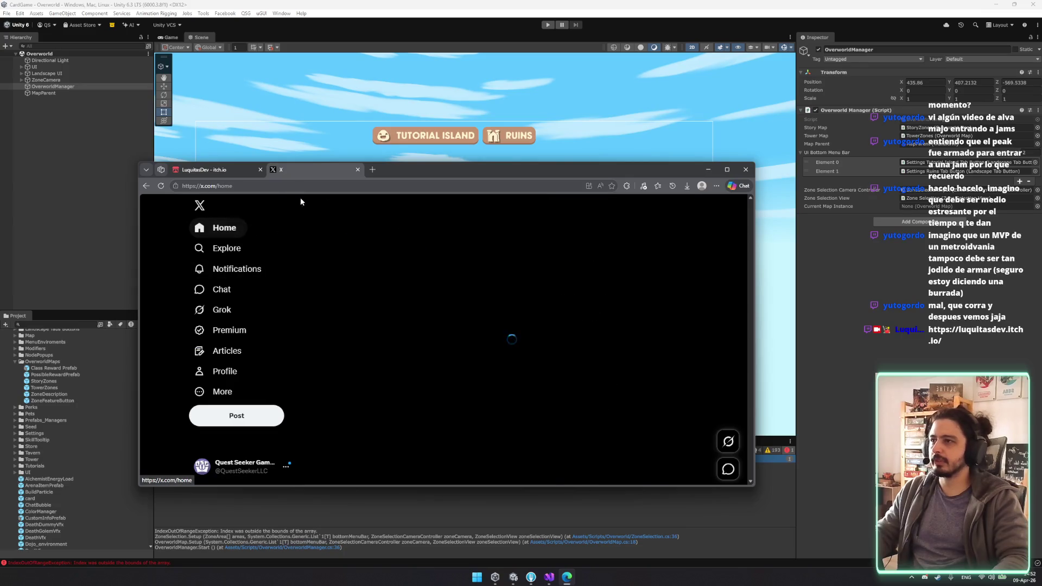
middle_click(294, 172)
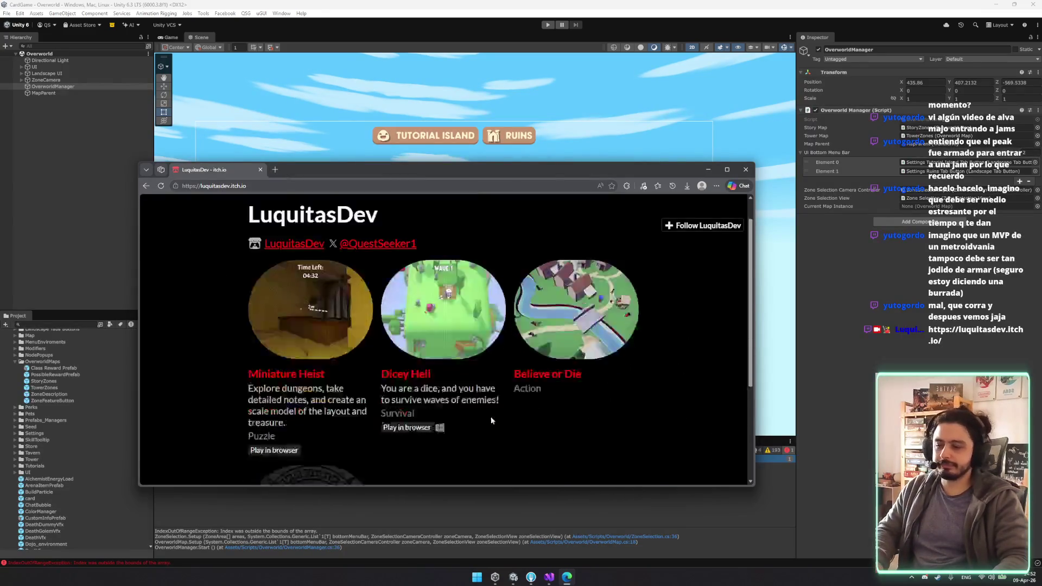
left_click(746, 169)
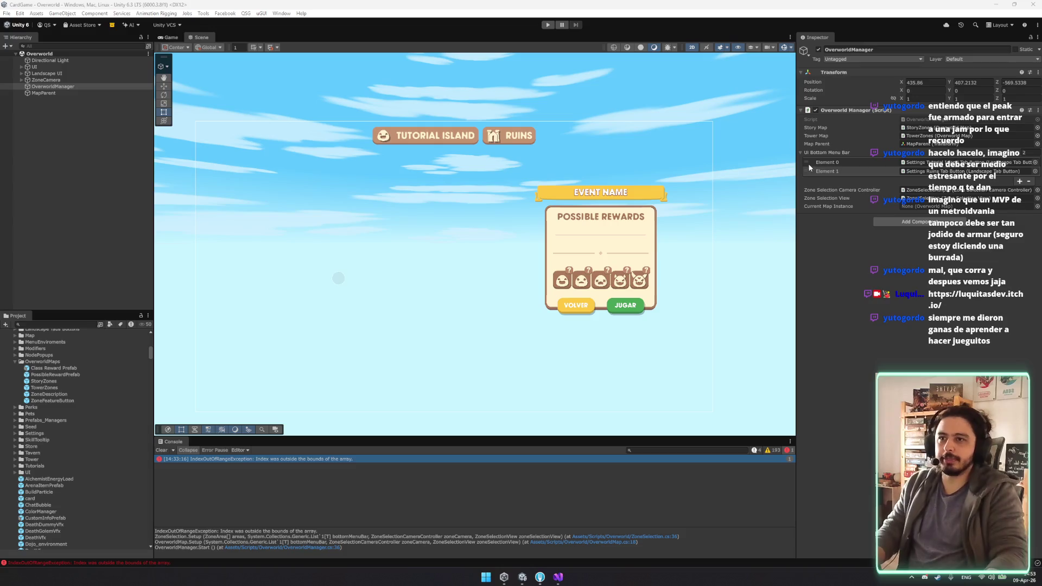
Step: Locate the Tutorial Island and Ruins tab buttons referenced by the Ui Bottom Menu Bar
left_click(825, 171)
left_click(949, 162)
left_click(949, 162)
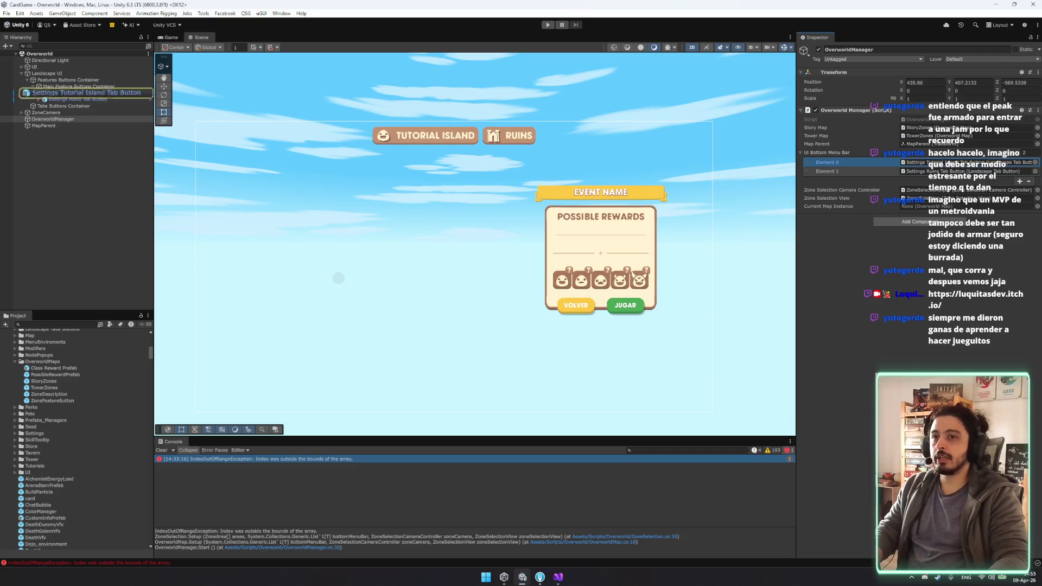
left_click(953, 171)
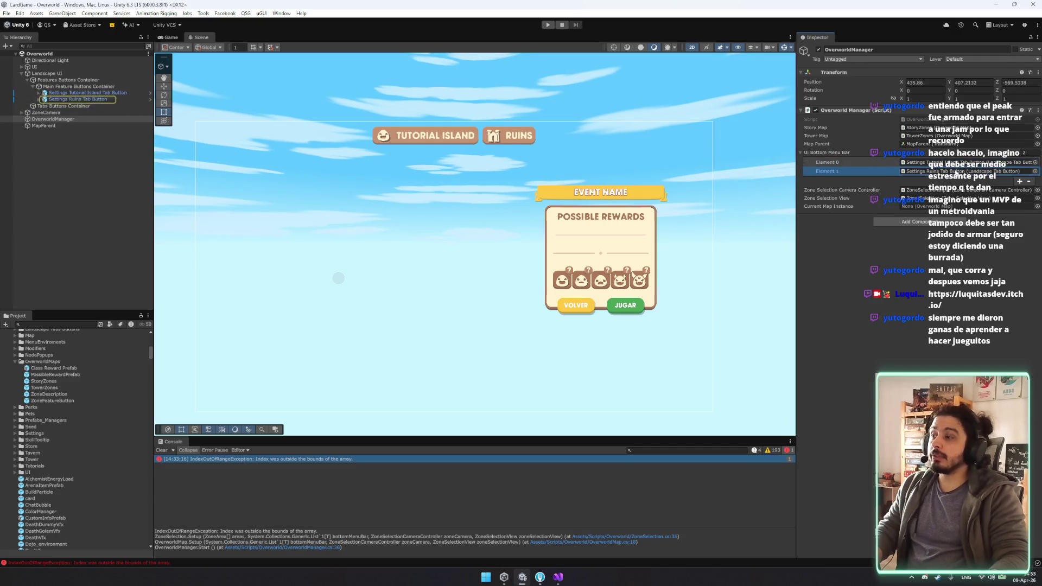
left_click(954, 172)
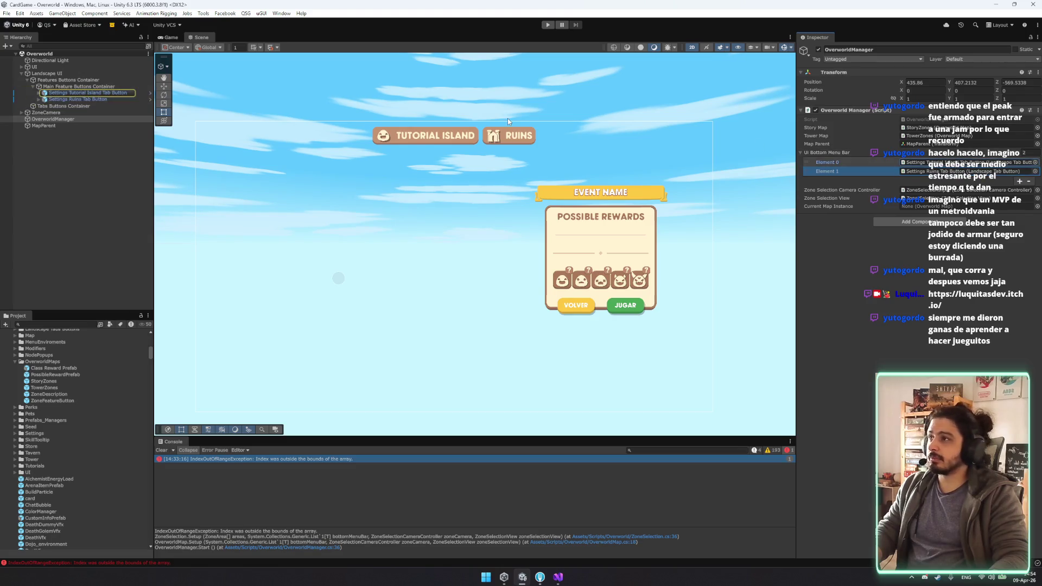
Step: Inspect the Tutorial Island tab button, its prefab asset and the feature buttons container
left_click(87, 93)
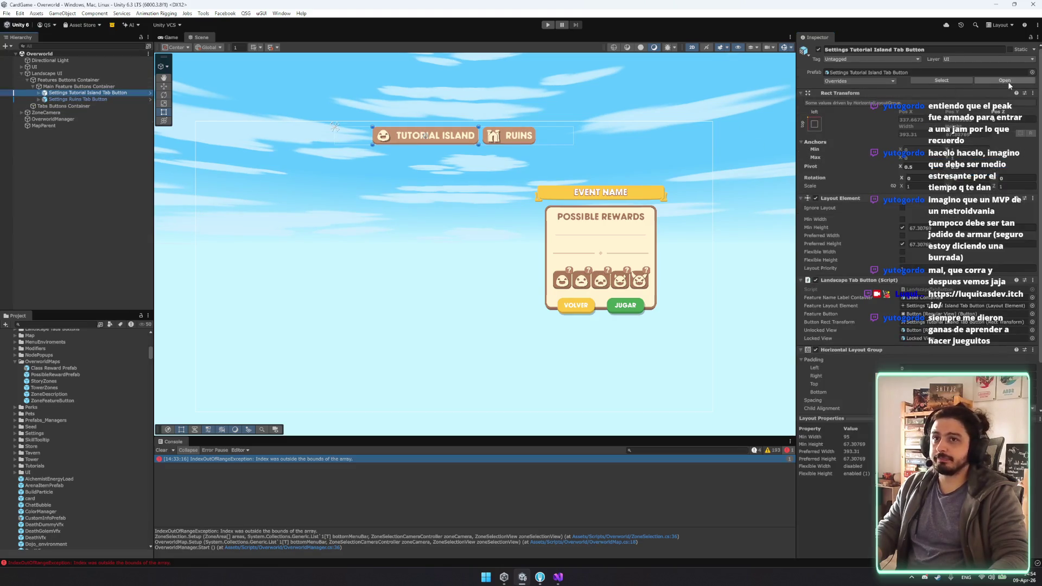
left_click(936, 81)
left_click(95, 93)
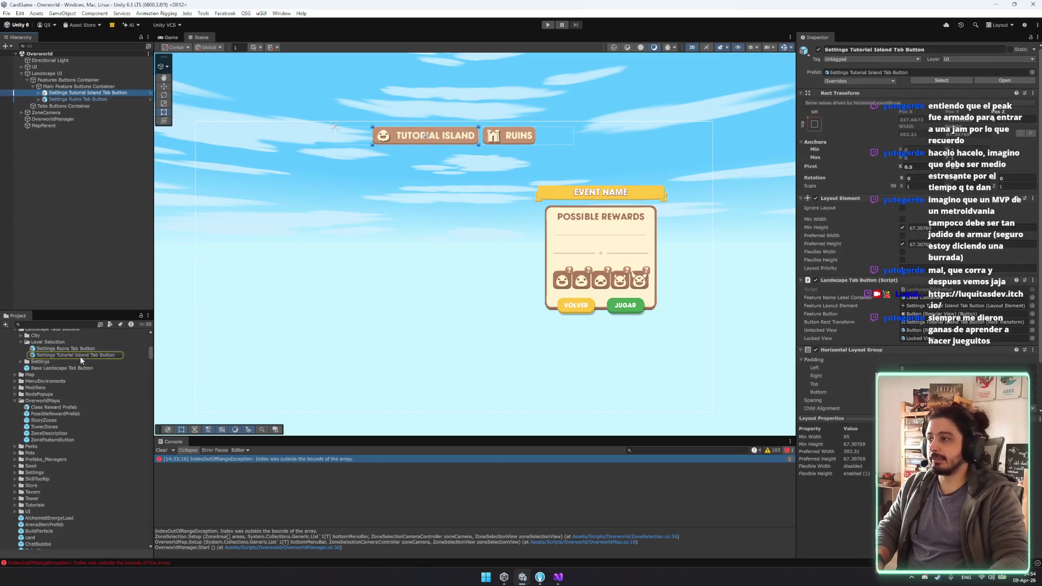
left_click(76, 355)
left_click(99, 88)
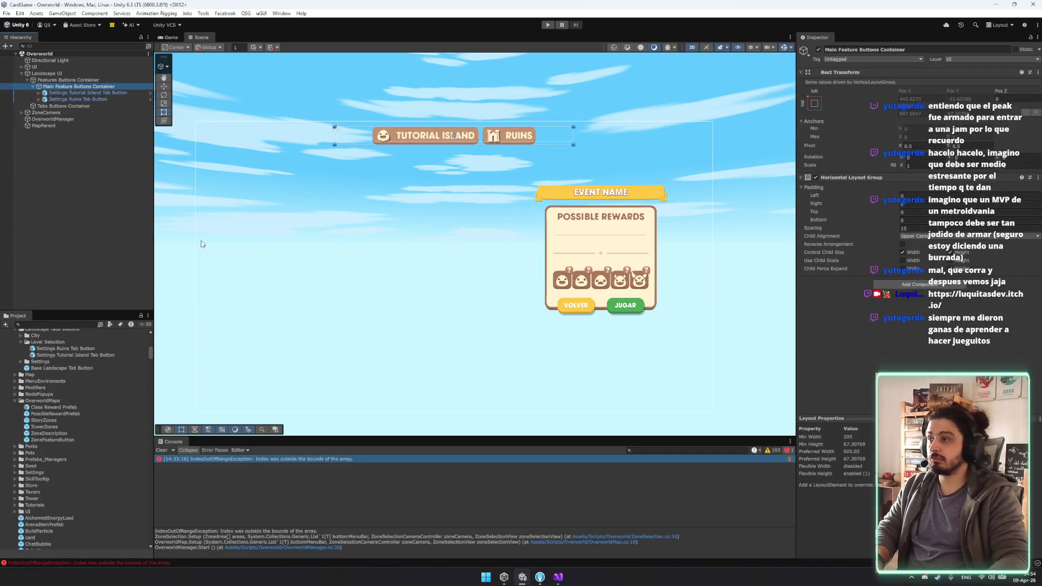
key("ctrl+z")
key("ctrl+z")
key("ctrl+y")
key("ctrl+y")
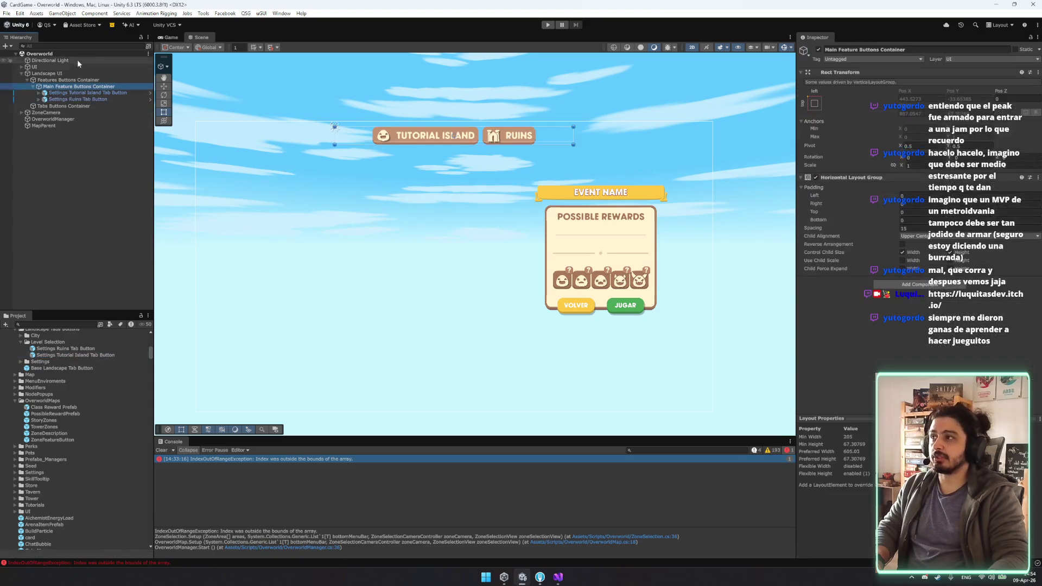
left_click(81, 93)
left_click(86, 99)
left_click(87, 93)
Step: Inspect the Ruins tab button, then select the TowerZones prefab and its OverworldMap script
left_click(90, 100)
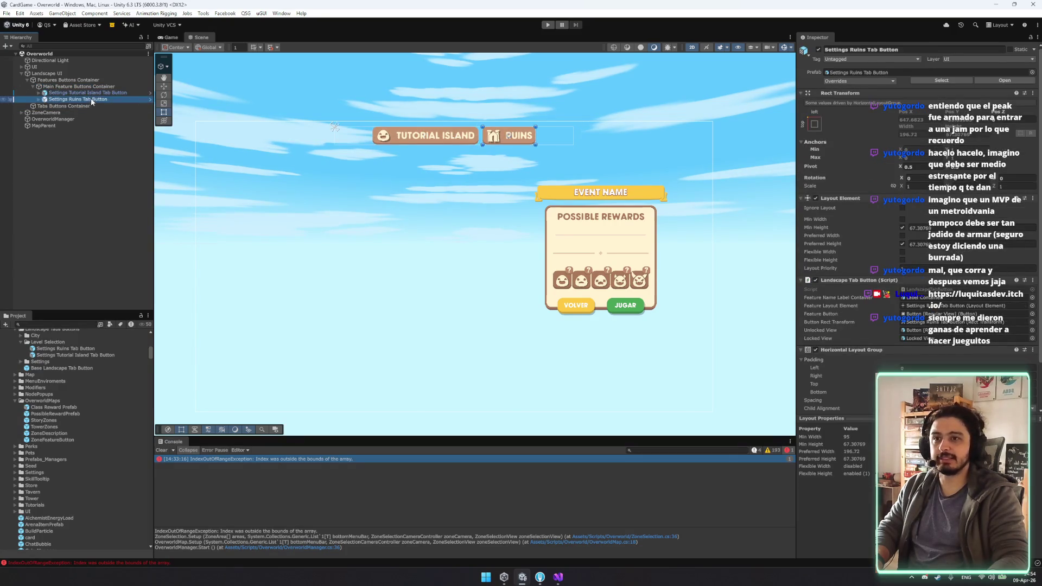
scroll(847, 271, "down", 3)
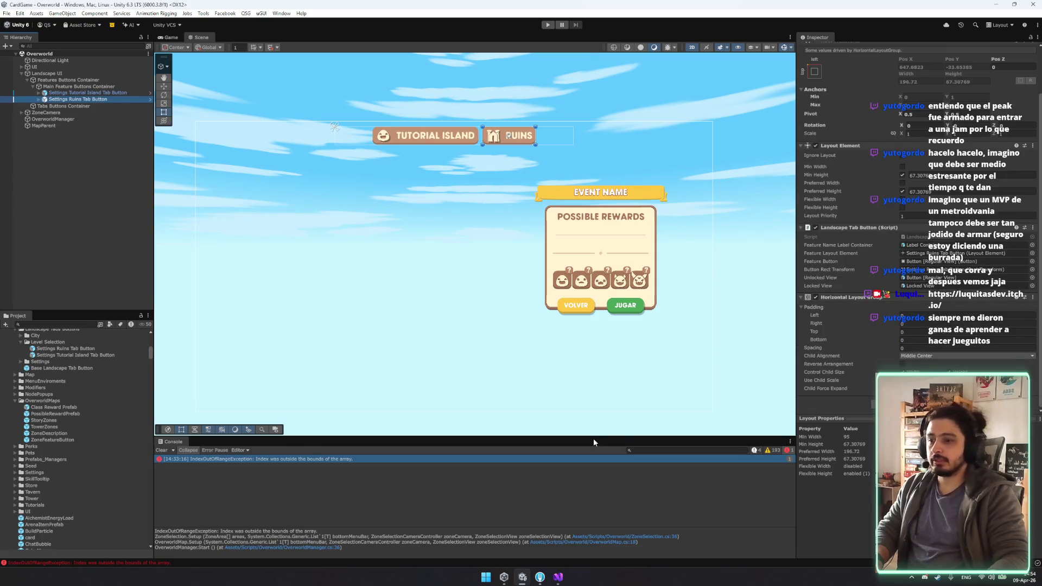
left_click(65, 113)
left_click(78, 100)
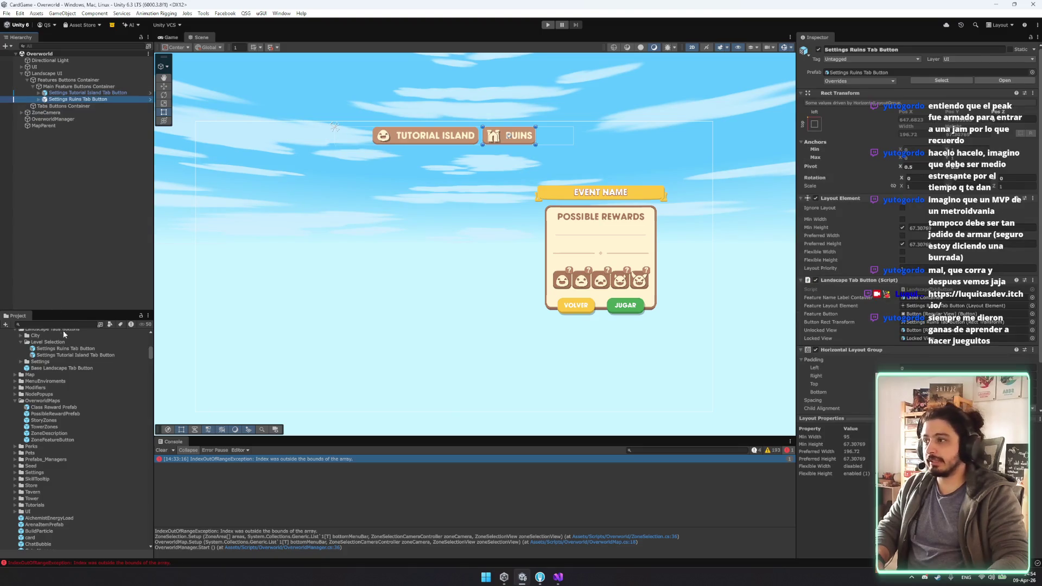
left_click(62, 428)
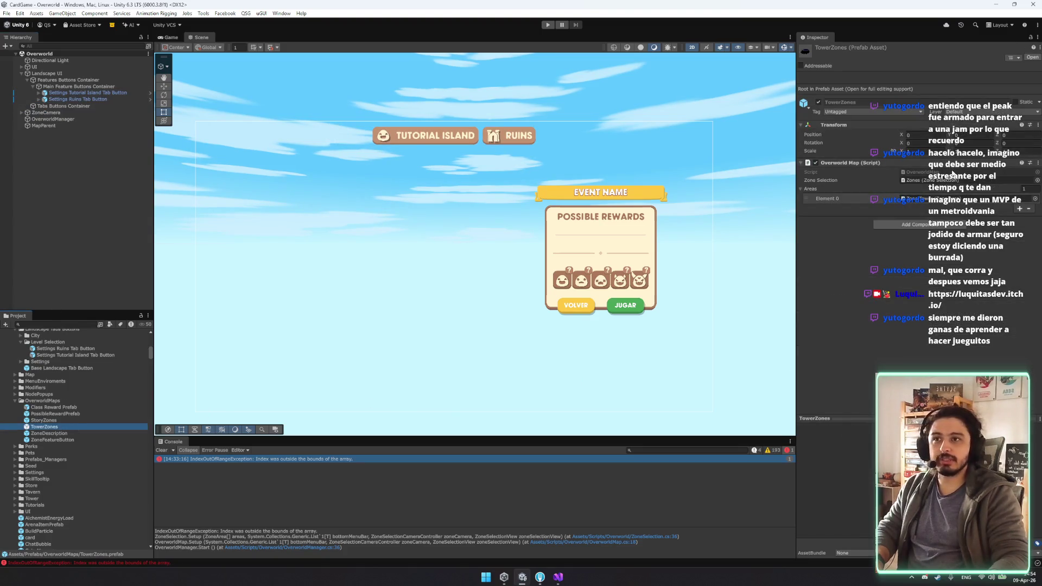
left_click(953, 173)
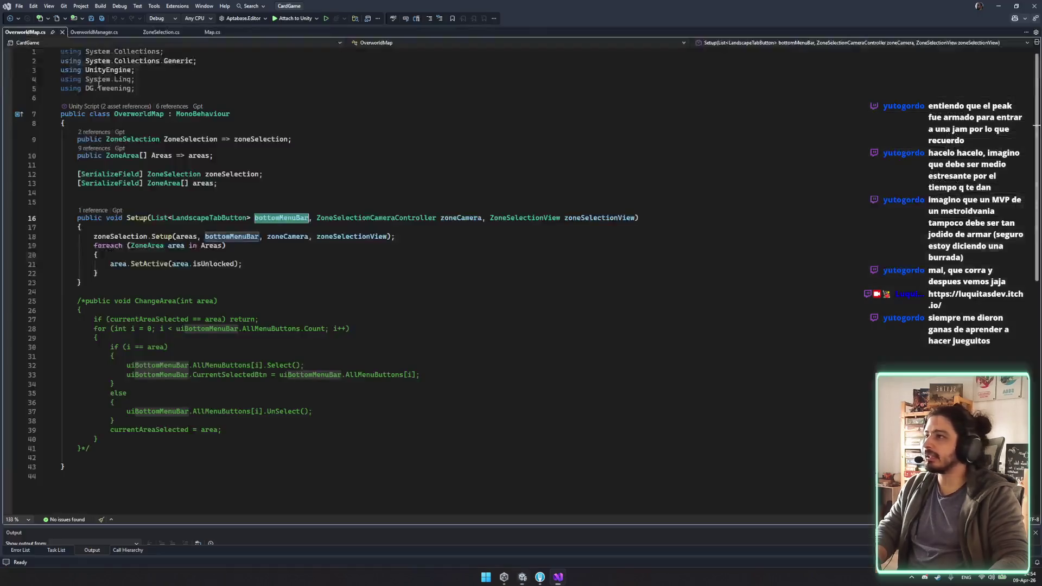
Step: Duplicate the areas field as a LandscapeTabButton array named mainFeatureButtons and save
left_click(301, 187)
key("ctrl+d")
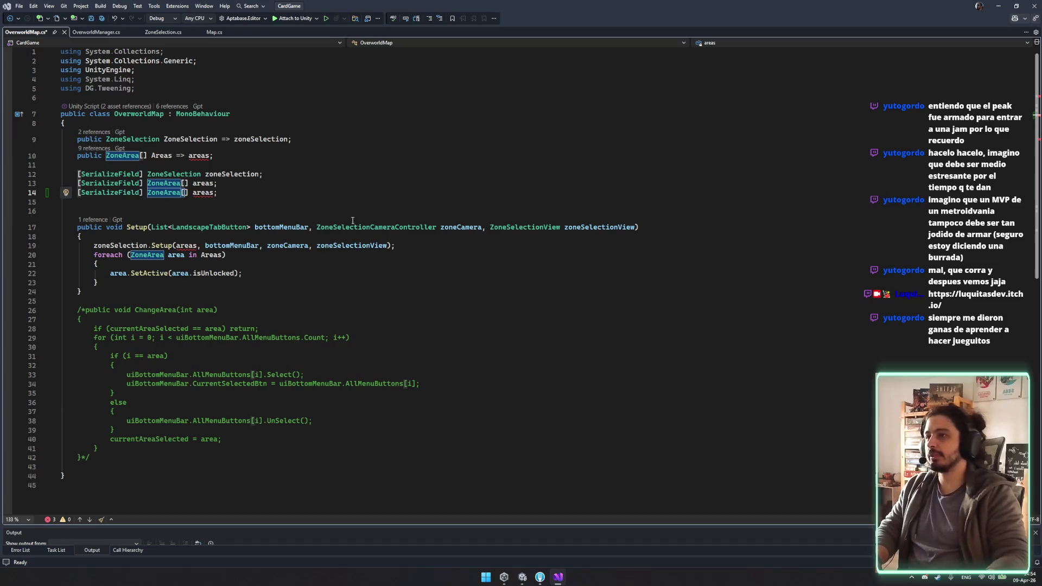
left_click(211, 228)
left_click(157, 193)
double_click(158, 193)
type("LandscapeTabButton")
double_click(242, 194)
type("mainFeature")
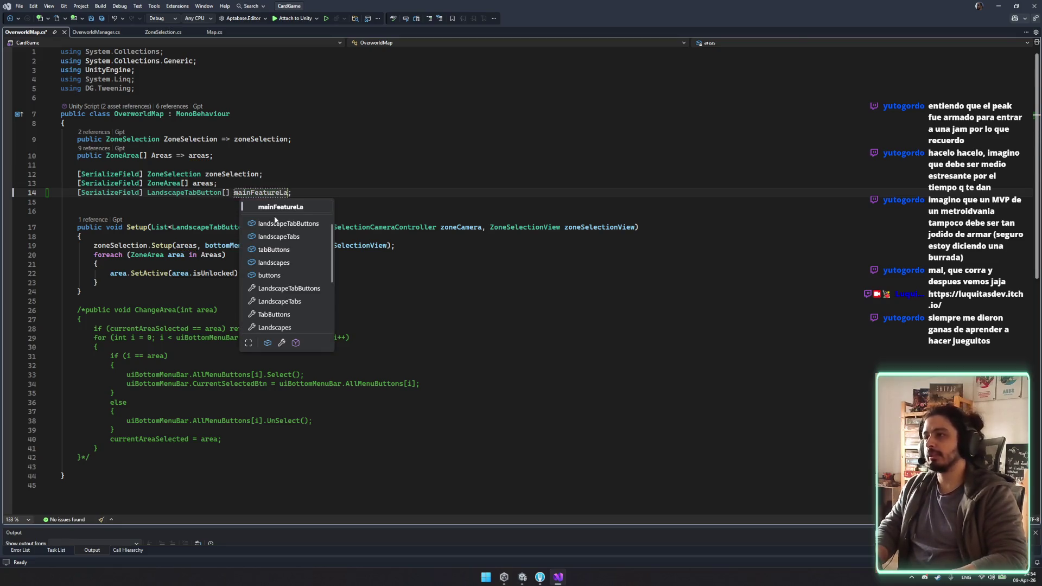
type("Buttons")
key("ctrl+s")
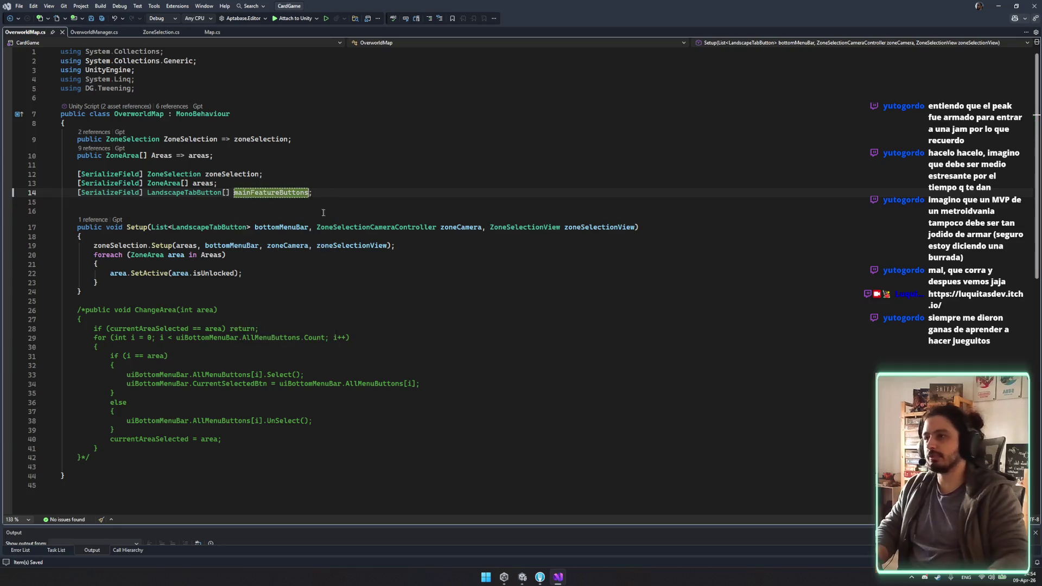
Step: Rename the field to mainFeatureButtonsPrefabs and save OverworldMap.cs
left_click_drag(81, 238, 440, 227)
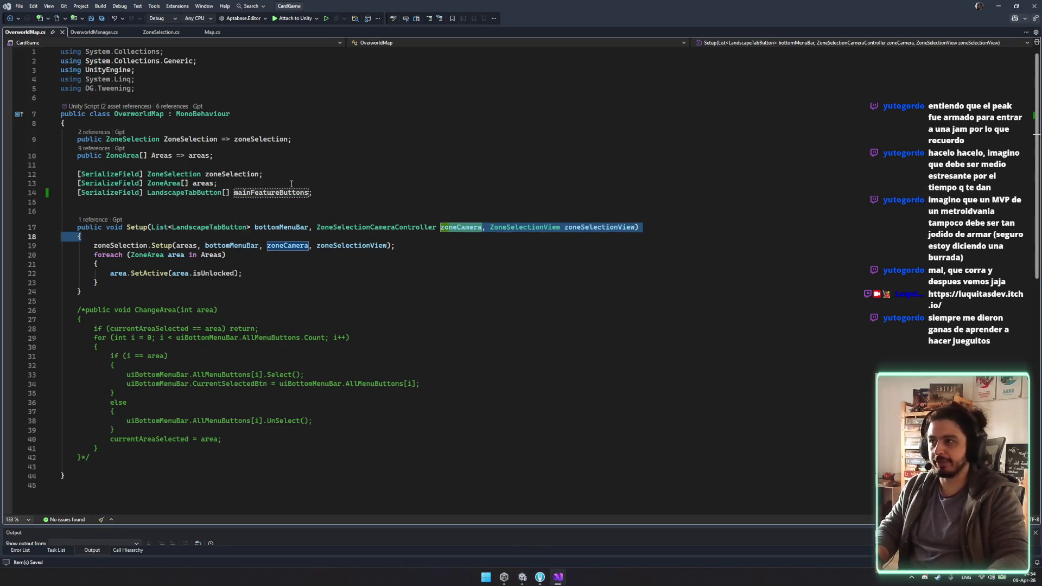
left_click(310, 193)
key("BackSpace")
type("sPrefab")
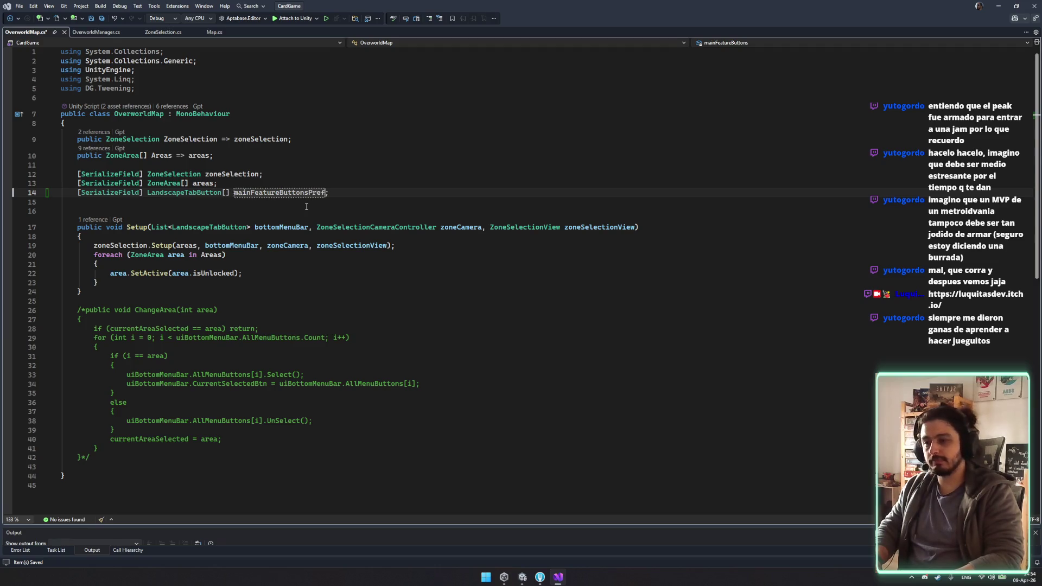
type("s")
key("ctrl+s")
left_click(359, 338)
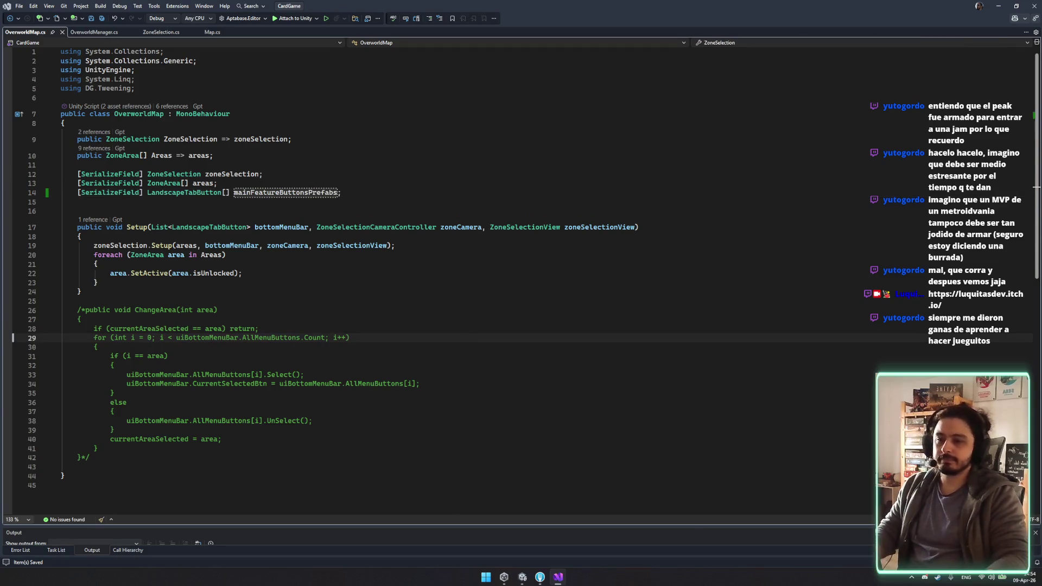
Step: Delete the stray digits after line 22, save, check OverworldManager.cs, and return to Unity
left_click(508, 270)
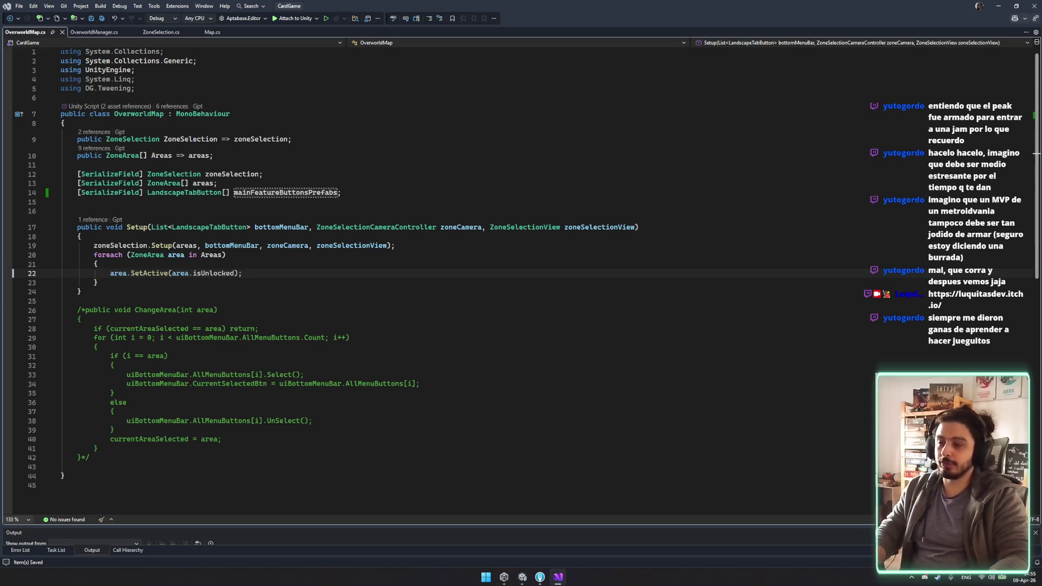
type("33")
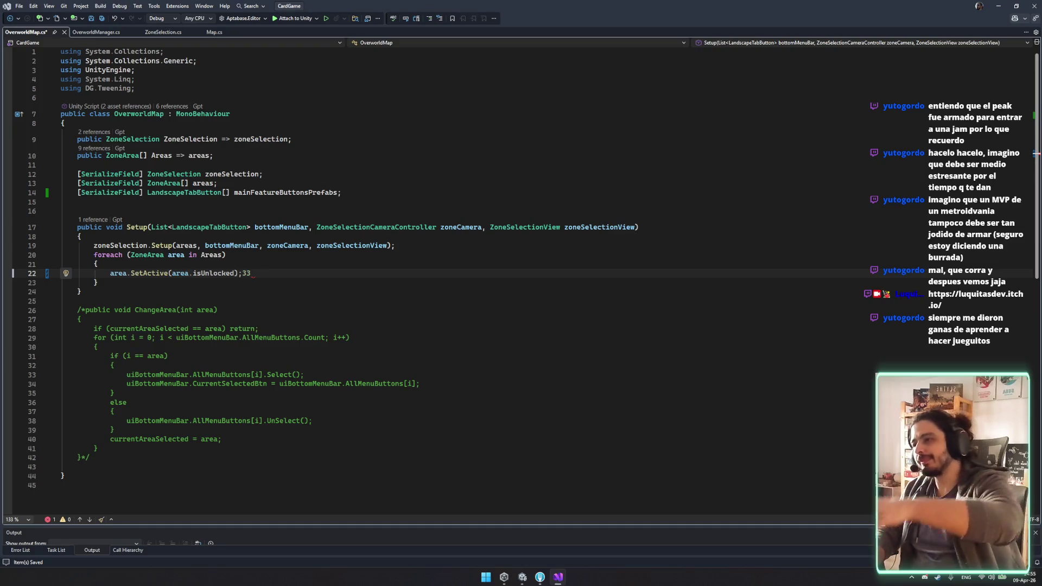
key("BackSpace")
key("BackSpace")
key("ctrl+s")
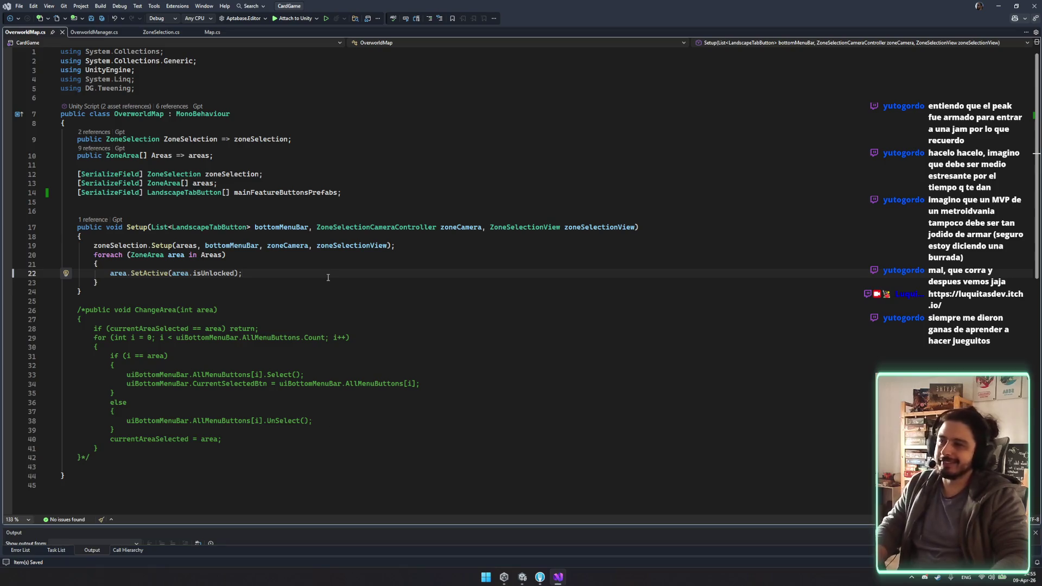
left_click(76, 34)
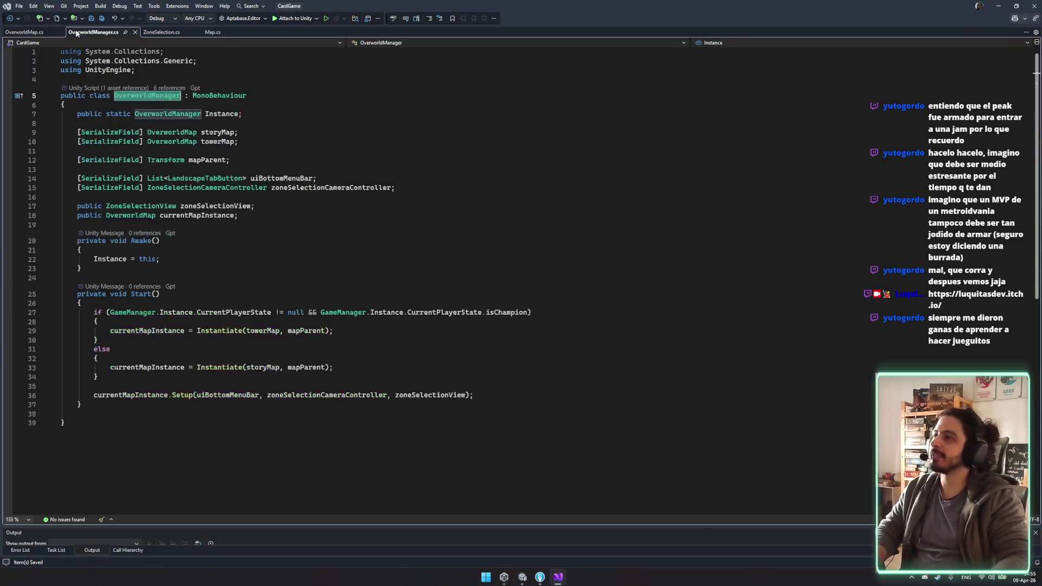
left_click(373, 368)
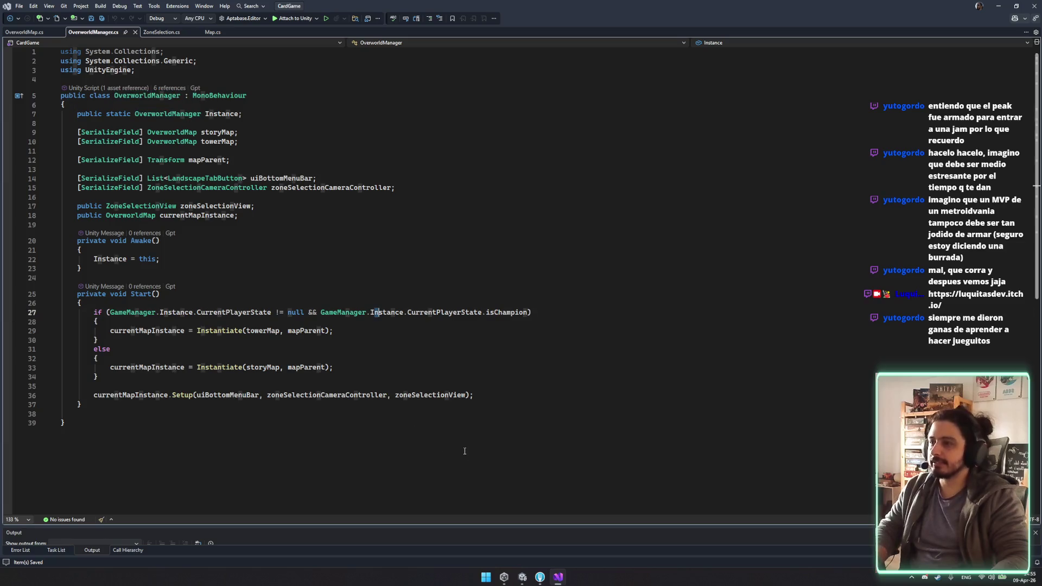
key("ctrl+Tab")
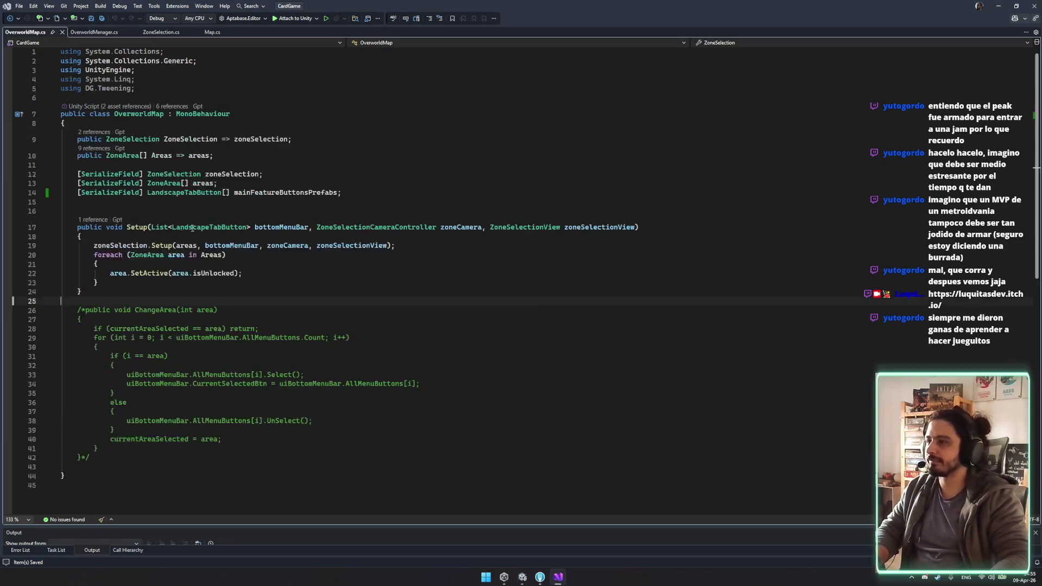
left_click(522, 576)
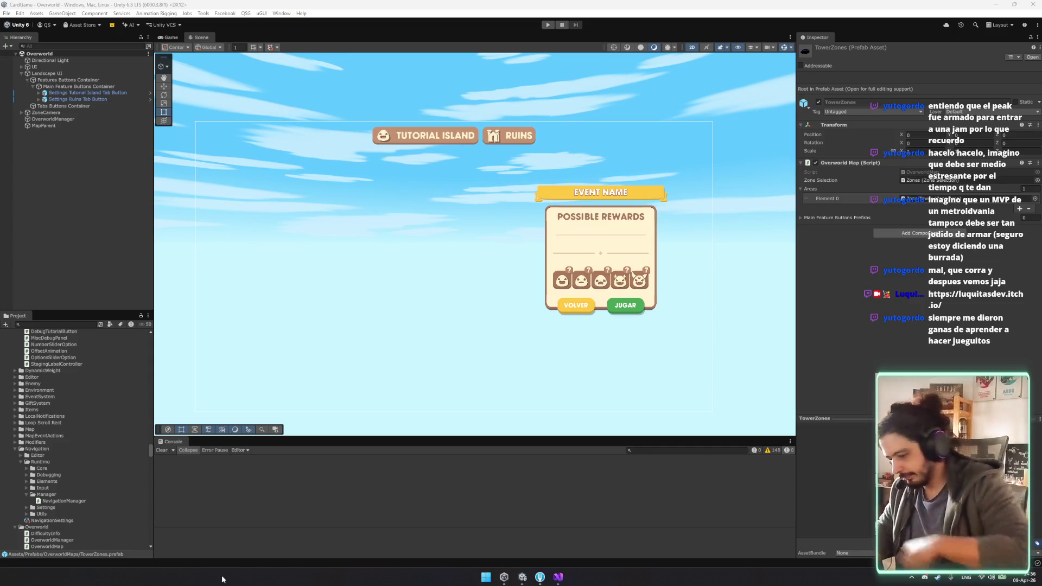
Step: Browse the Project panel and search the assets for 'story'
scroll(411, 288, "down", 3)
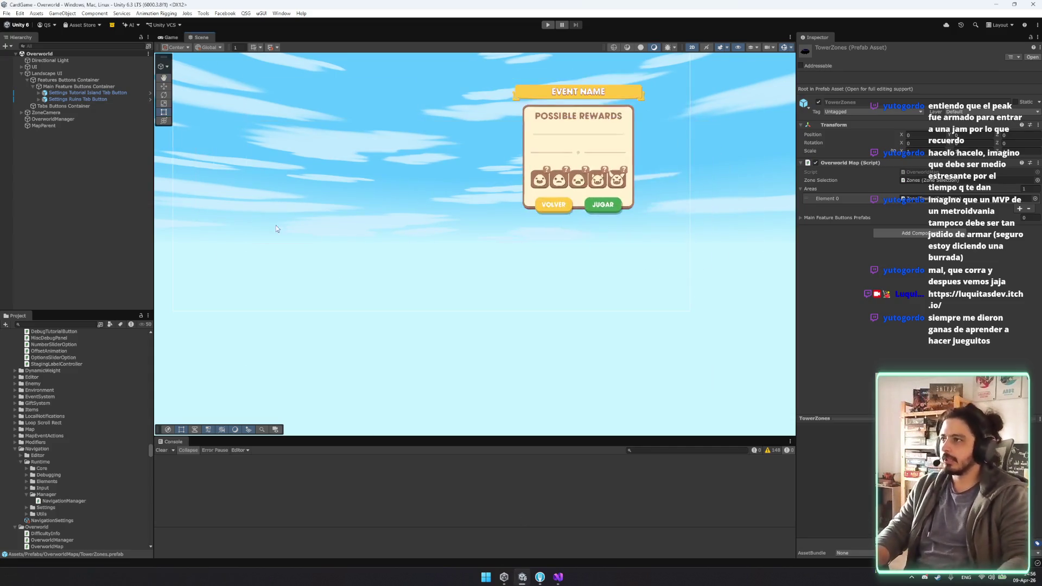
scroll(96, 396, "down", 10)
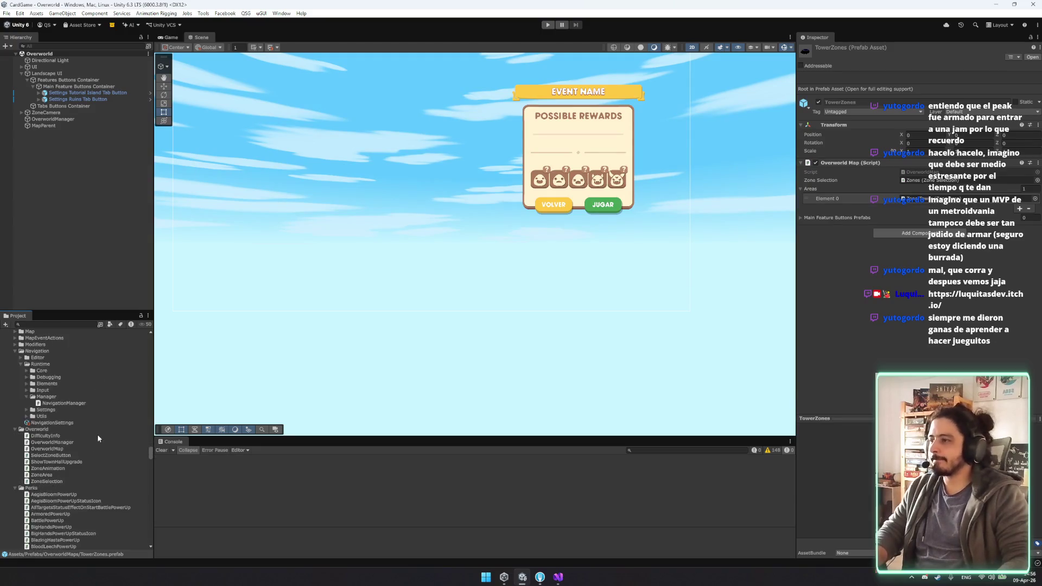
scroll(95, 427, "up", 10)
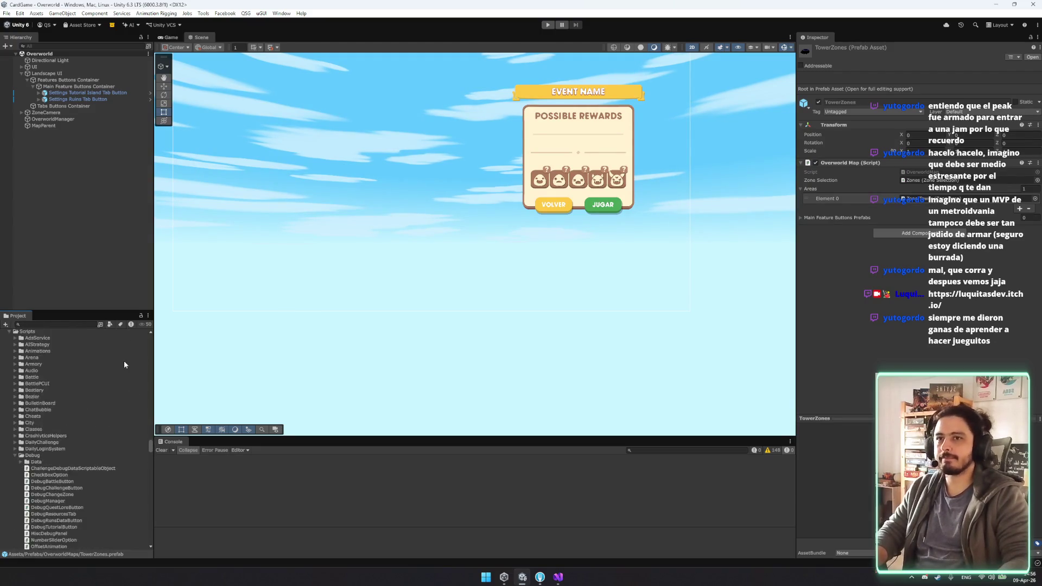
scroll(62, 388, "up", 5)
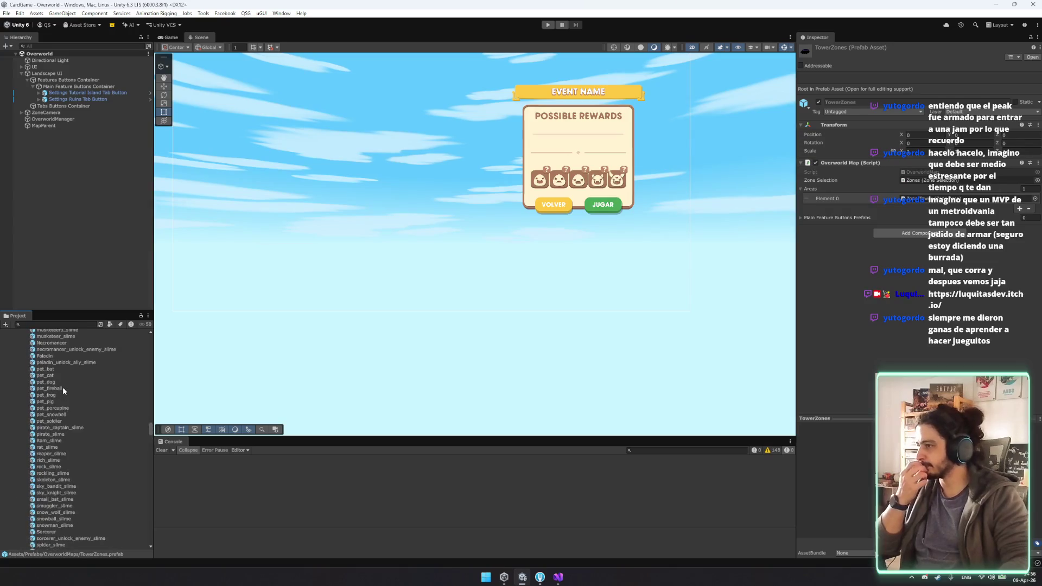
scroll(67, 364, "down", 5)
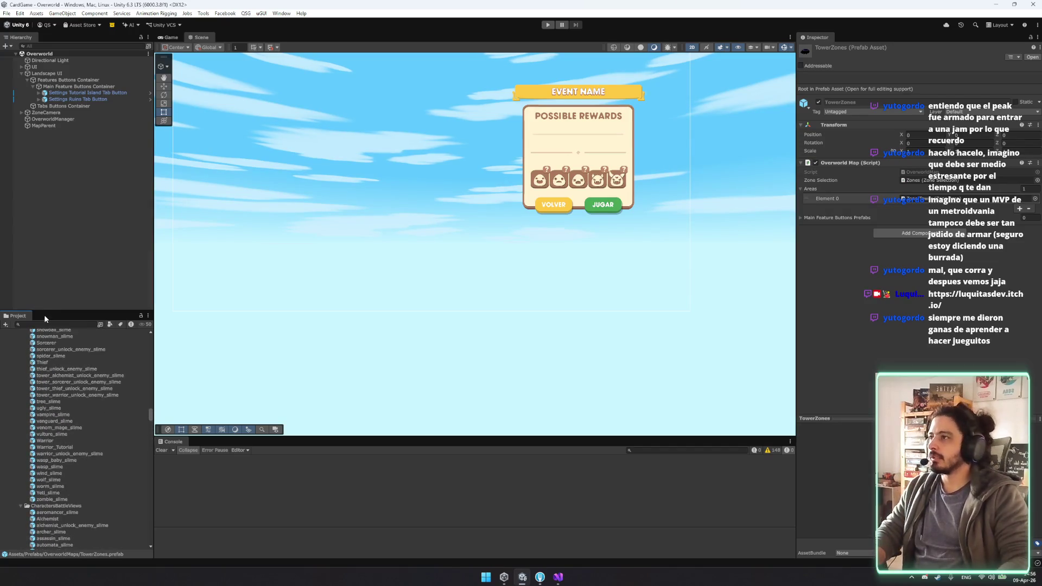
left_click(61, 322)
type("stor")
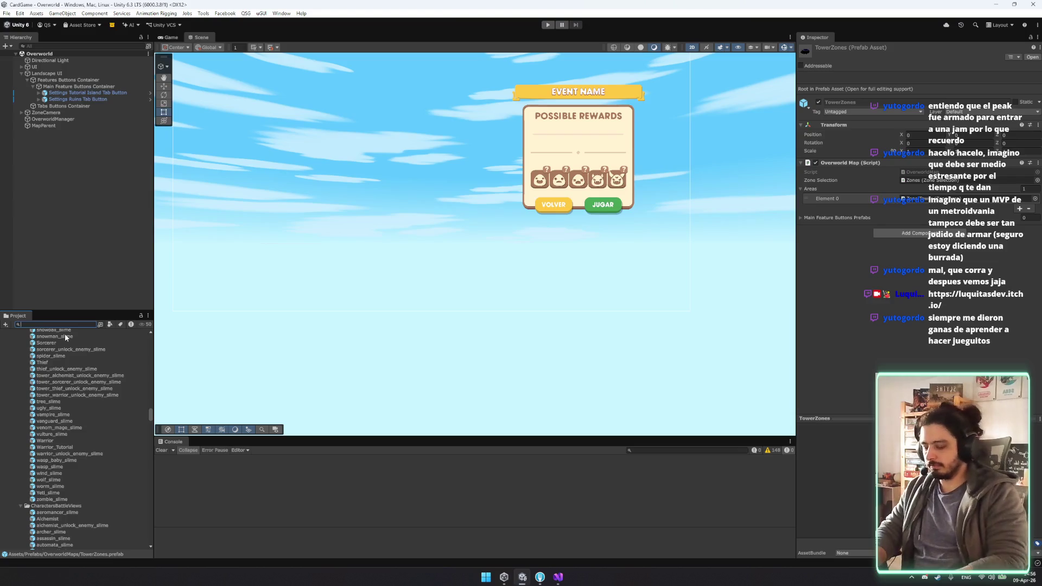
type("y")
Step: Select the StoryZones prefab and set its Main Feature Buttons Prefabs list size to 2
left_click(30, 340)
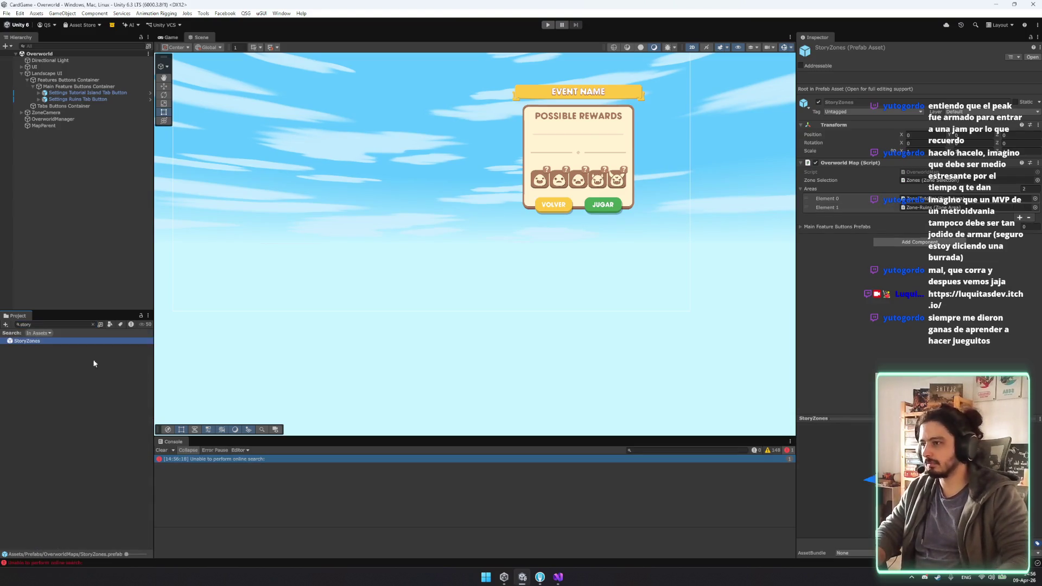
left_click(836, 227)
left_click(1023, 226)
type("2")
key("Return")
left_click(1035, 237)
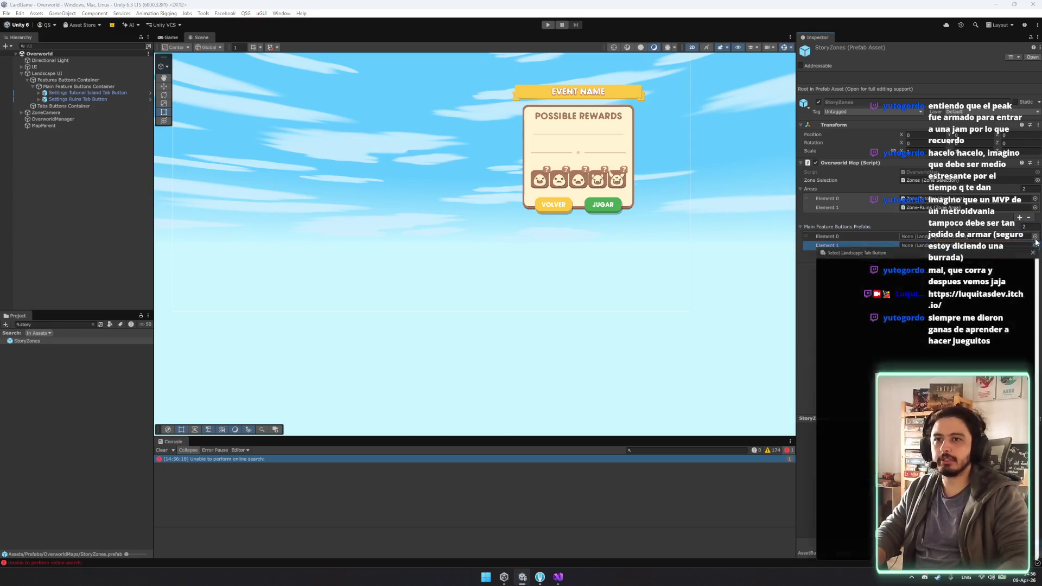
double_click(850, 267)
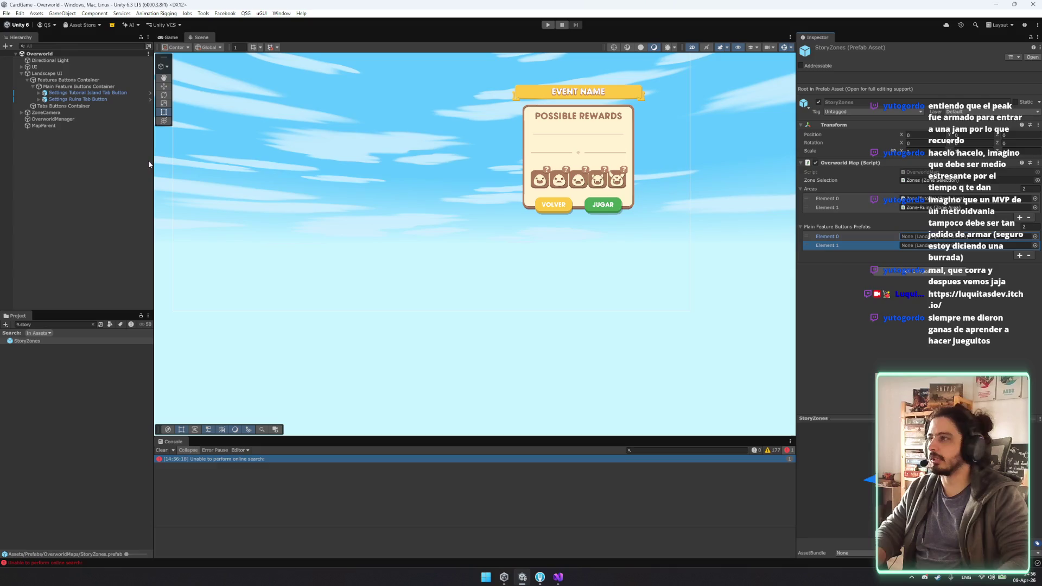
Step: Drag the two Settings tab button prefabs into Element 0 and Element 1 of StoryZones
left_click(97, 87)
left_click(130, 94)
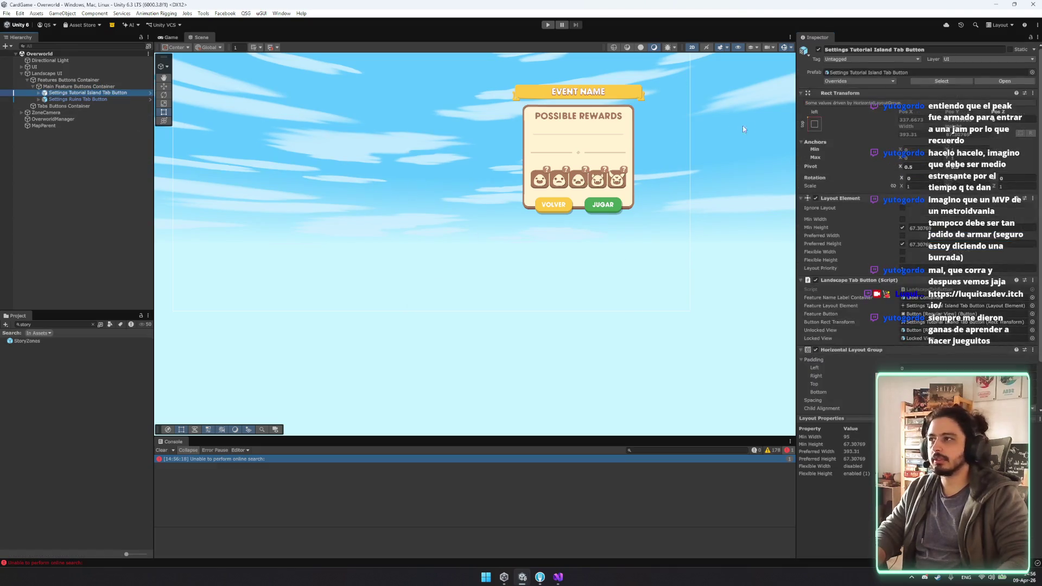
double_click(875, 76)
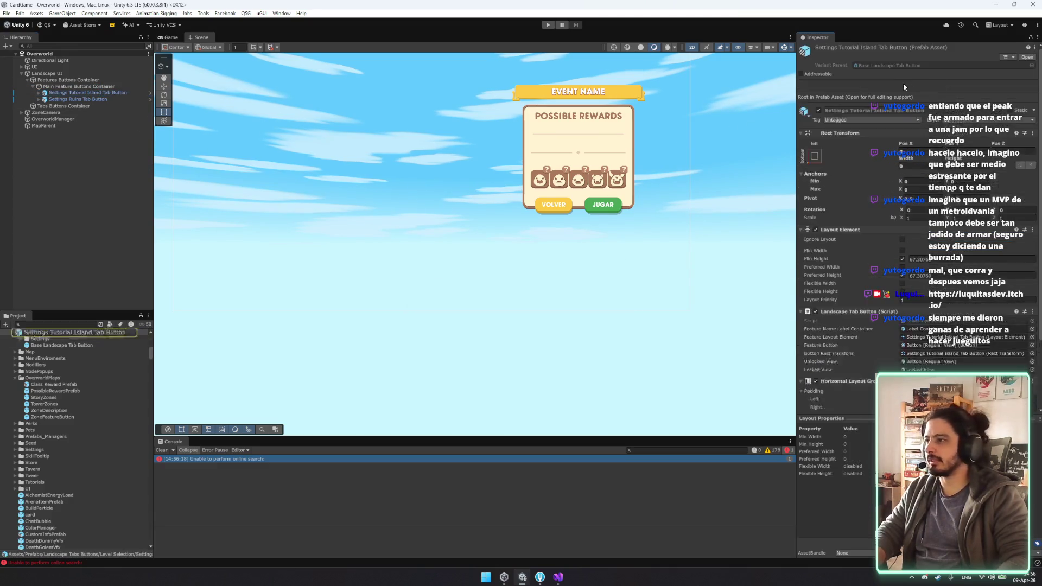
left_click(47, 471)
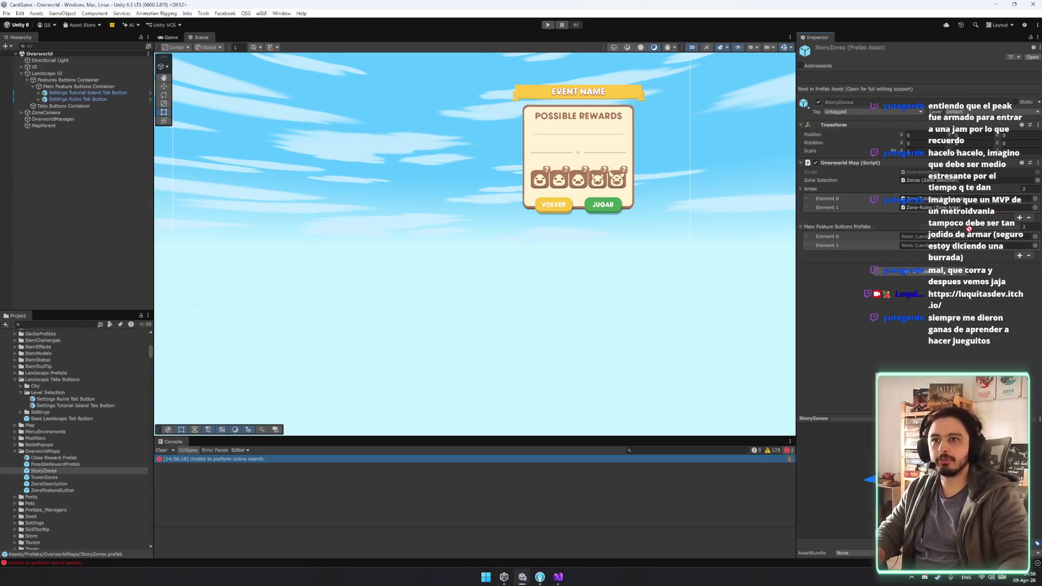
mouse_move(60, 406)
left_mouse_down()
mouse_move(489, 326)
mouse_move(896, 228)
mouse_move(933, 238)
mouse_move(923, 237)
left_mouse_up()
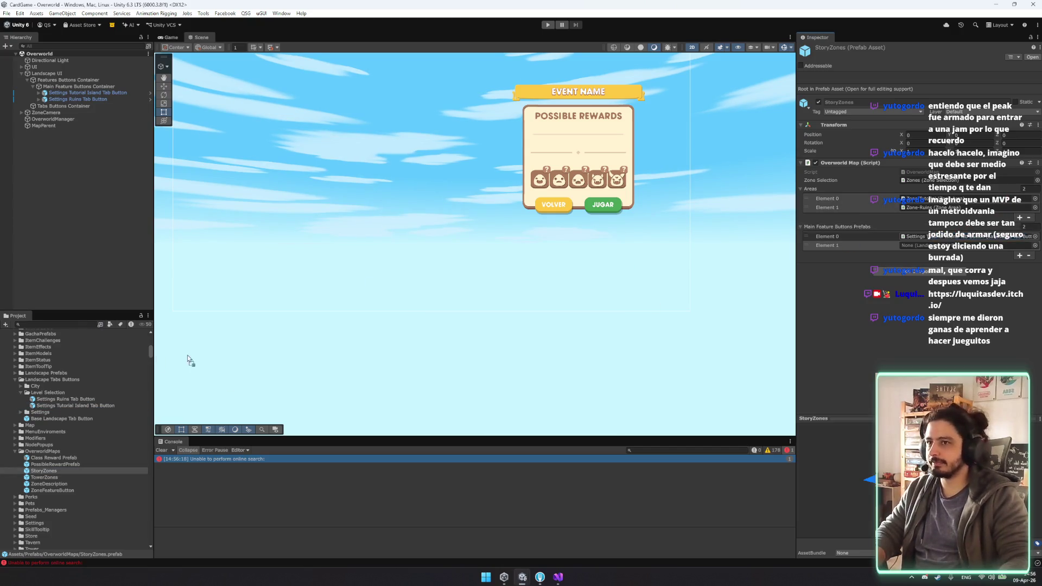
mouse_move(69, 401)
left_mouse_down()
mouse_move(869, 239)
mouse_move(916, 244)
left_mouse_up()
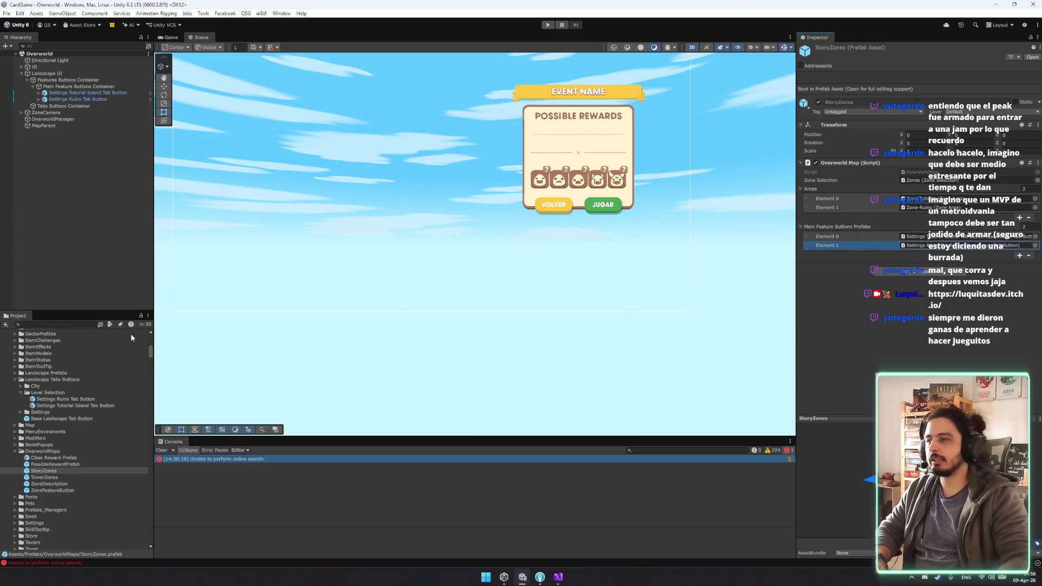
left_click(77, 406)
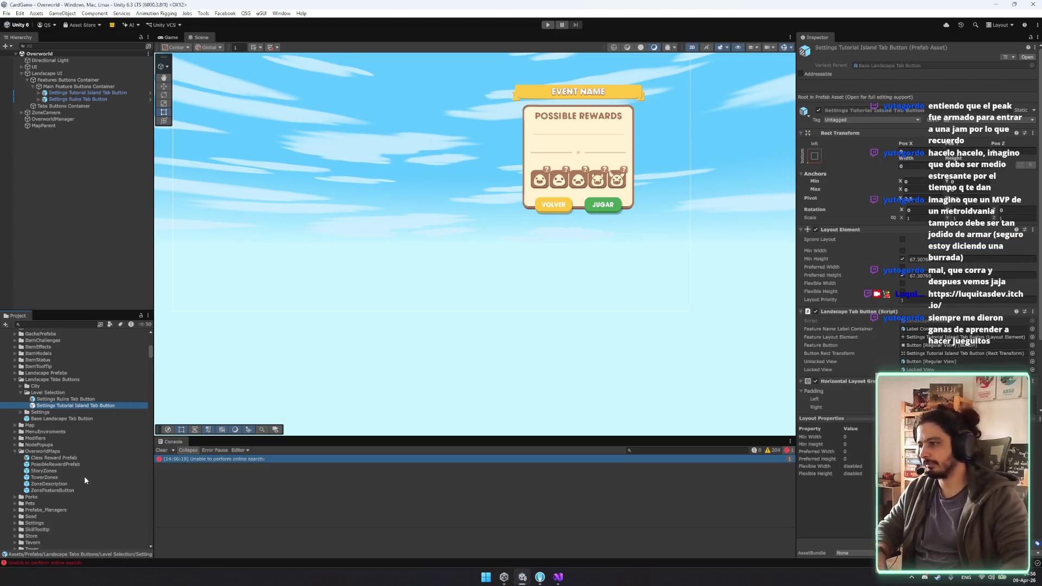
Step: Duplicate the Tutorial Island tab button prefab and rename the copy 'Settings Tower Tab Button'
key("ctrl+d")
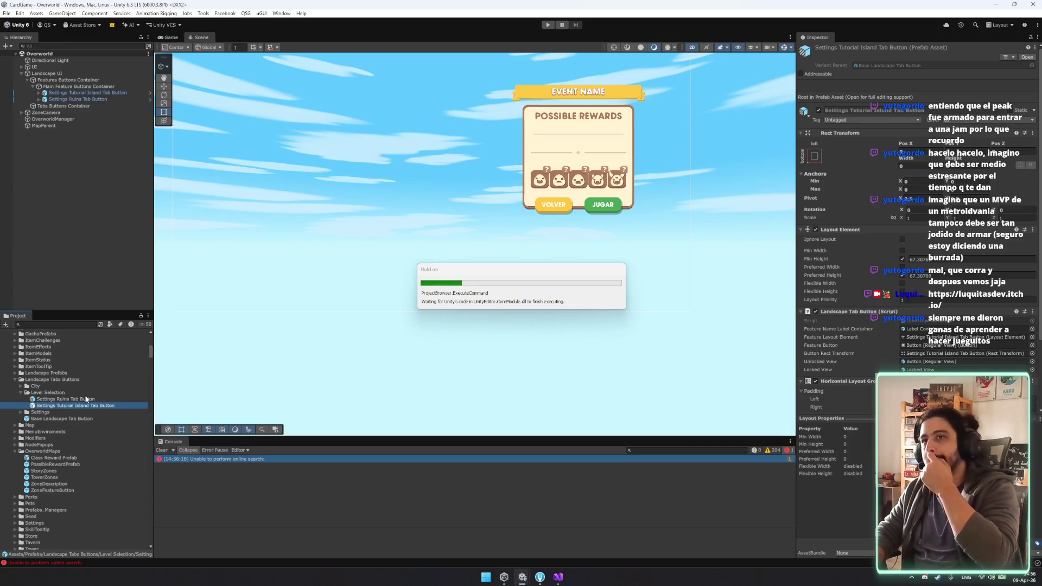
key("F2")
key("BackSpace")
key("BackSpace")
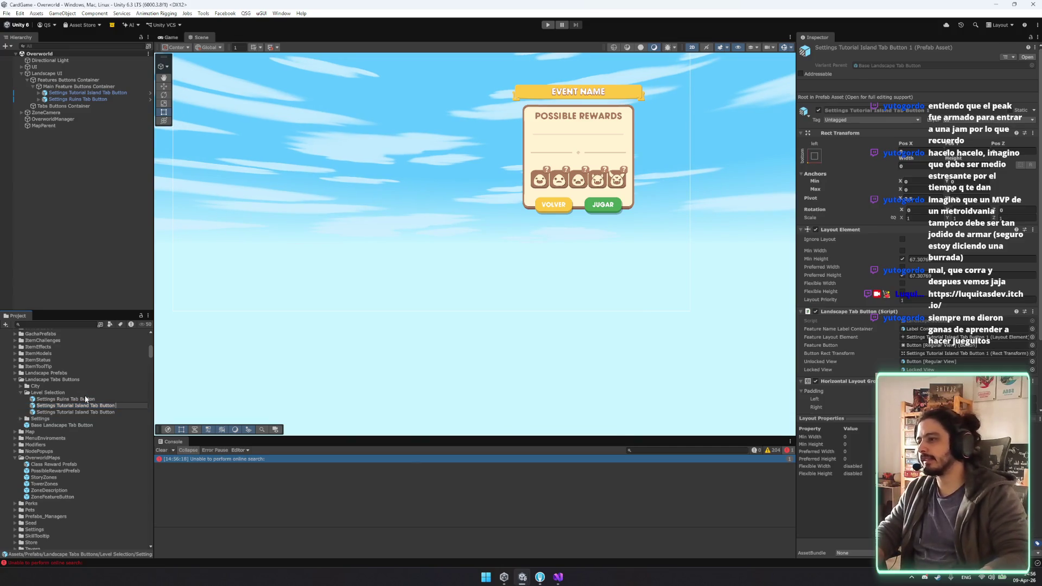
key("ctrl+Left")
key("ctrl+Left")
key("ctrl+shift+Left")
key("ctrl+shift+Left")
type("Tower")
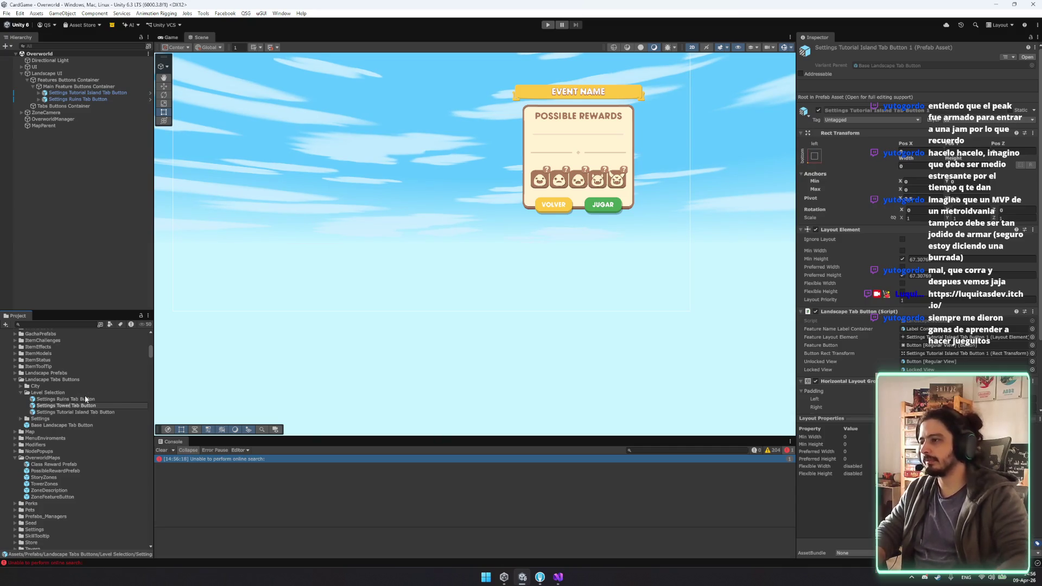
key("Return")
Step: In the Settings Tower Tab Button prefab, change the Text (TMP) label to 'TOWER'
double_click(84, 407)
key("alt+Tab")
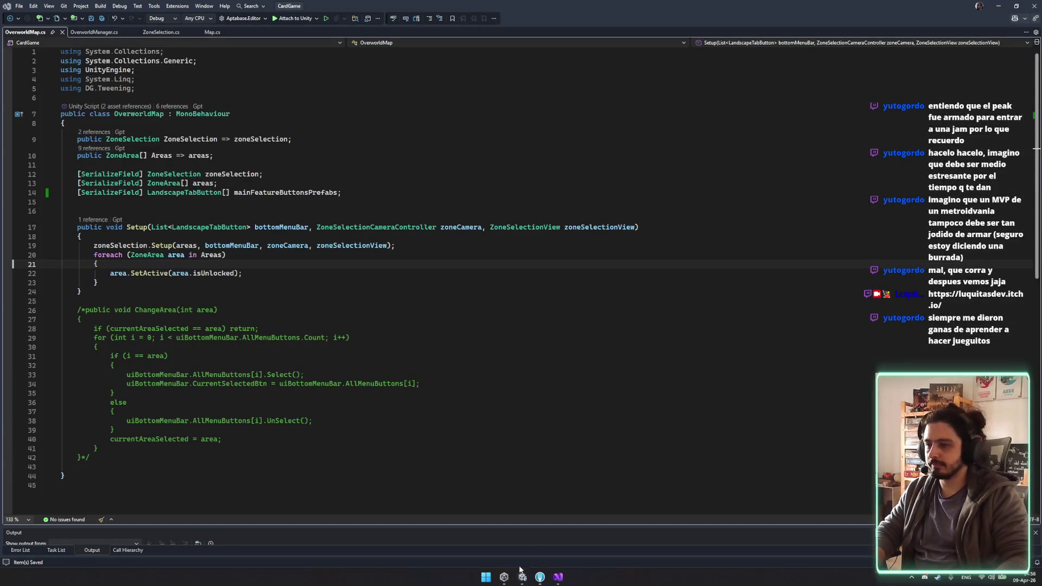
key("alt+Tab")
left_click(69, 88)
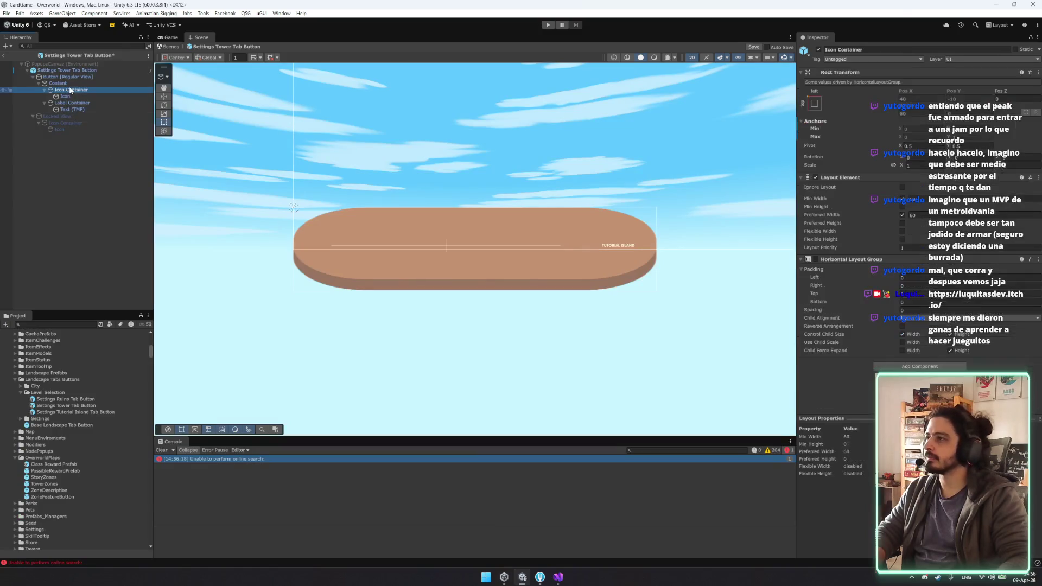
left_click(73, 109)
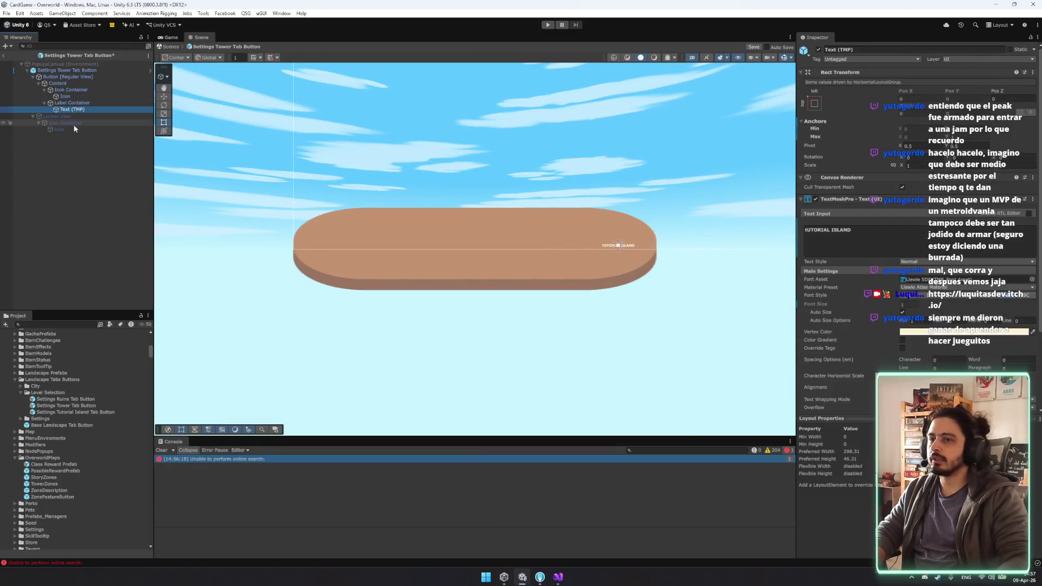
left_click(860, 236)
type("TOWER")
scroll(612, 266, "up", 10)
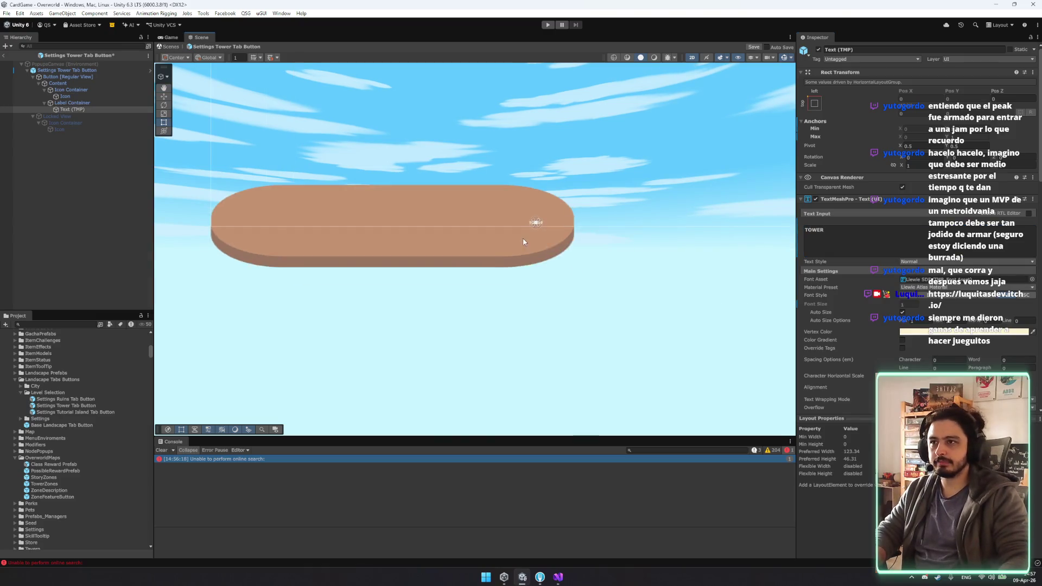
scroll(560, 215, "down", 8)
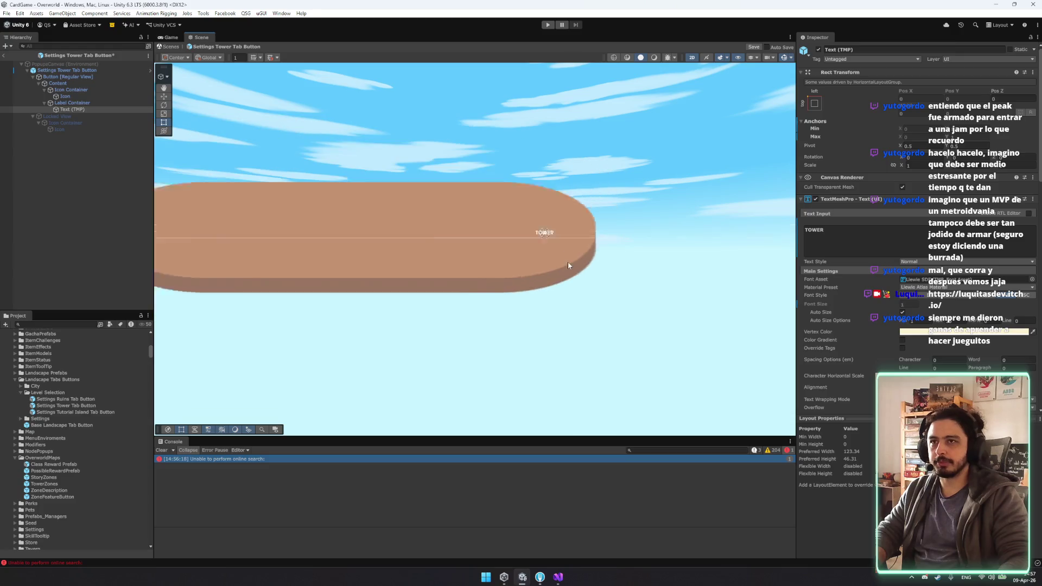
scroll(908, 310, "down", 5)
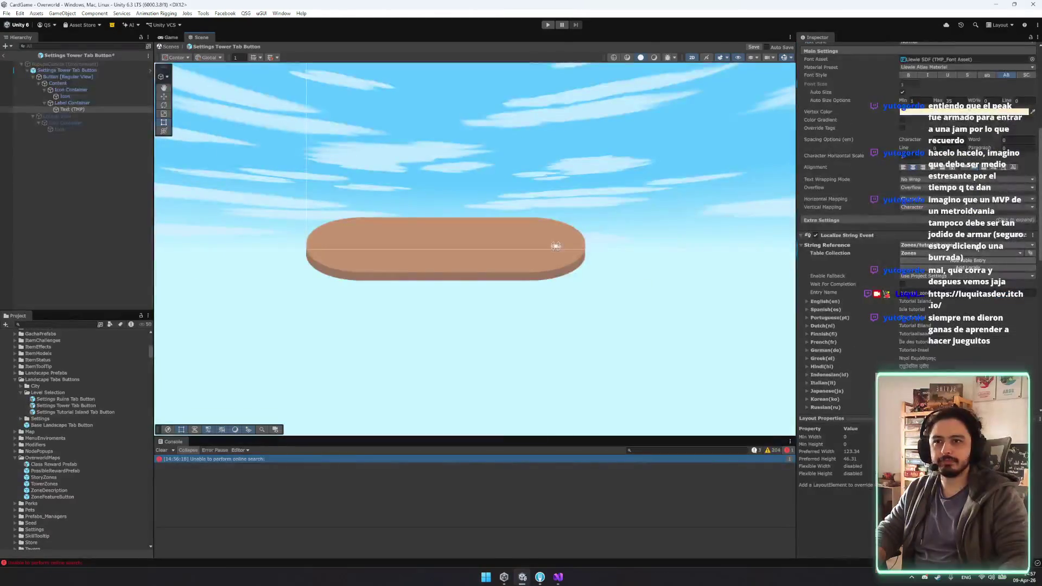
Step: Search the label's string table entries for 'tower' within the Zones table
left_click(869, 246)
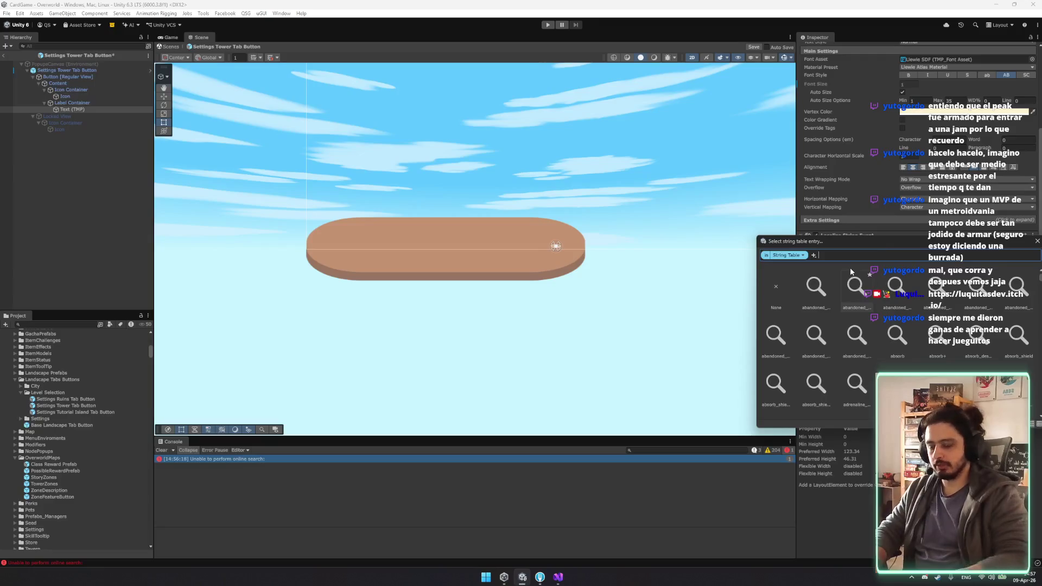
type("zo")
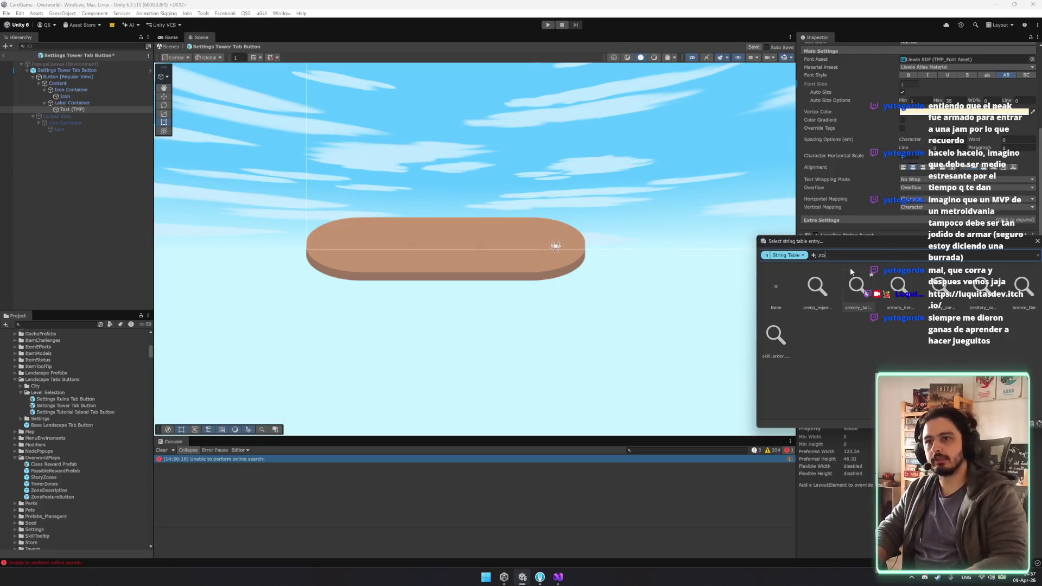
type("ne")
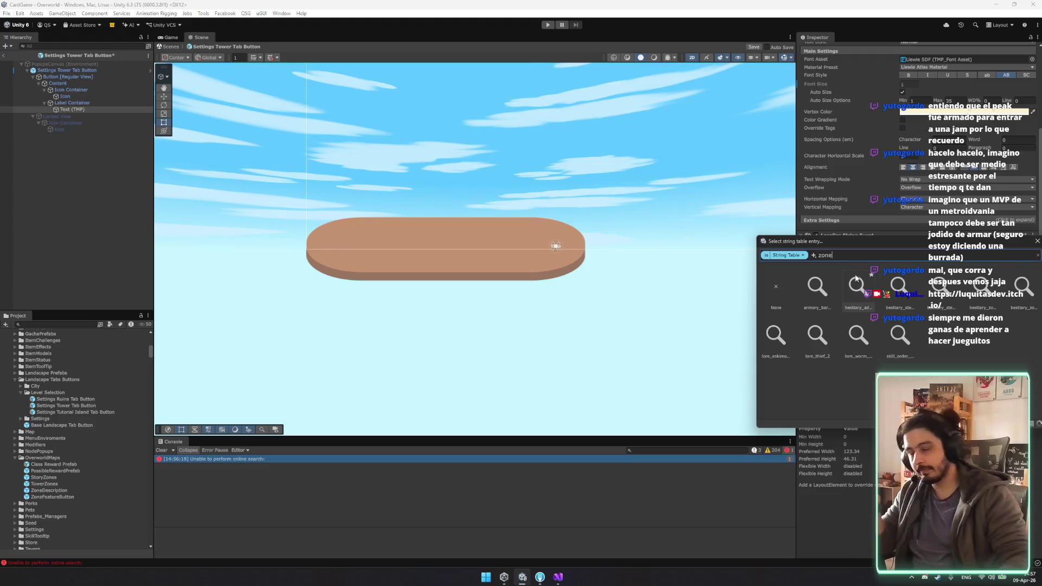
type("s/to")
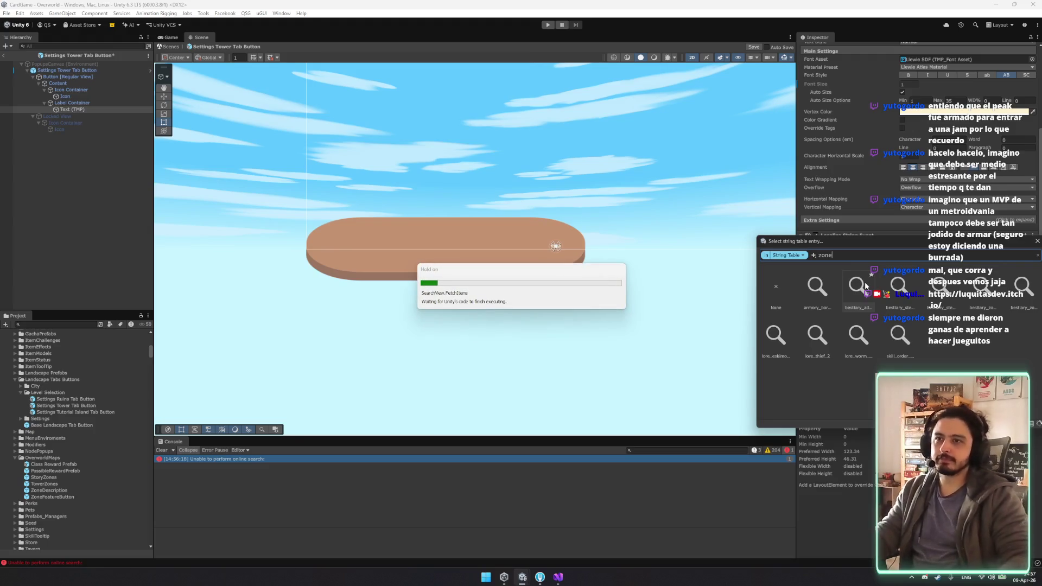
type("wer")
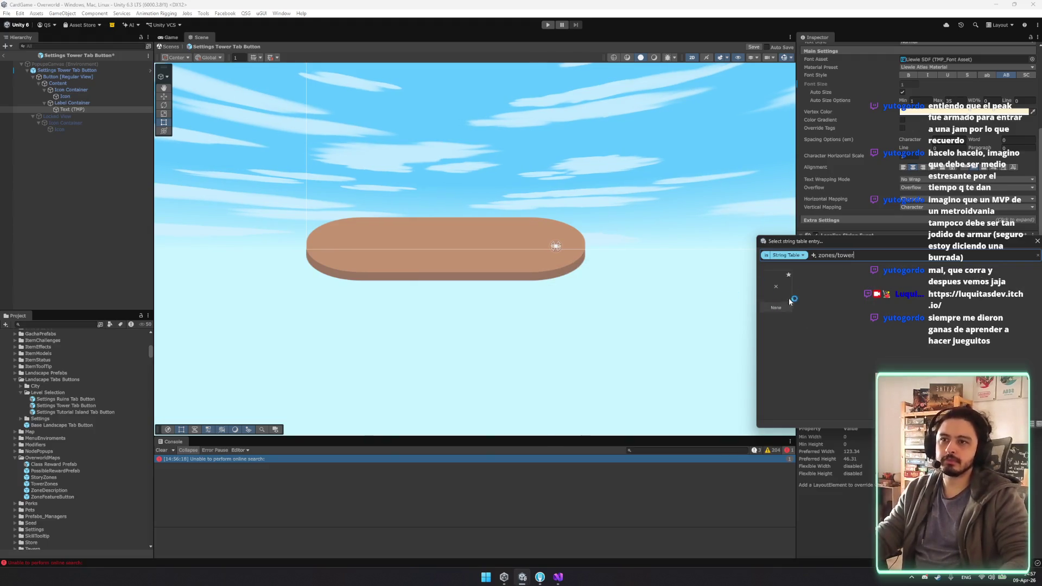
left_click(832, 254)
key("shift+Home")
key("BackSpace")
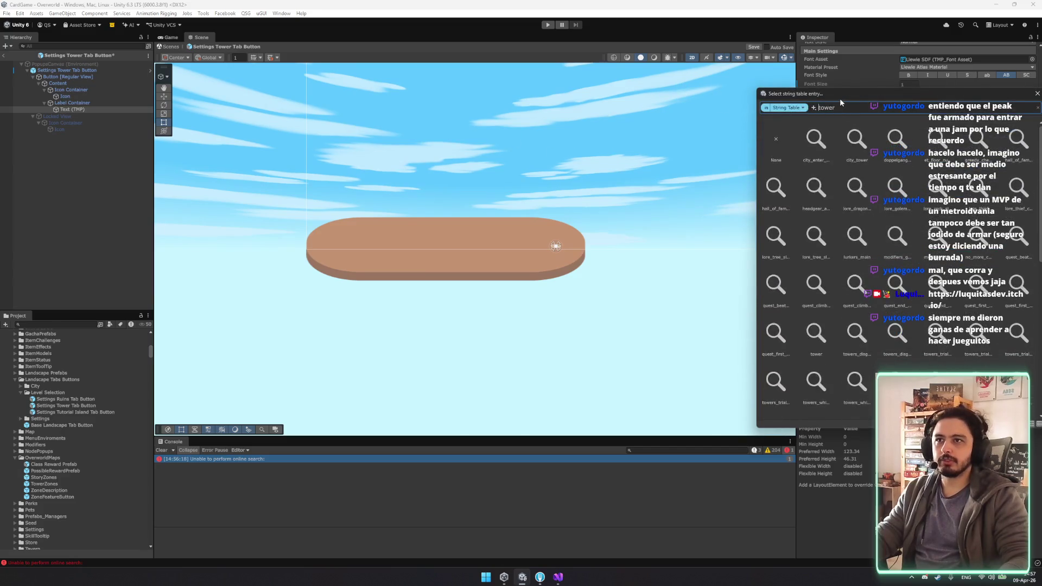
left_click_drag(841, 95, 754, 104)
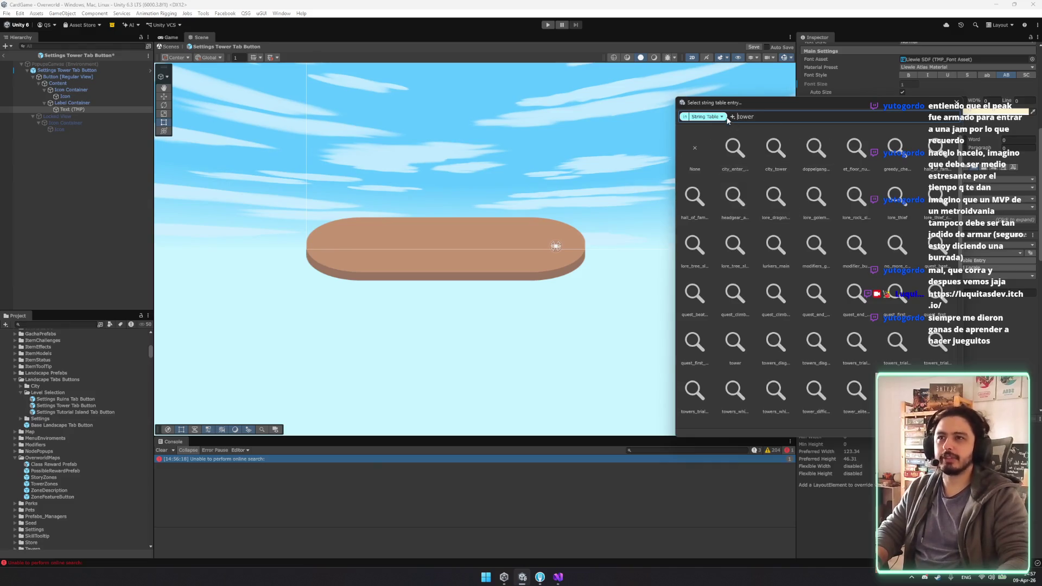
left_click(722, 117)
type("zones")
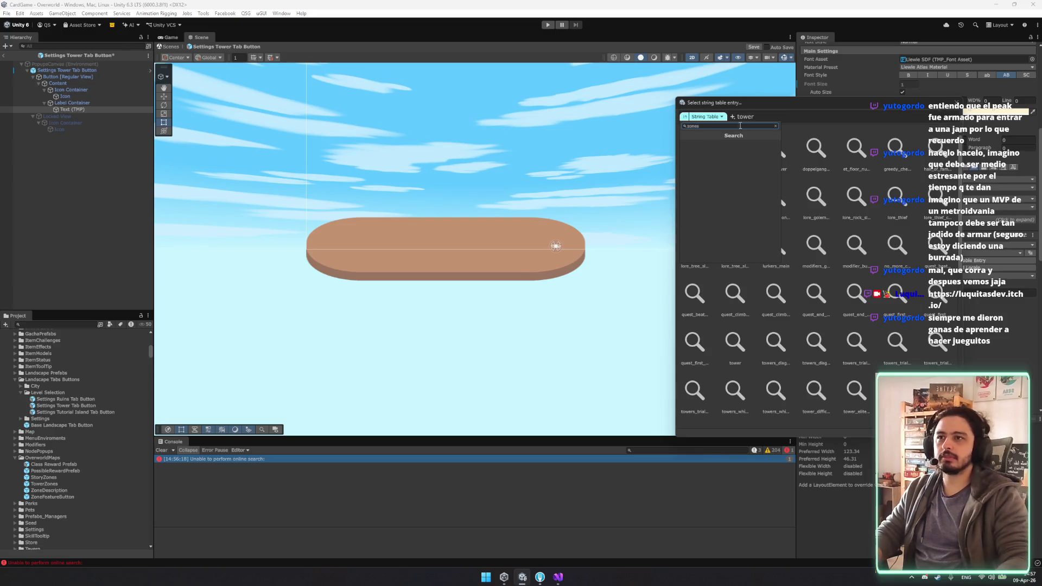
key("BackSpace")
key("BackSpace")
key("BackSpace")
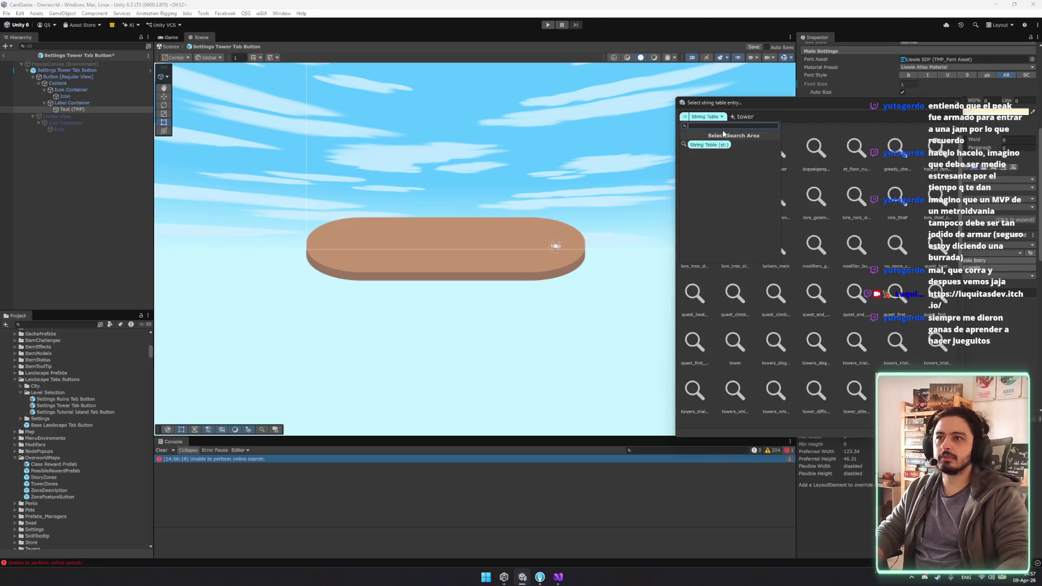
type("z")
left_click(822, 119)
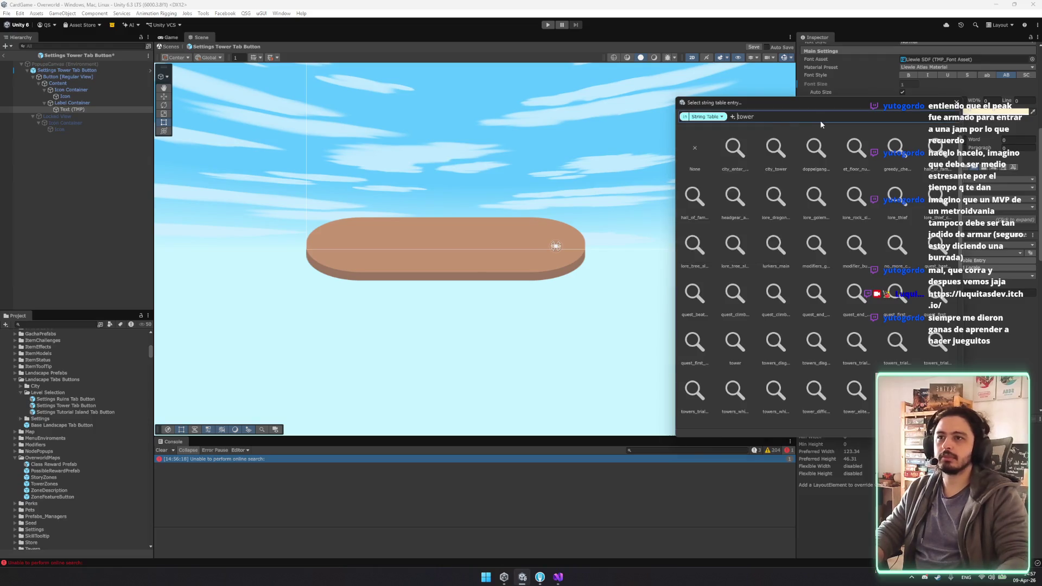
Step: Localize the label with the Zones/tower_entrance entry and check its English translation
scroll(841, 269, "down", 3)
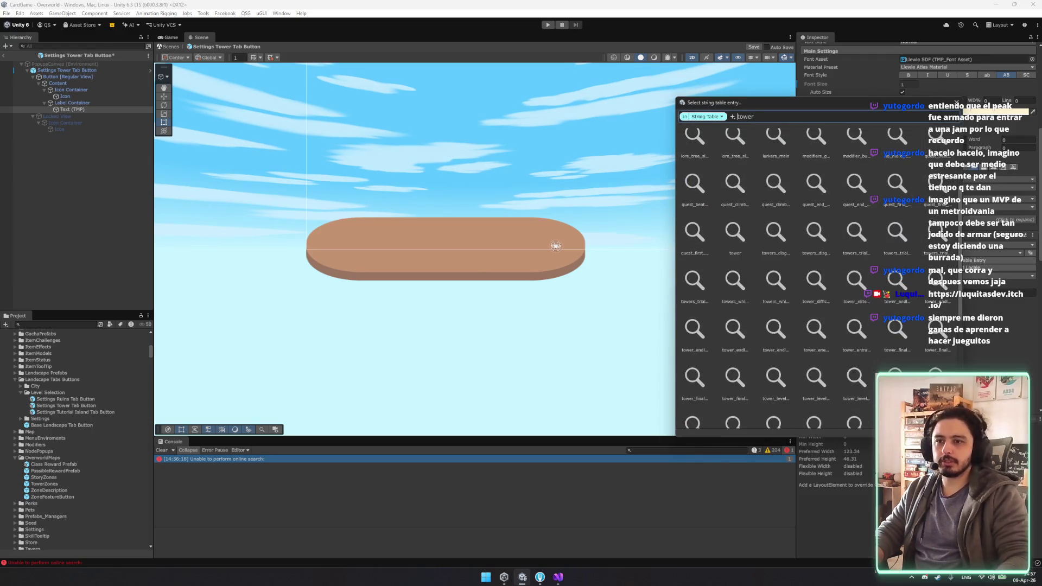
scroll(853, 424, "down", 3)
scroll(711, 326, "down", 10)
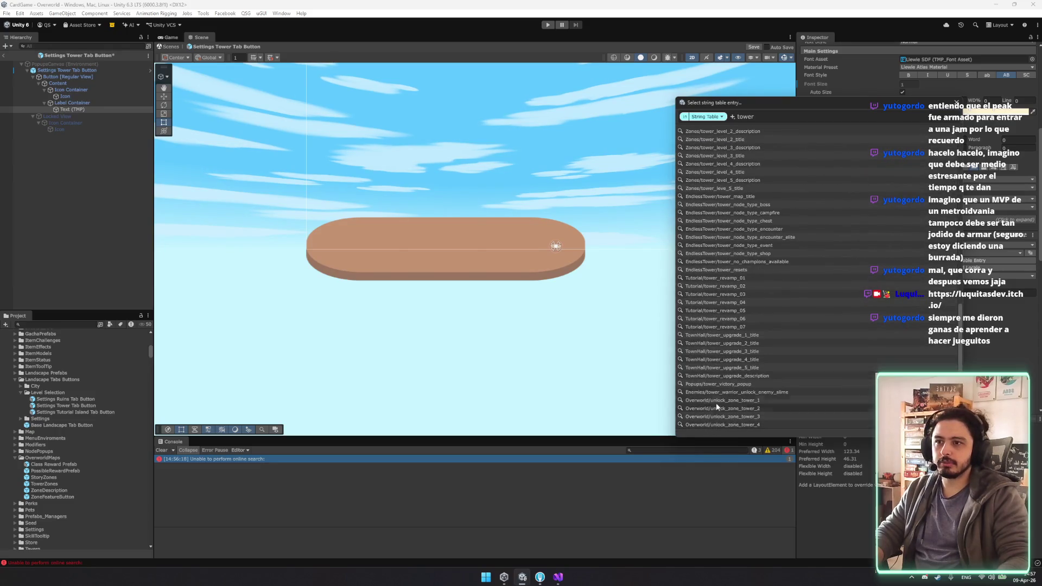
scroll(714, 353, "up", 1)
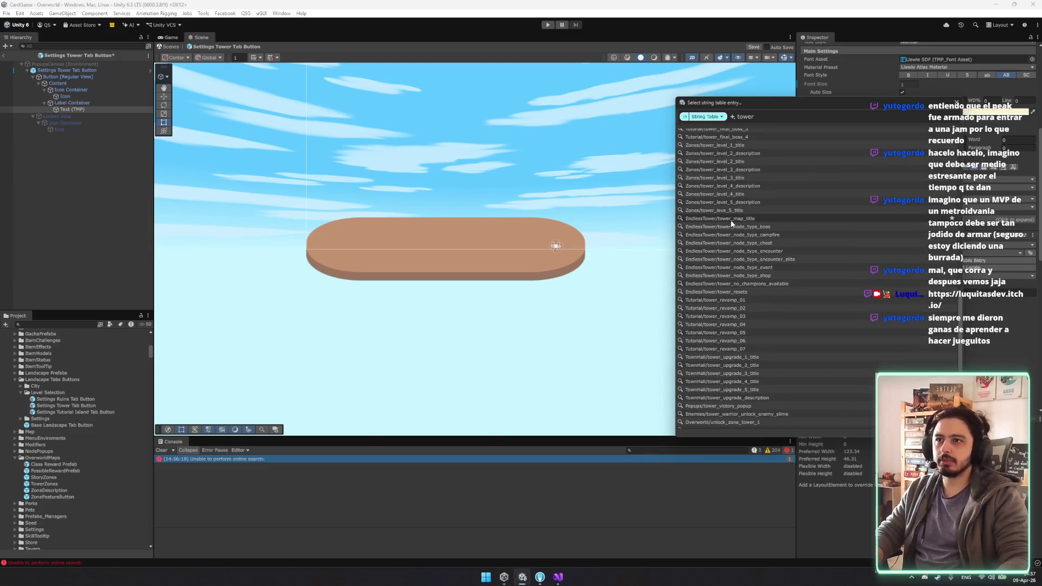
scroll(730, 219, "up", 4)
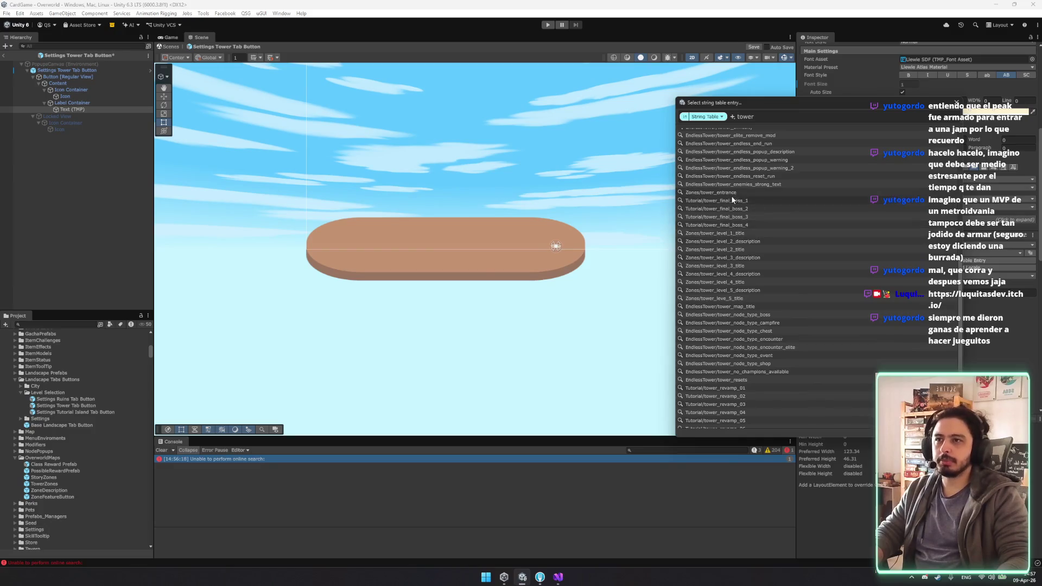
scroll(740, 258, "up", 2)
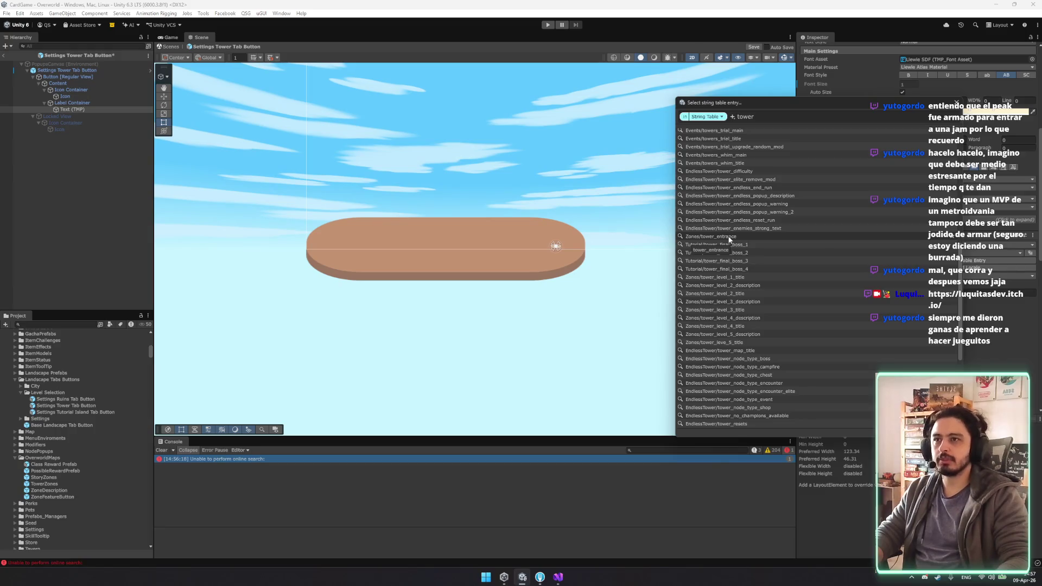
left_click(728, 237)
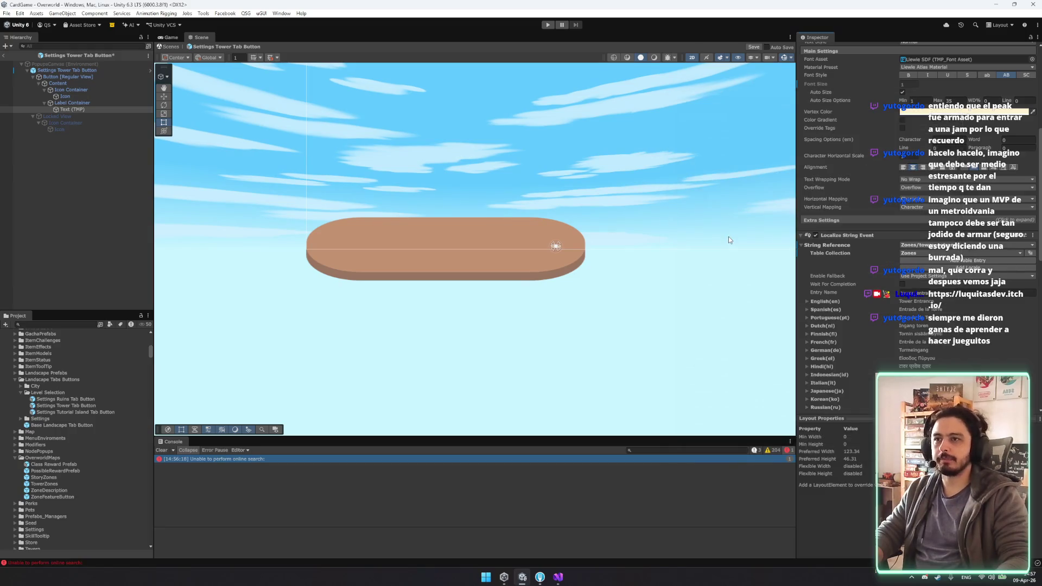
left_click(839, 301)
scroll(905, 245, "up", 2)
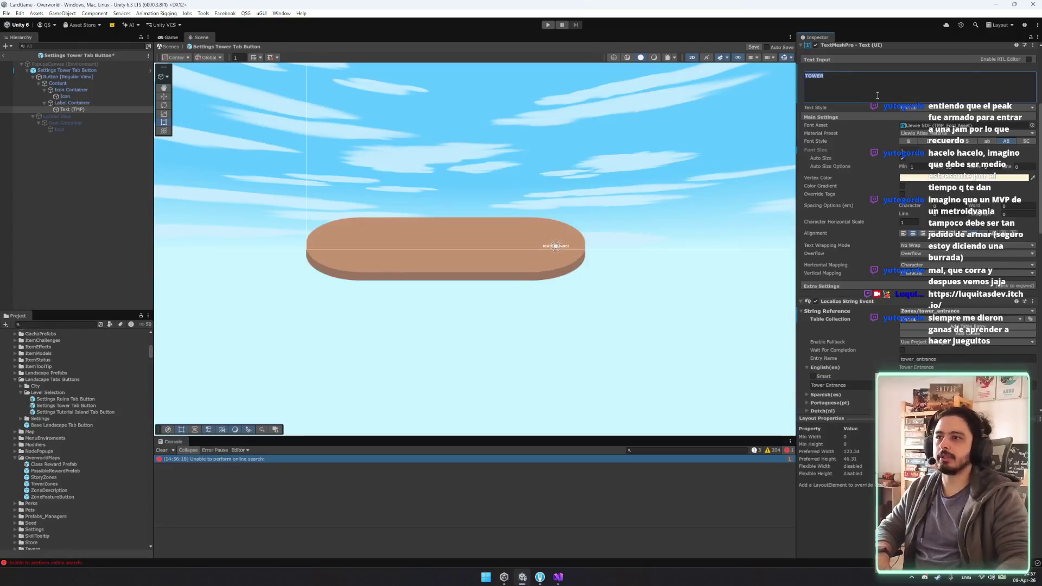
Step: Set the Icon image's Source Image to the Tower_Icon sprite
left_click(68, 90)
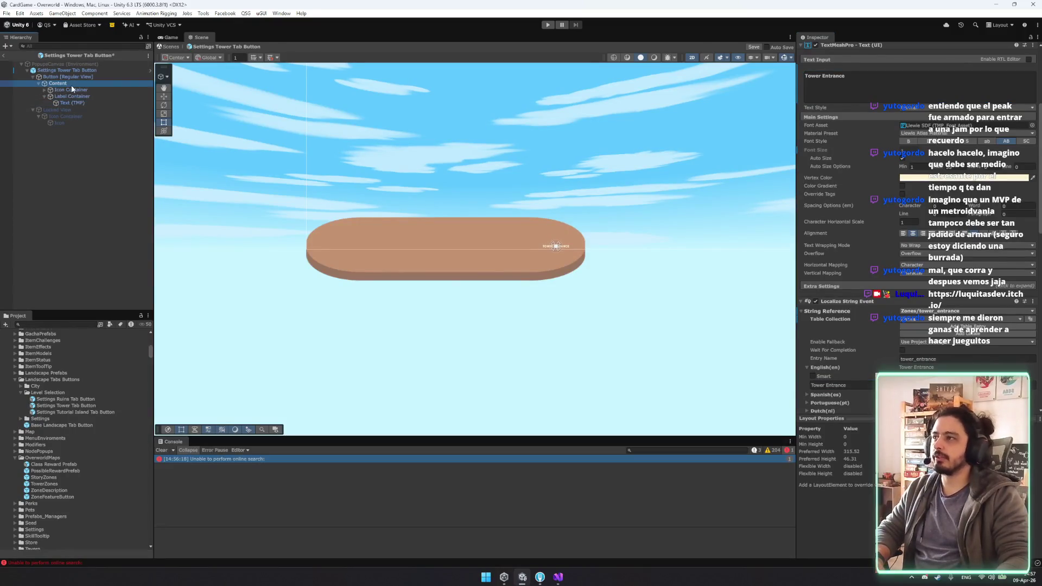
left_click(64, 96)
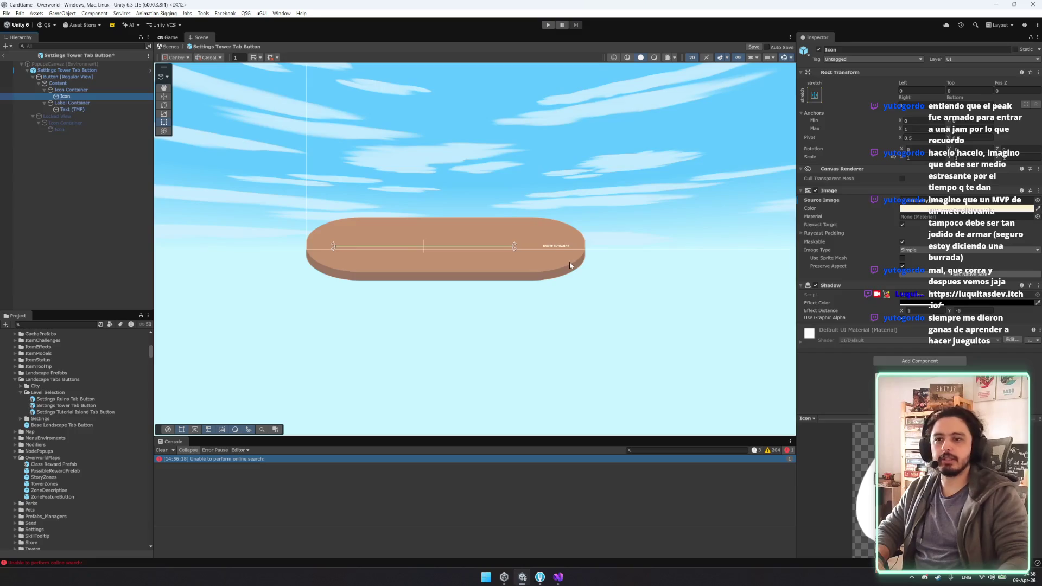
left_click(1037, 200)
type("tower")
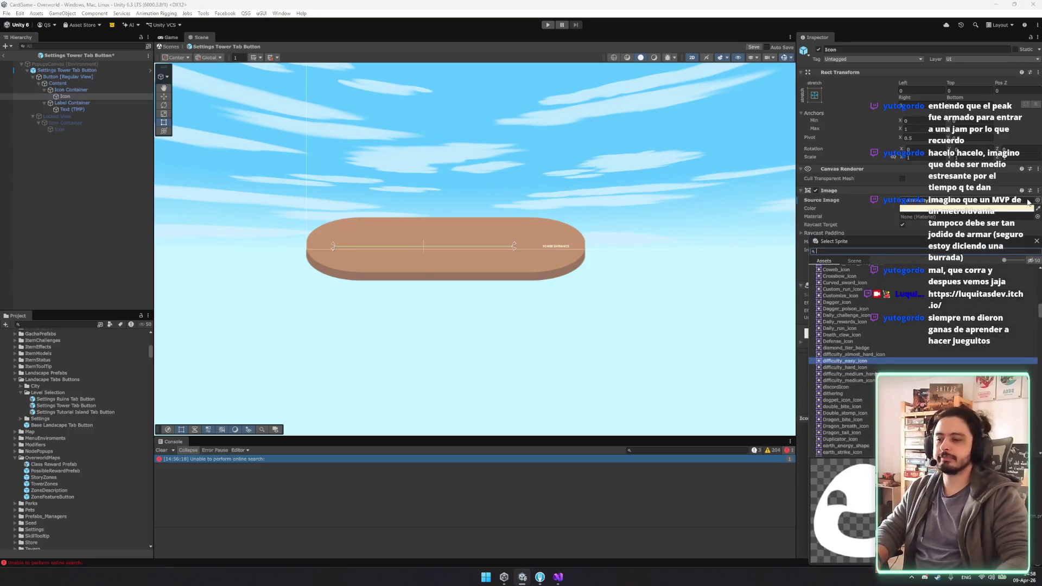
double_click(842, 290)
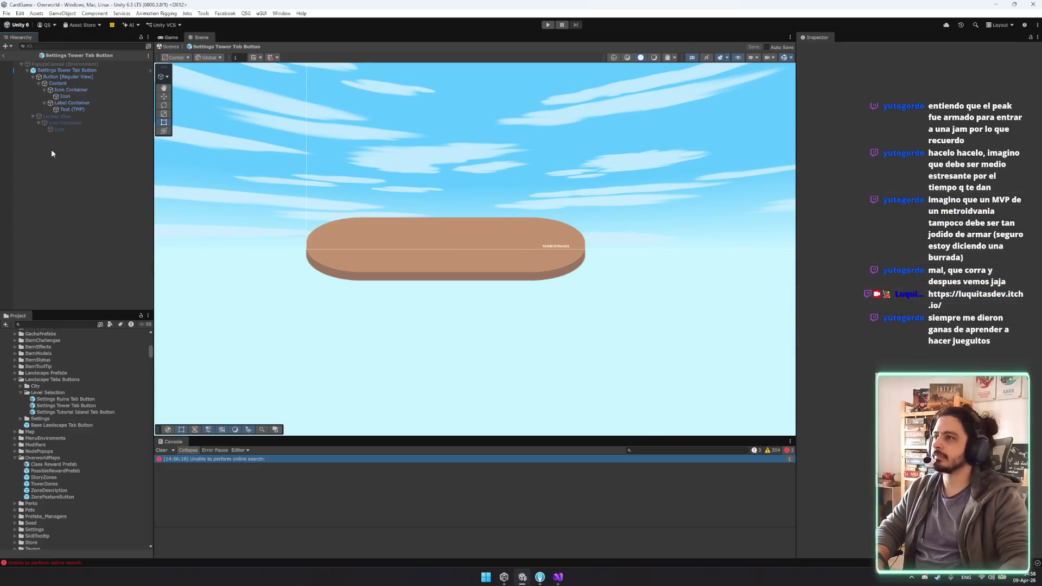
Step: Add Settings Tower Tab Button to TowerZones' Main Feature Buttons Prefabs, then switch to OverworldMap.cs
left_click(51, 484)
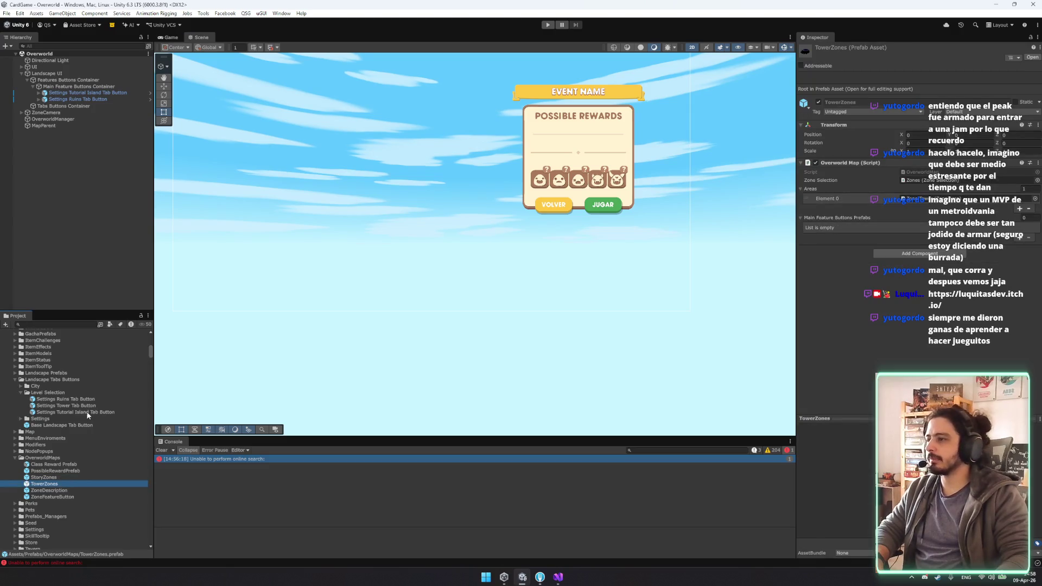
mouse_move(84, 411)
left_mouse_down()
mouse_move(651, 228)
mouse_move(826, 220)
left_mouse_up()
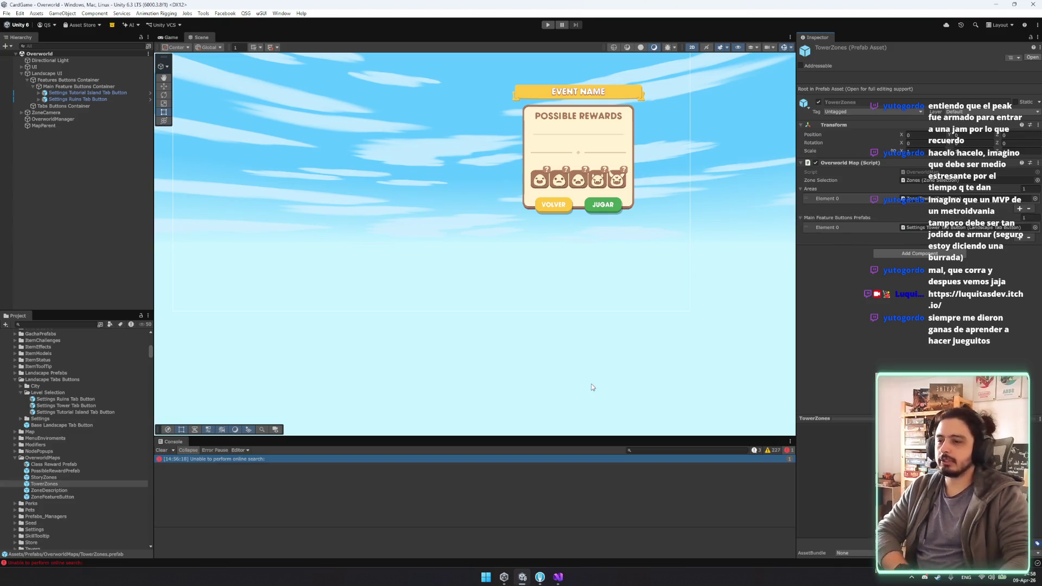
left_click_drag(574, 324, 590, 321)
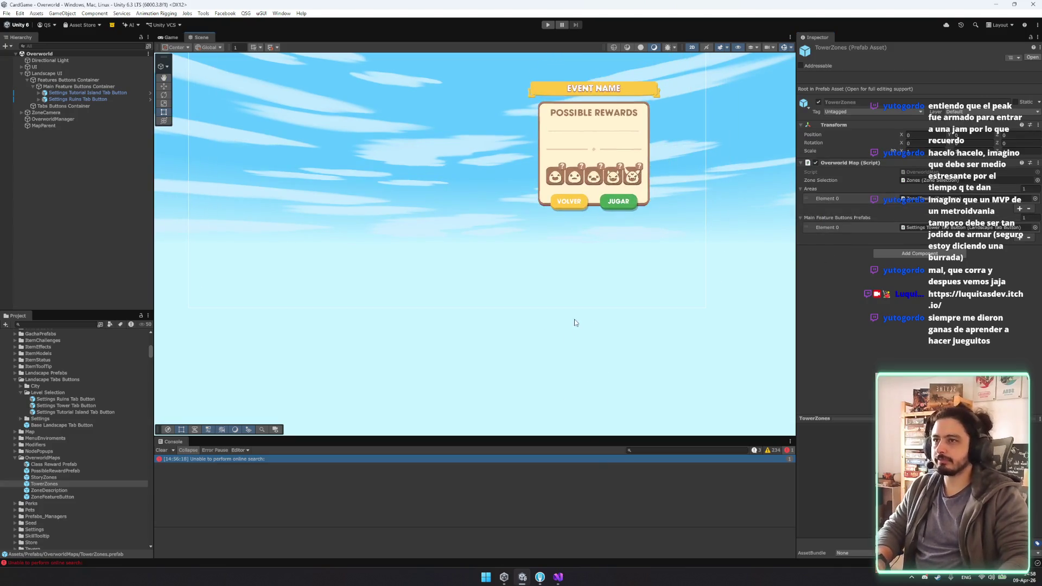
left_click(558, 576)
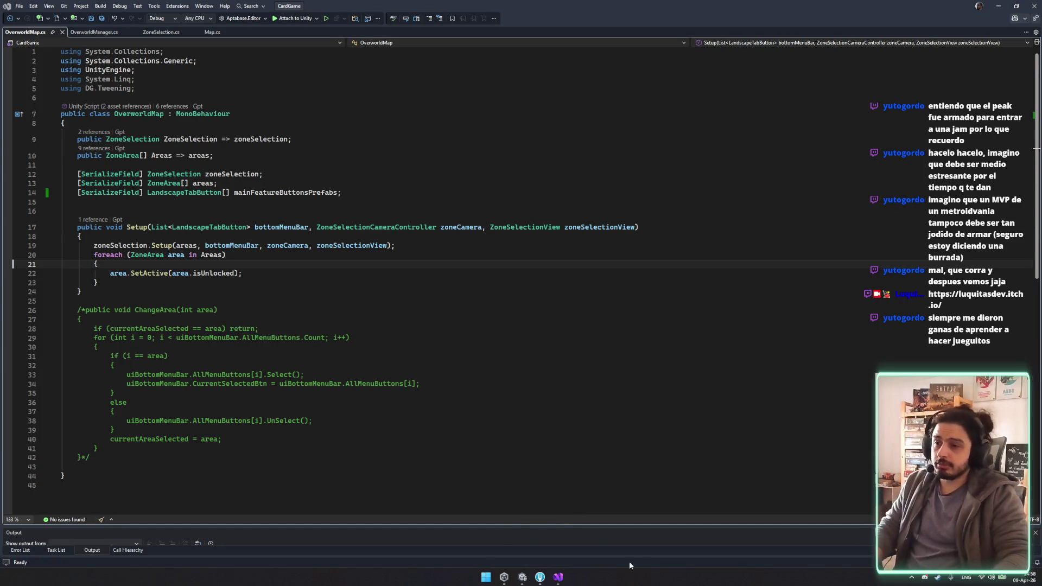
Step: Return to the Unity Overworld scene and pan to the new Tutorial Island and Ruins tab buttons
left_click(504, 576)
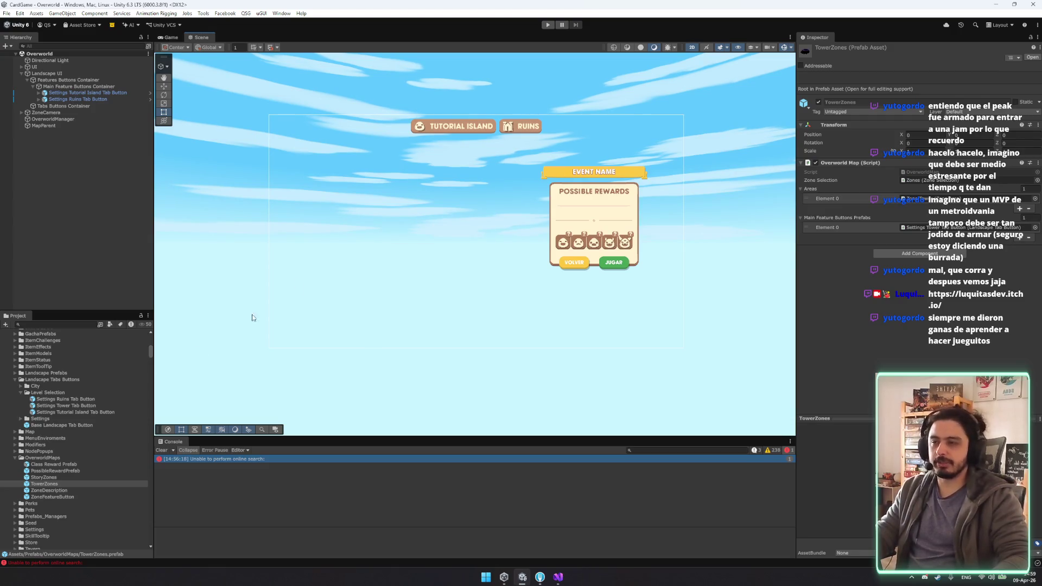
left_click_drag(431, 276, 389, 278)
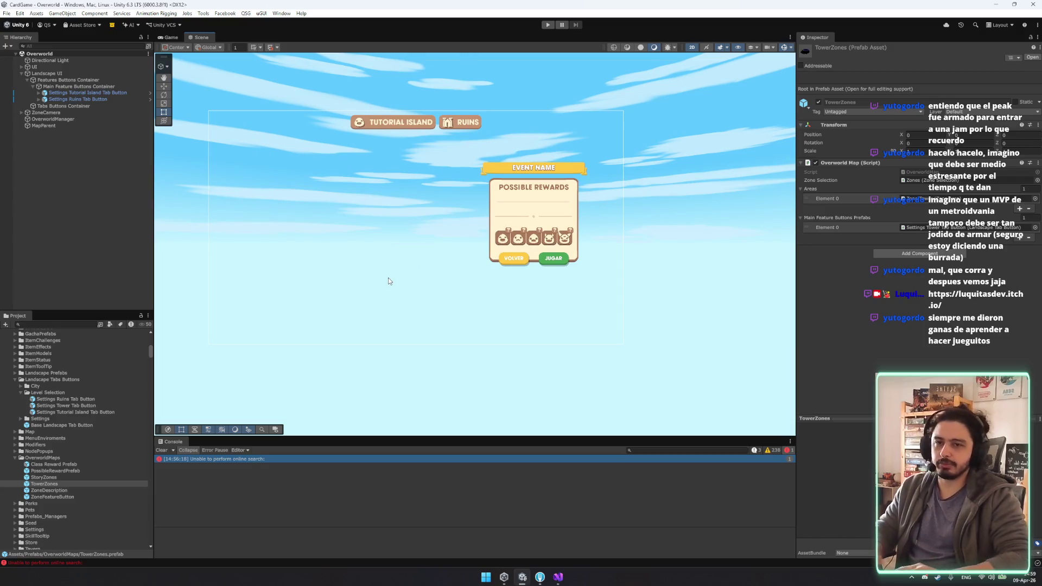
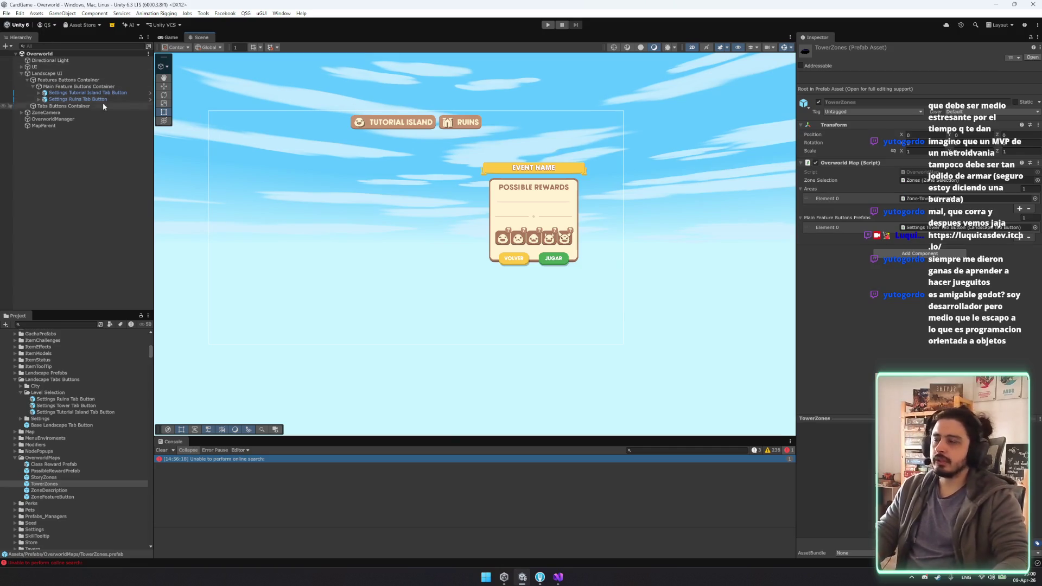
Step: Delete the Tutorial Island and Ruins tab buttons from the Hierarchy and save the scene
left_click(72, 99)
left_click(76, 93, "shift")
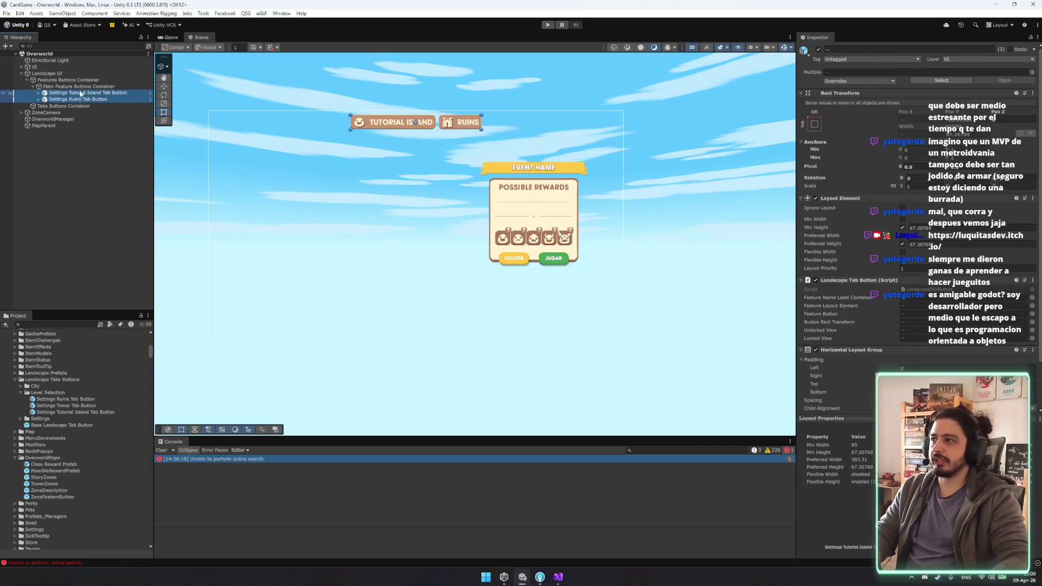
left_click(84, 93)
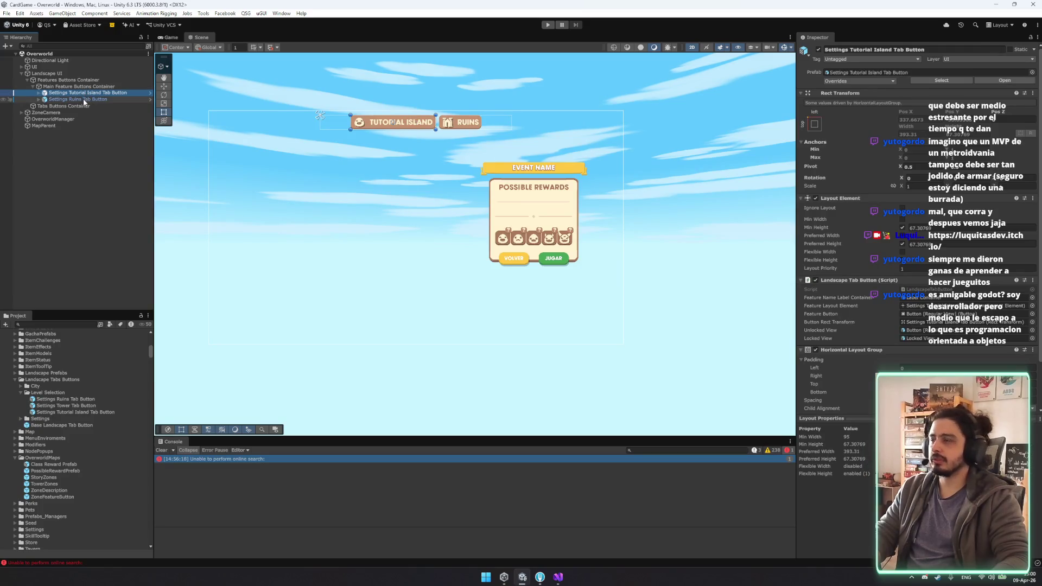
left_click(84, 99, "shift")
key("Delete")
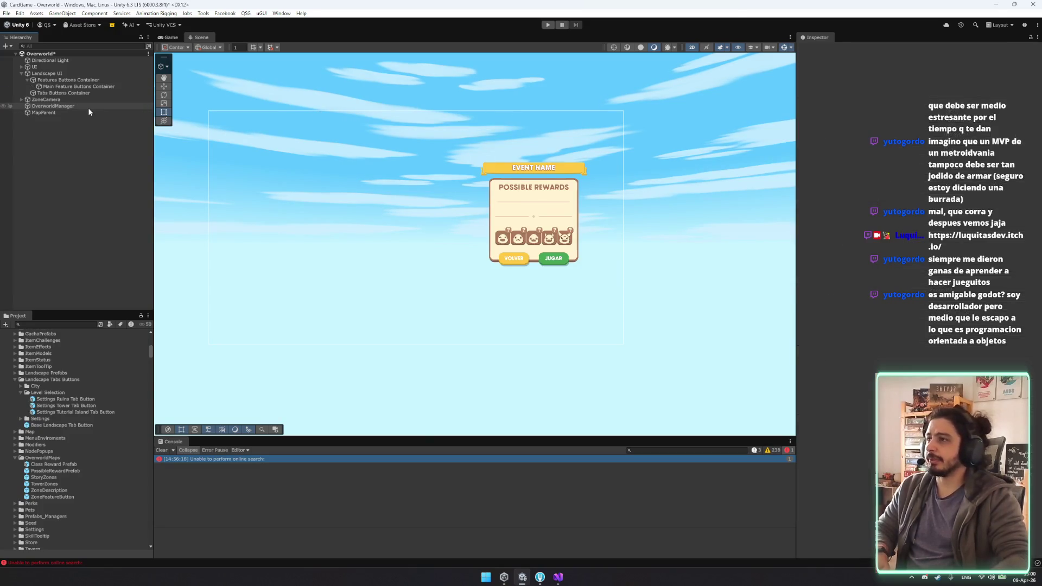
key("ctrl+s")
Step: Set OverworldManager's UI Bottom Menu Bar size to 0, save, and open the OverworldManager script
left_click(55, 74)
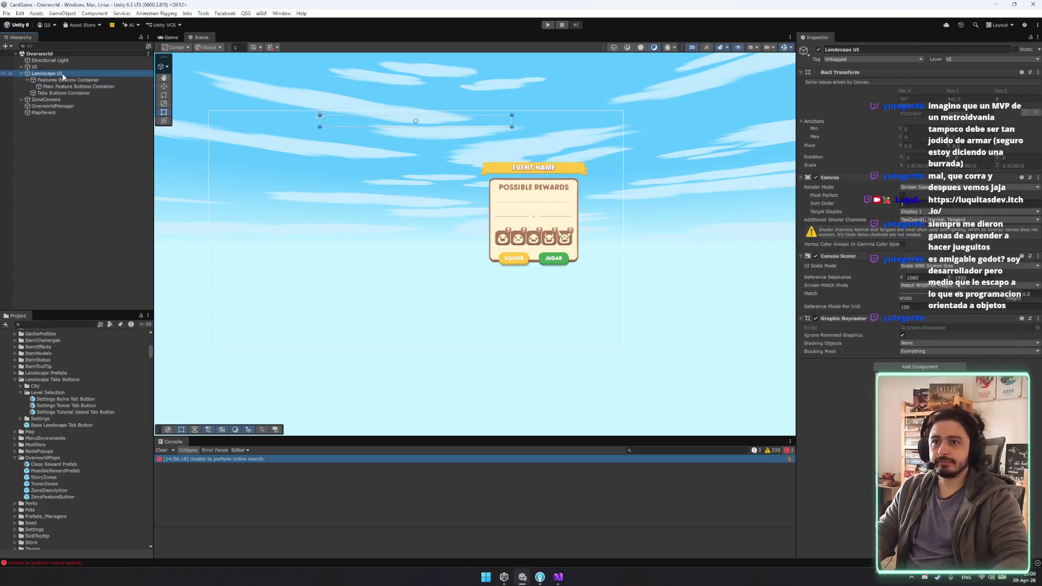
left_click(60, 105)
left_click(1023, 152)
type("0")
key("Return")
key("ctrl+s")
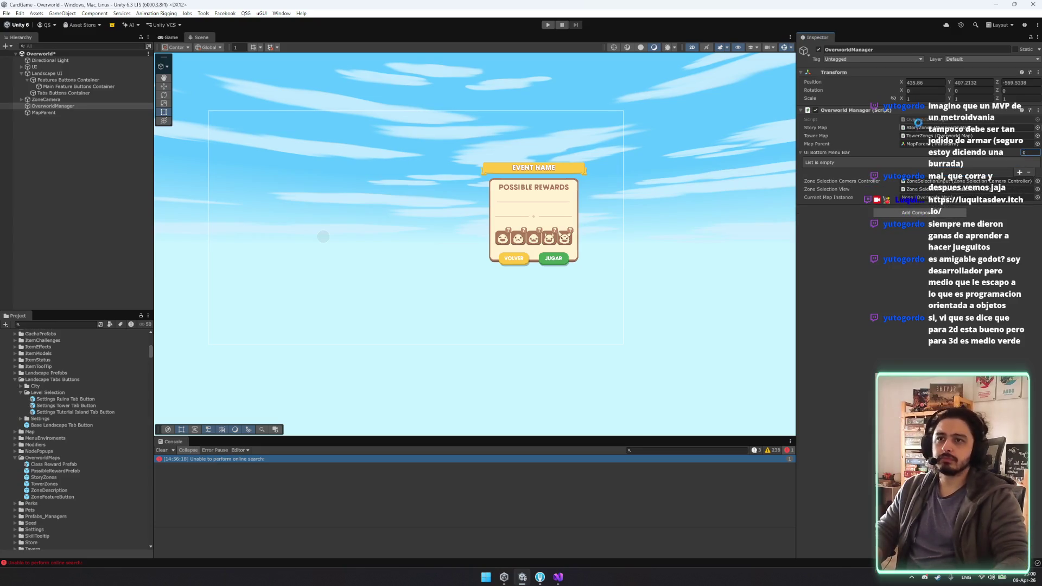
left_click(924, 119)
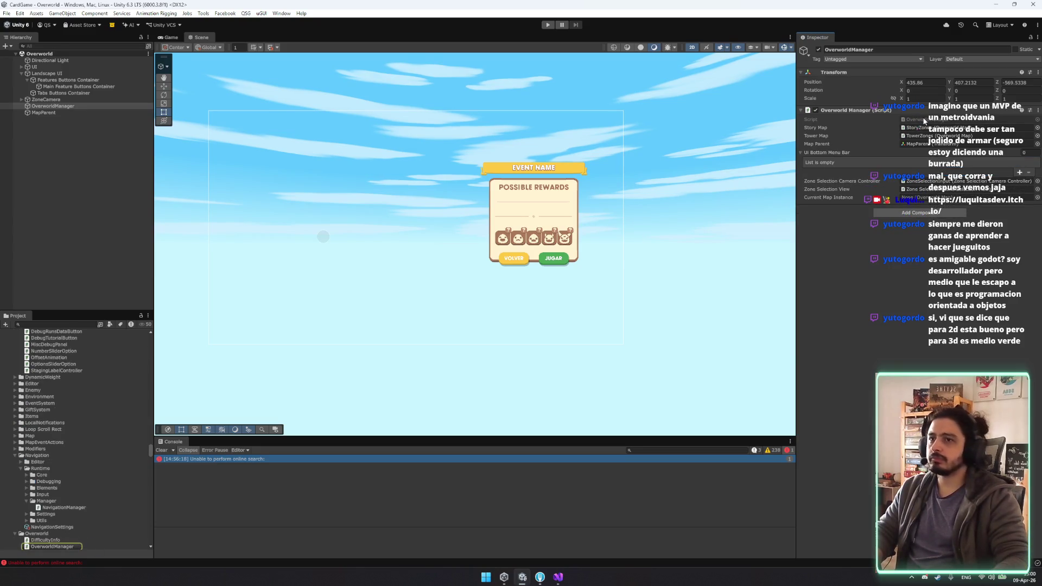
double_click(925, 120)
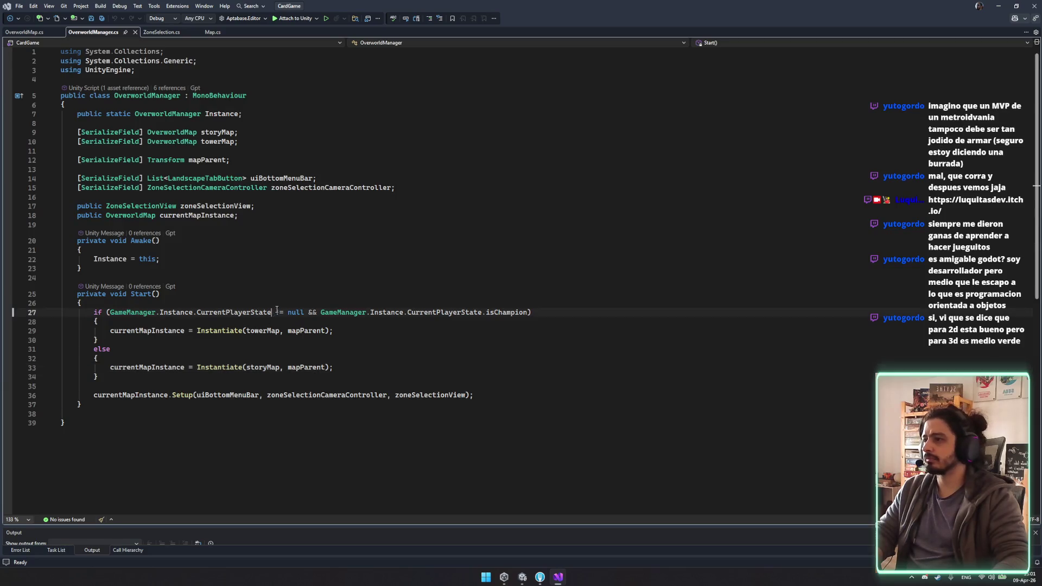
Step: Add a foreach loop after the else block using the fo snippet
left_click(273, 380)
key("Return")
key("Return")
type("fo")
key("Tab")
key("Tab")
left_click(314, 178)
Step: Initialise uiBottomMenuBar with a new List above the loop and save
left_click(172, 419)
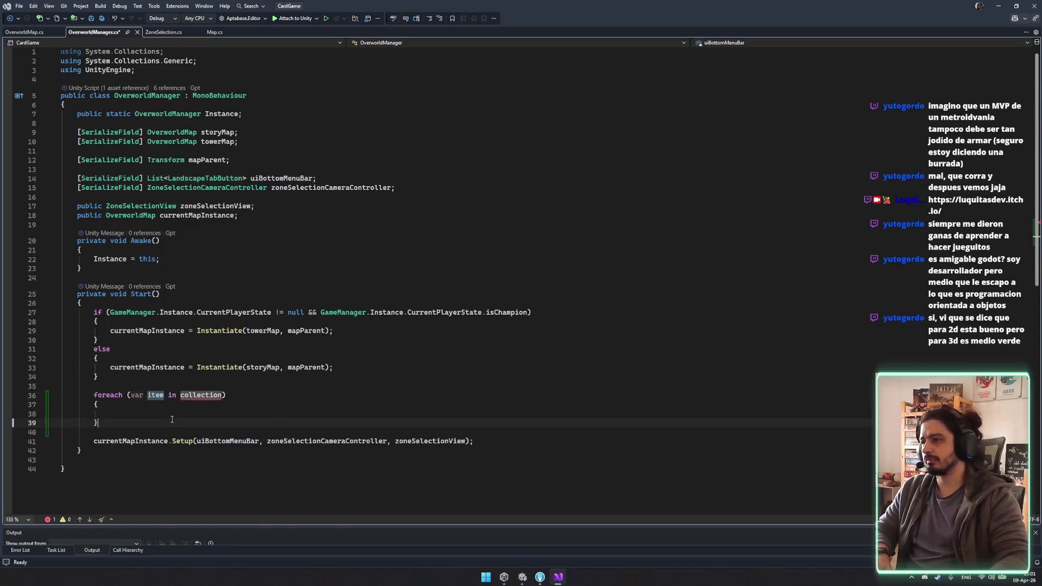
left_click(170, 380)
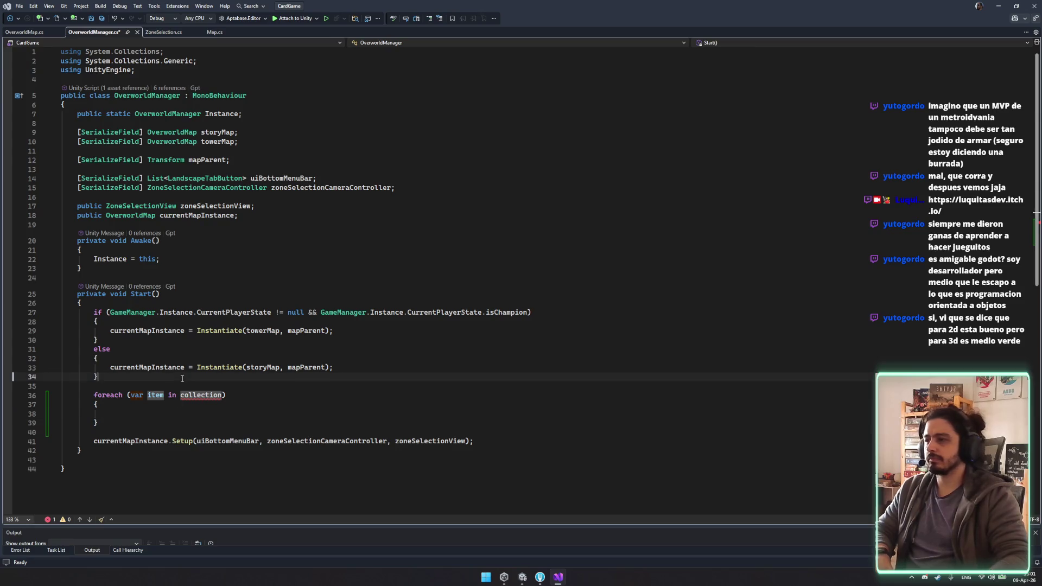
key("Return")
key("Tab")
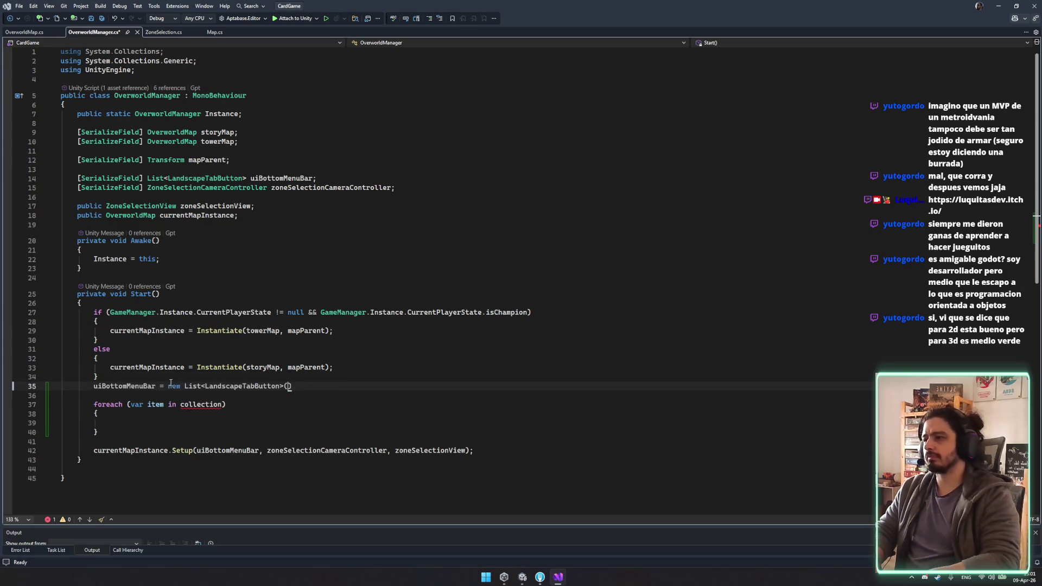
type(";")
key("ctrl+s")
Step: Call uiBottomMenuBar.Add(item) inside the loop body and save the script
left_click(153, 423)
type("uiBottomMenuBar.ad")
type("(")
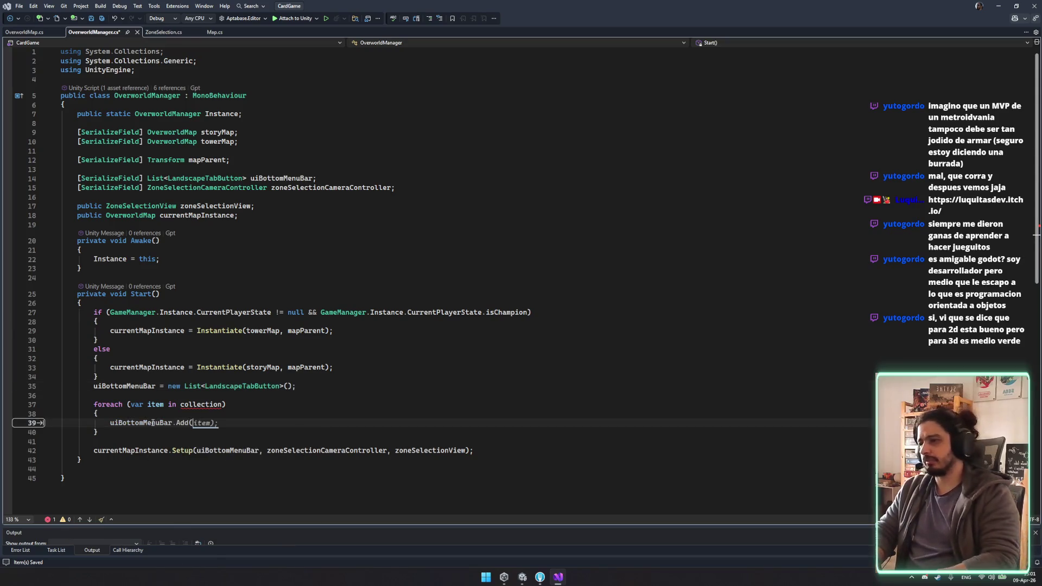
type("item);")
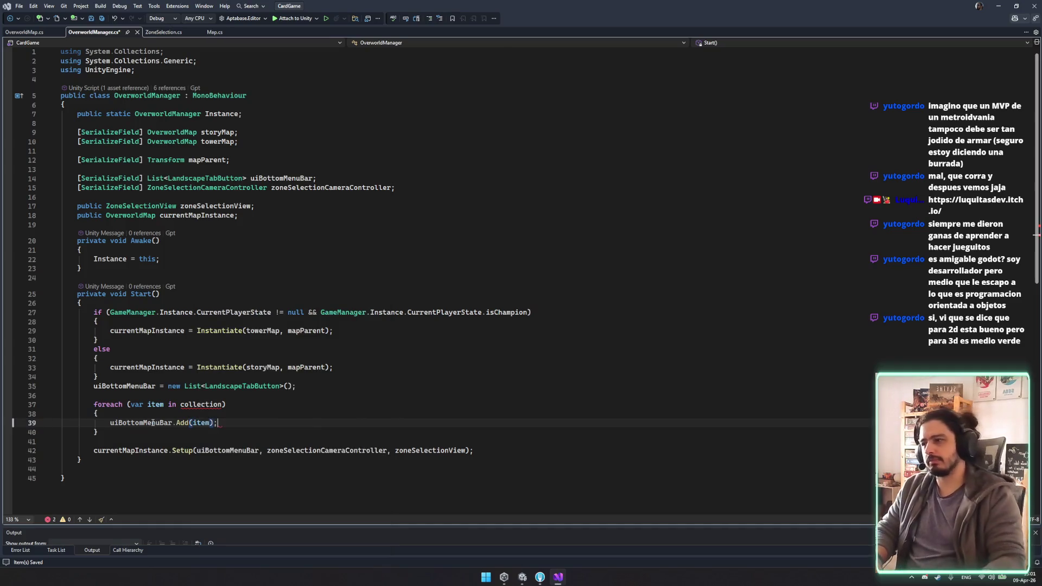
key("ctrl+s")
Step: Tidy the blank lines around the loop and remove item from the Add call
left_click(156, 375)
key("Return")
left_click(153, 403)
key("BackSpace")
double_click(200, 423)
key("BackSpace")
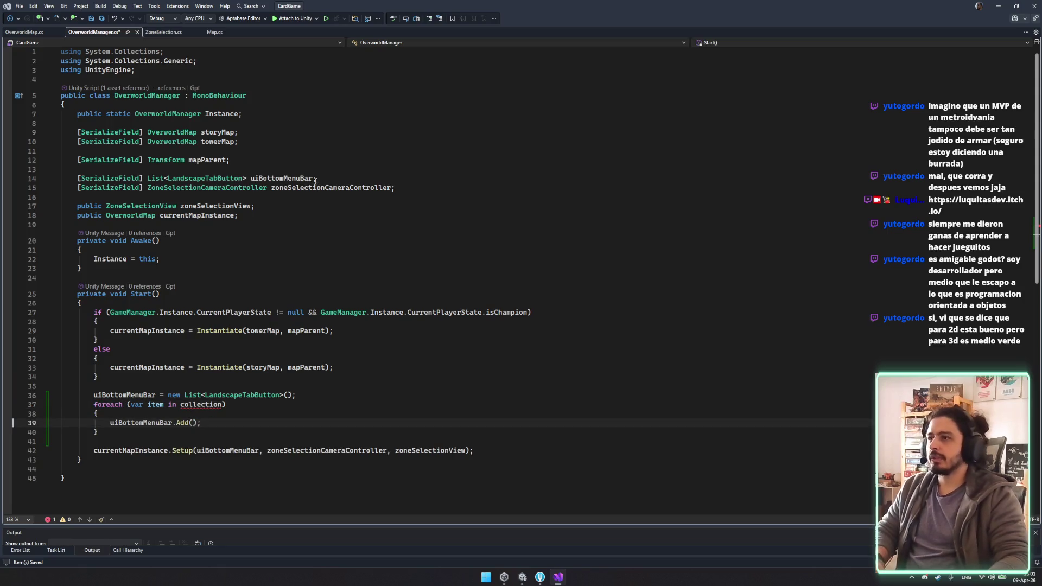
Step: Move List<LandscapeTabButton> from the serialized field into the local declaration and delete the field
double_click(273, 179)
left_click(325, 178)
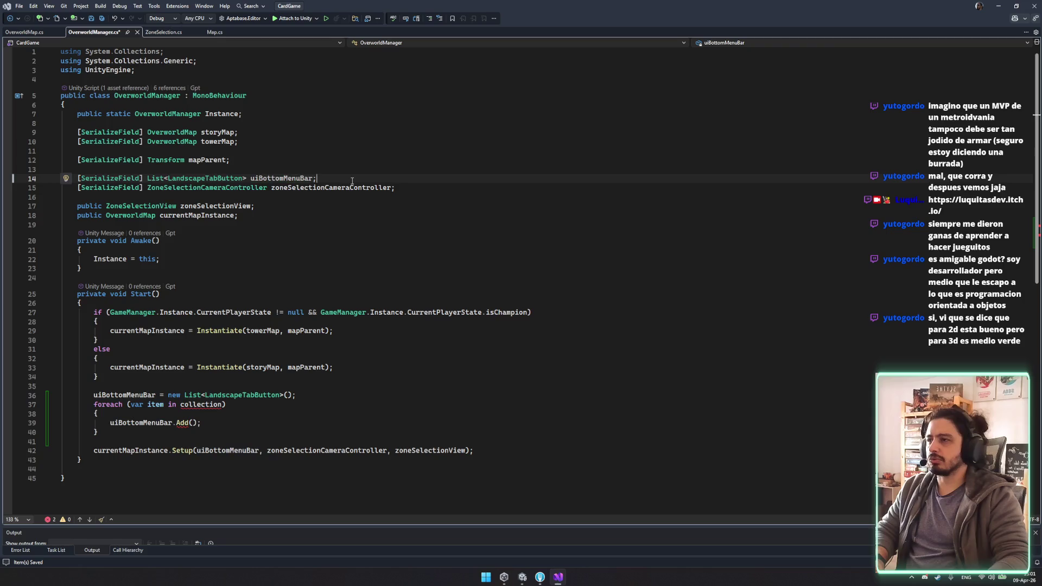
left_click_drag(247, 179, 144, 180)
key("ctrl+x")
left_click(93, 395)
key("ctrl+v")
left_click(347, 175)
key("ctrl+x")
left_click(197, 386)
key("BackSpace")
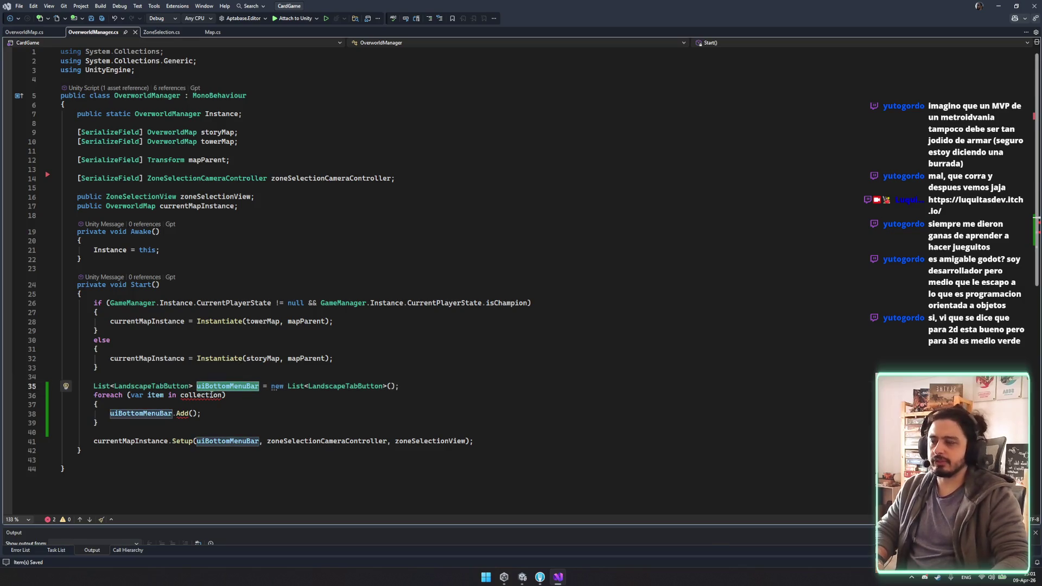
Step: Review the edited loop code, then maximize the Godot showcase browser window
left_click(232, 435)
left_click(197, 402)
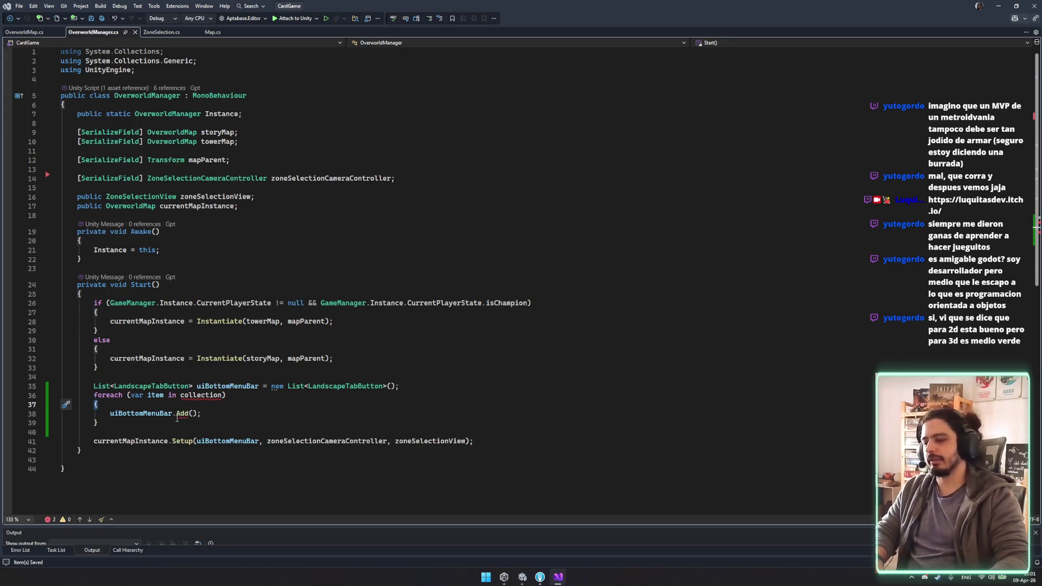
left_click(333, 366)
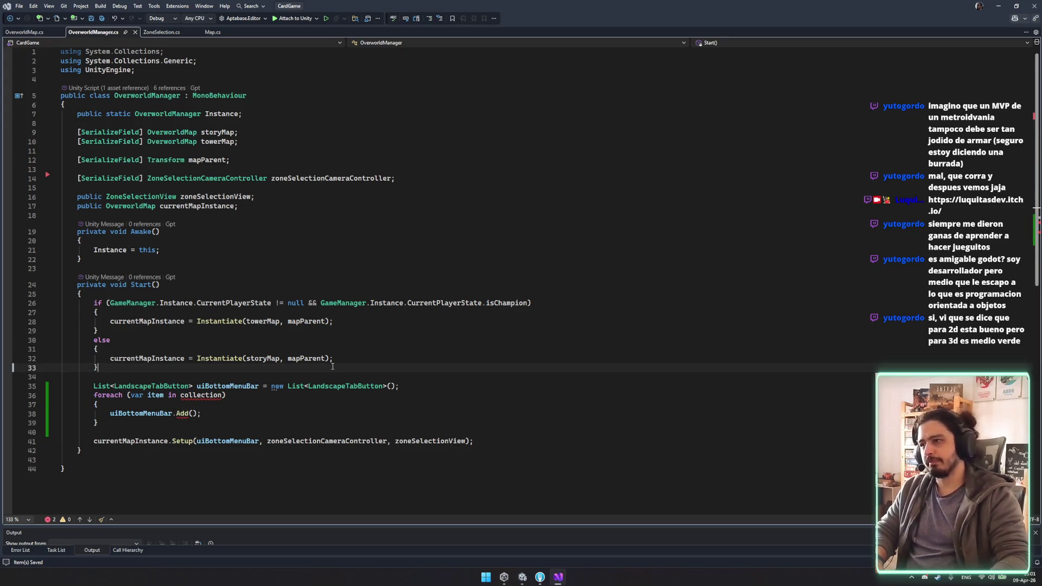
left_click(195, 397)
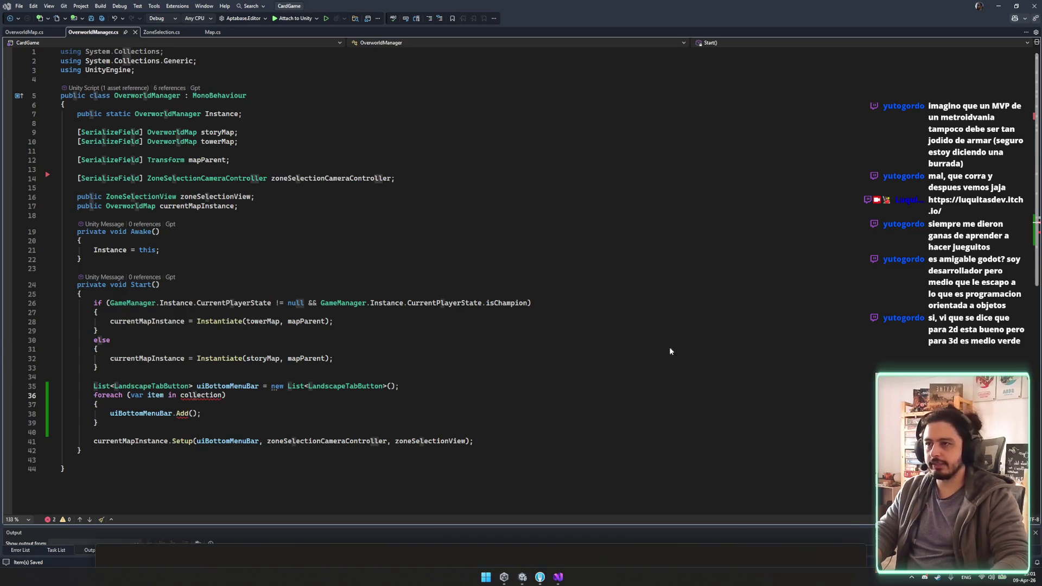
double_click(439, 192)
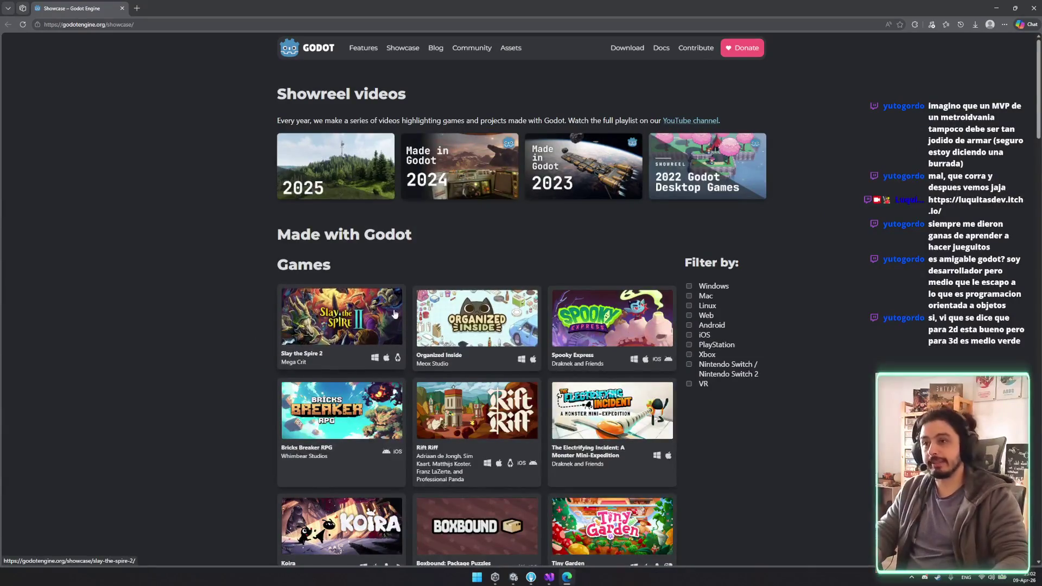
Step: Open the Ambidextro showcase page, read its description, and close it
scroll(590, 403, "down", 3)
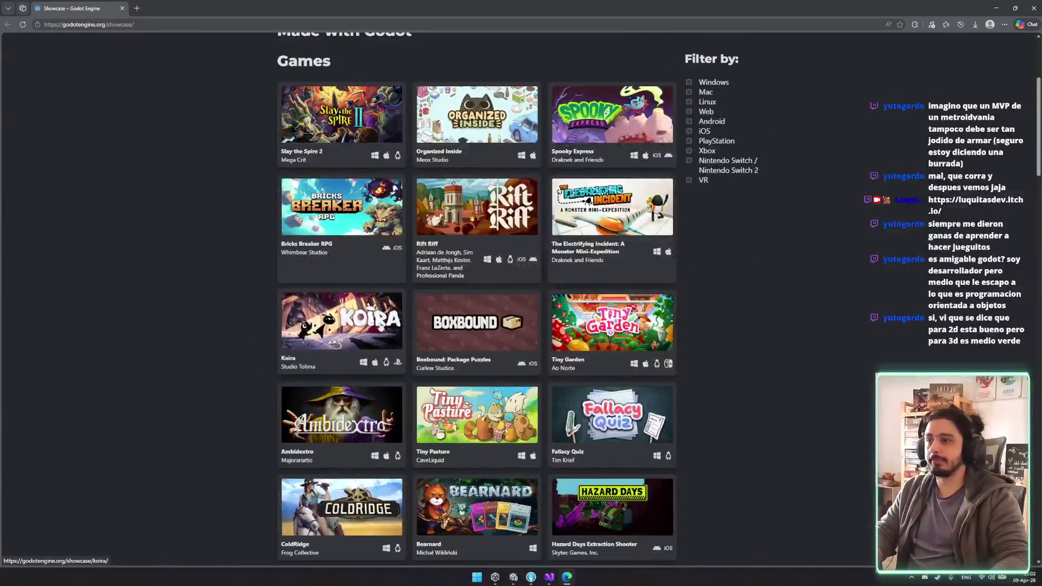
middle_click(349, 437)
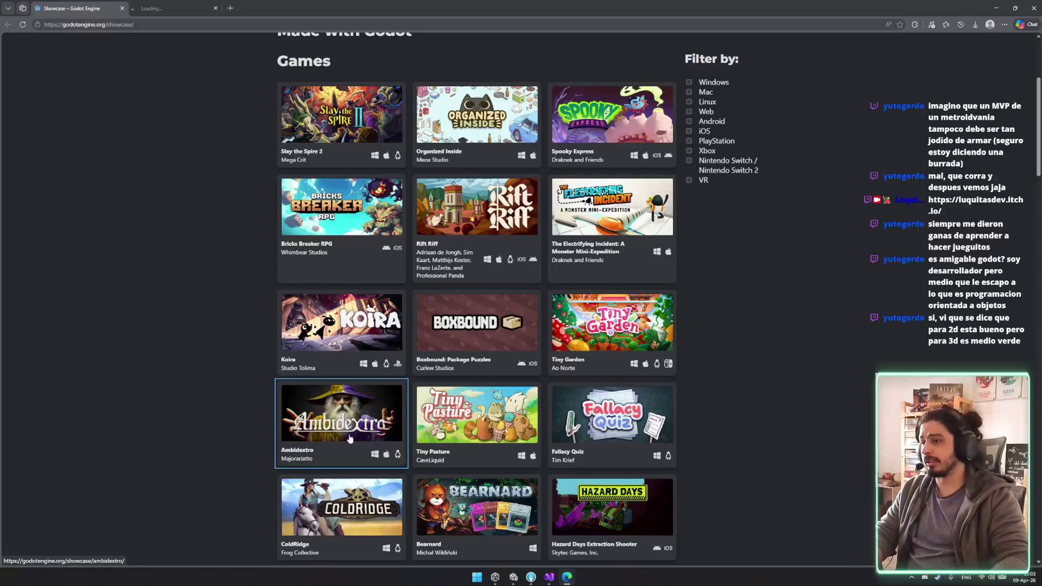
left_click(171, 8)
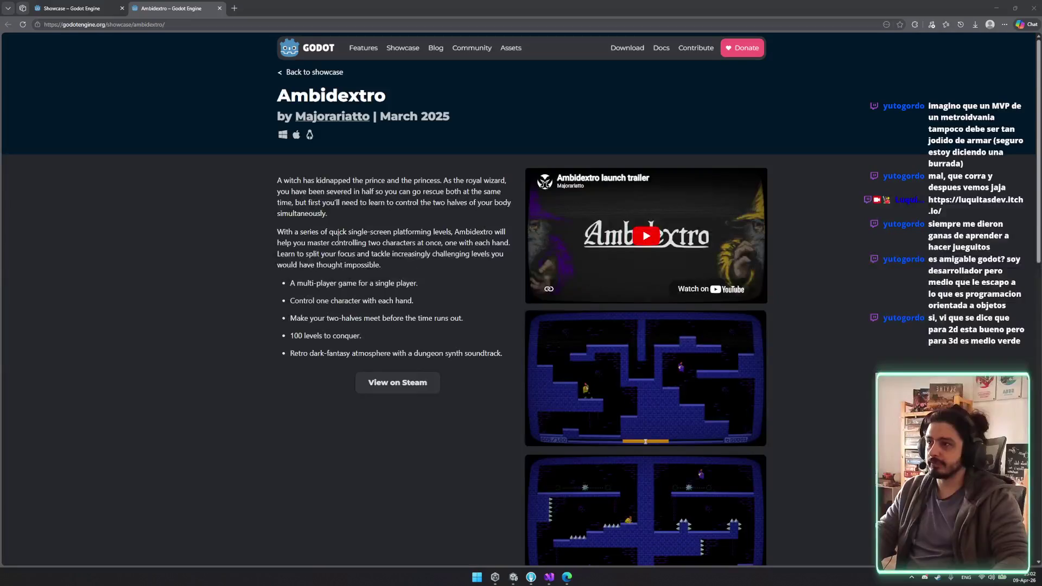
left_click_drag(277, 213, 446, 296)
left_click(354, 353)
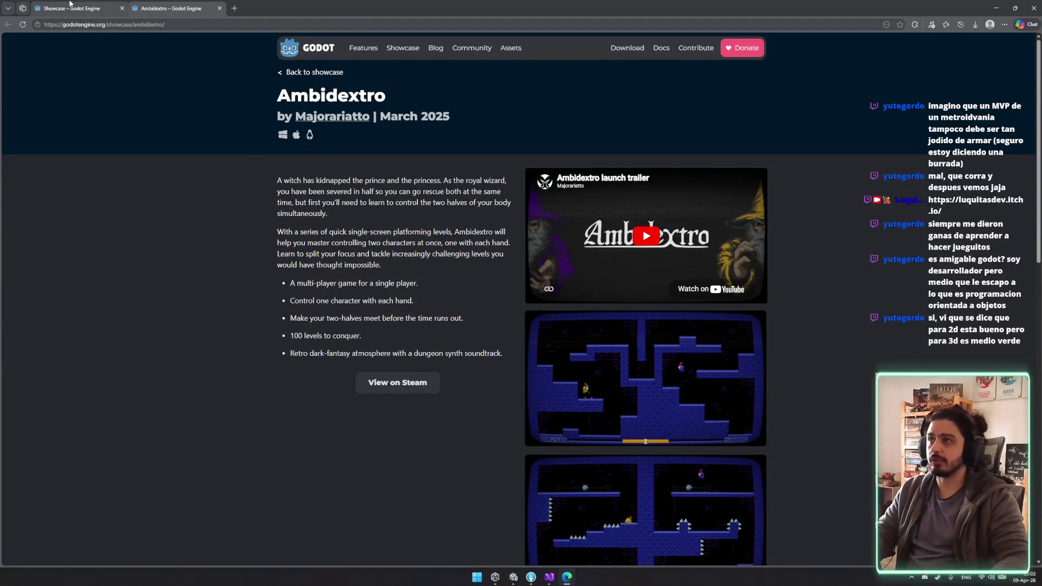
key("ctrl+w")
Step: Open Kingdoms of the Dump, Spooky Express, The Electrifying Incident, Rift Riff and Bricks Breaker RPG in new tabs
scroll(601, 302, "down", 3)
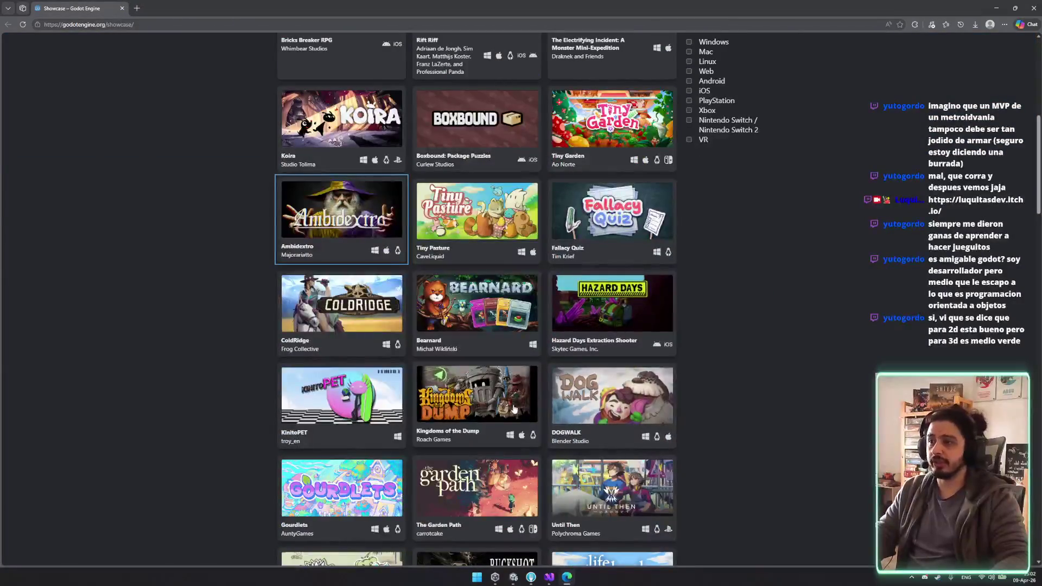
middle_click(476, 396)
scroll(477, 396, "down", 1)
scroll(591, 262, "up", 5)
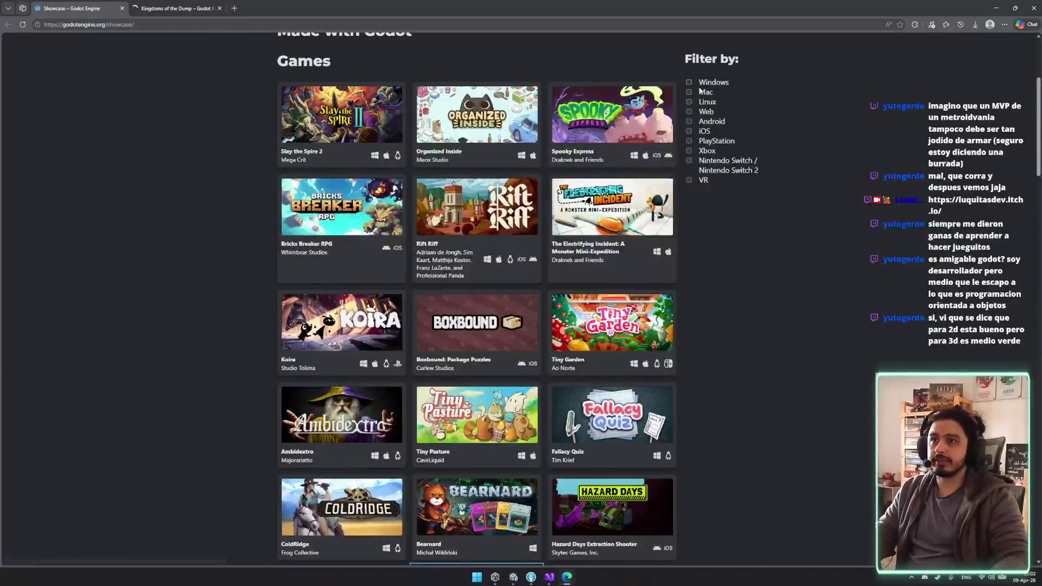
middle_click(612, 114)
middle_click(477, 207)
middle_click(493, 211)
middle_click(342, 207)
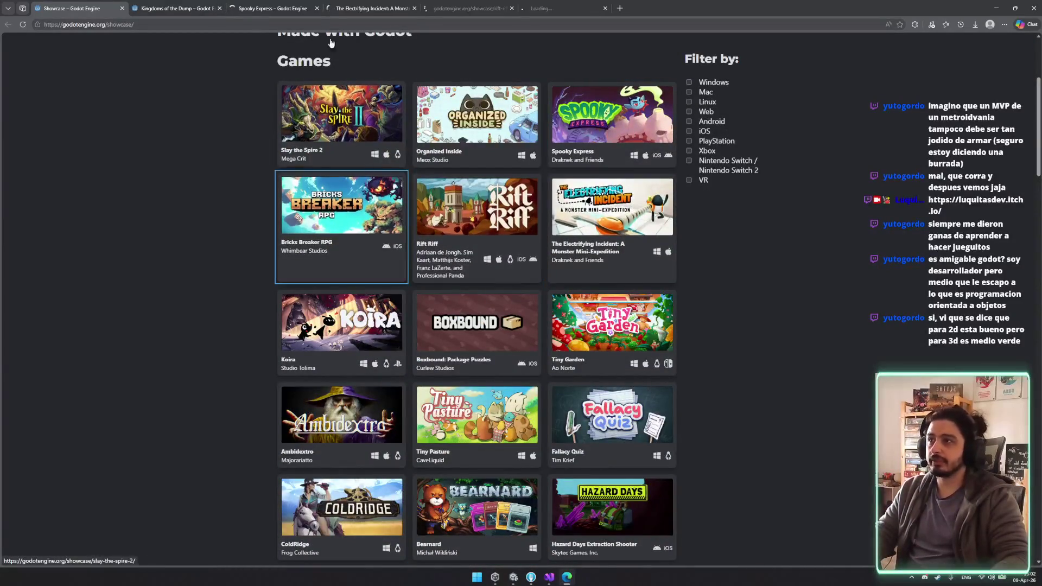
Step: Look over the Kingdoms of the Dump page and close it
left_click(174, 8)
scroll(677, 351, "down", 5)
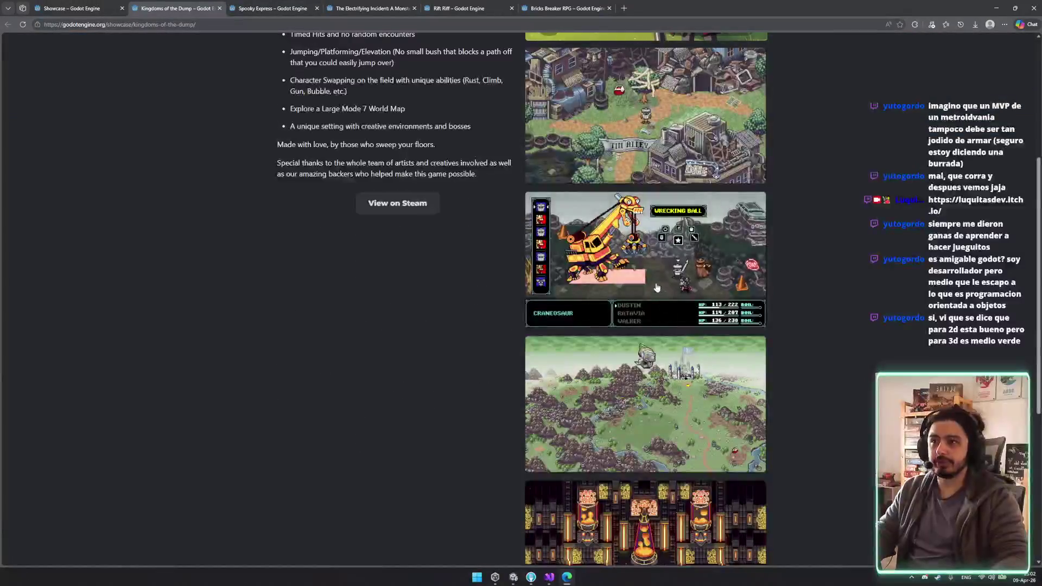
key("ctrl+w")
Step: Browse the Spooky Express screenshots, then close its showcase page
scroll(688, 353, "down", 3)
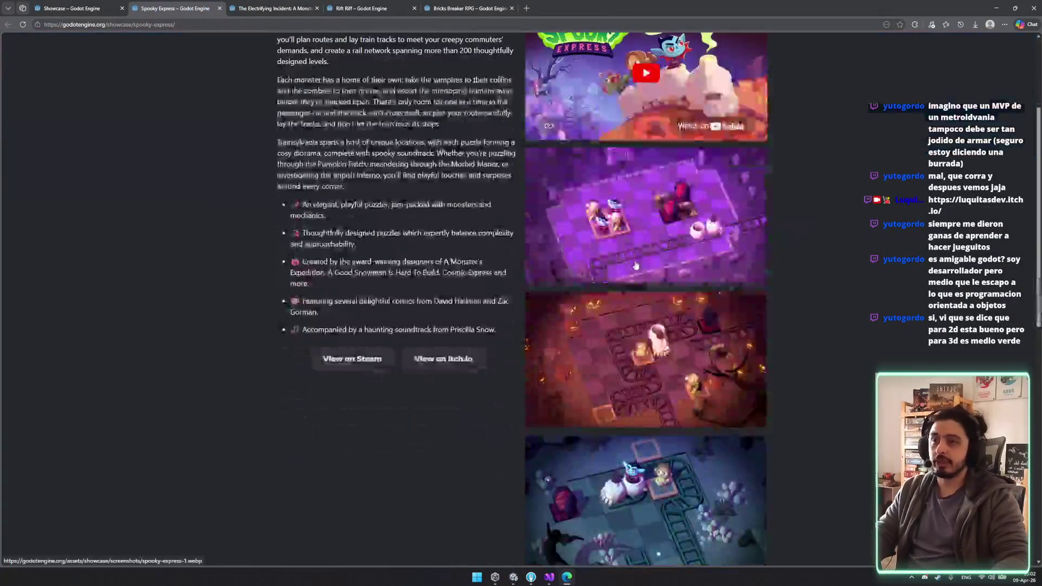
left_click(635, 260)
key("Right")
key("Right")
key("Right")
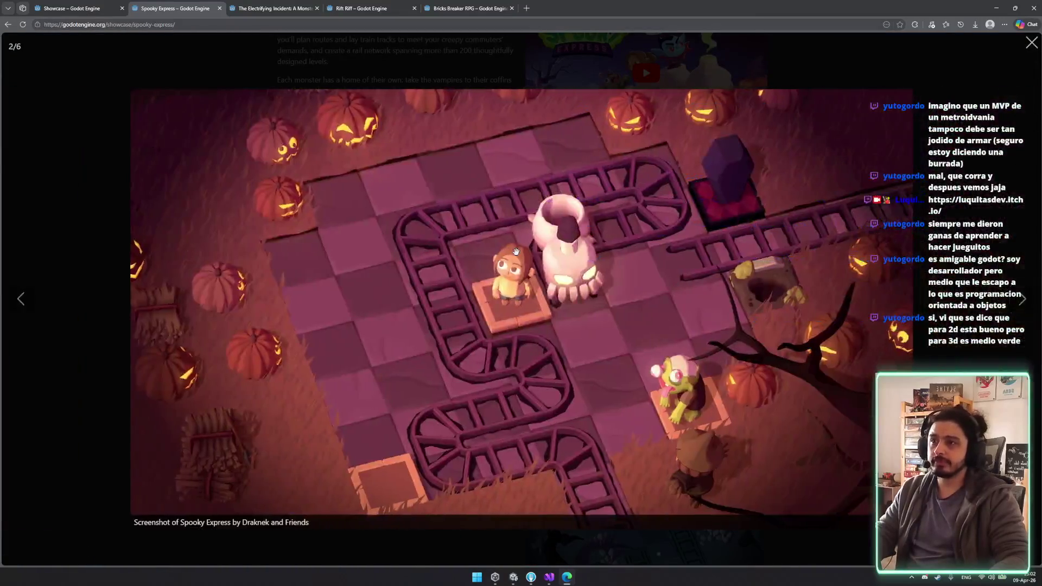
key("Right")
key("Right")
key("Left")
key("Left")
key("Left")
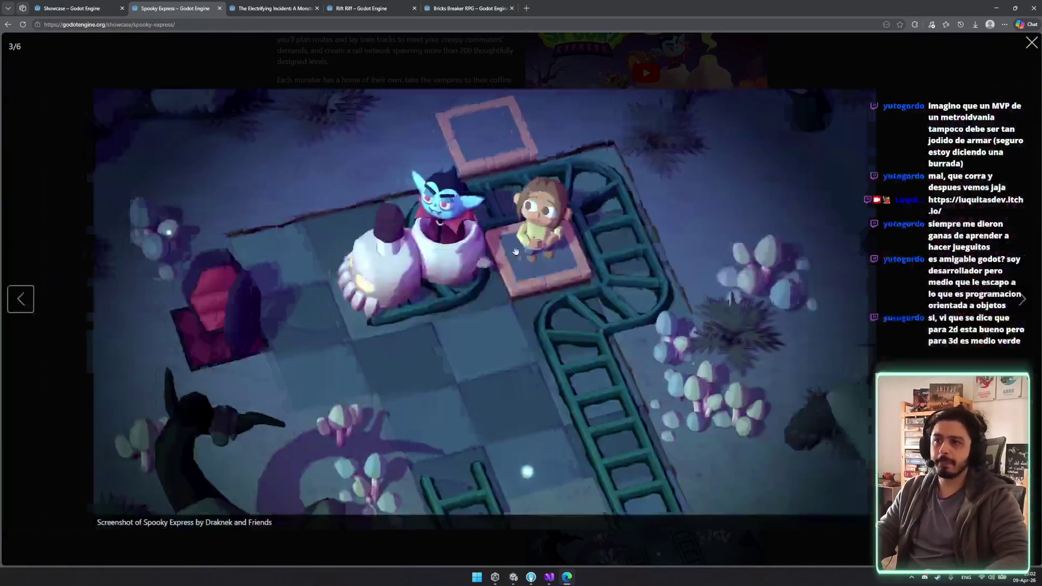
key("Escape")
scroll(528, 326, "up", 2)
key("ctrl+w")
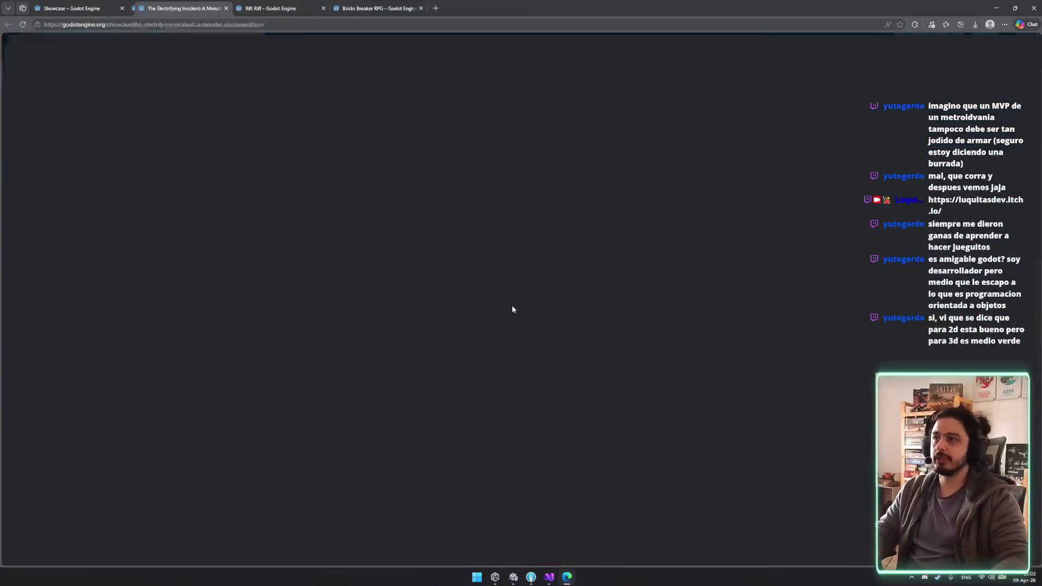
Step: Browse The Electrifying Incident screenshots, then close its showcase page
scroll(655, 258, "down", 4)
left_click(656, 259)
key("Left")
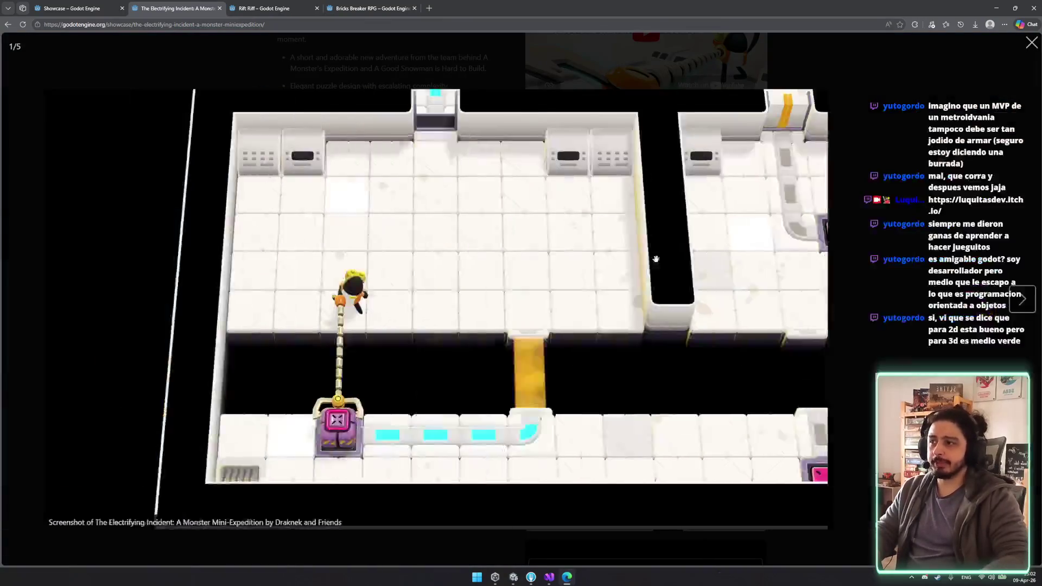
key("Right")
key("Right")
key("Right")
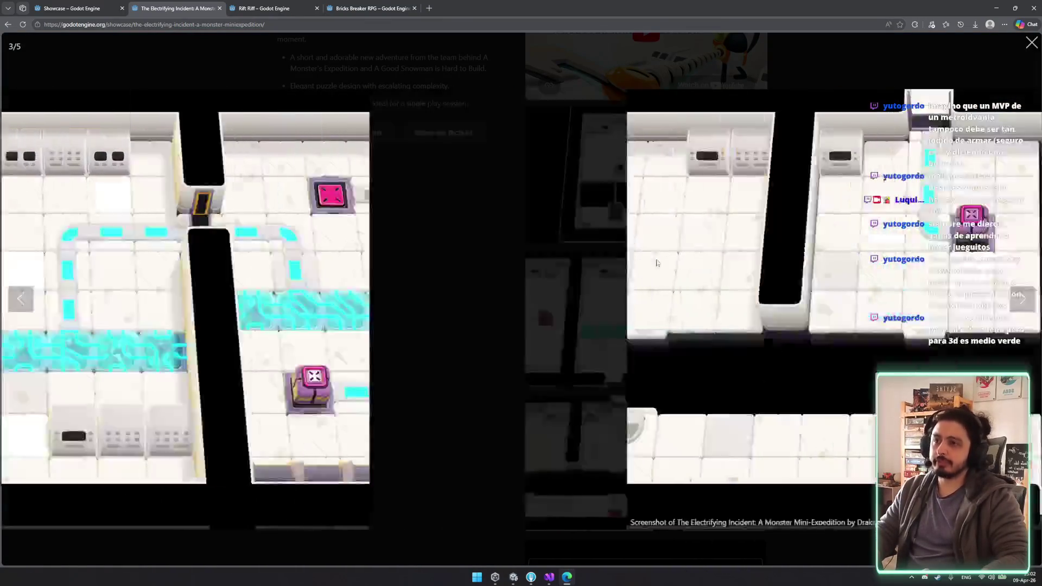
key("Escape")
key("ctrl+w")
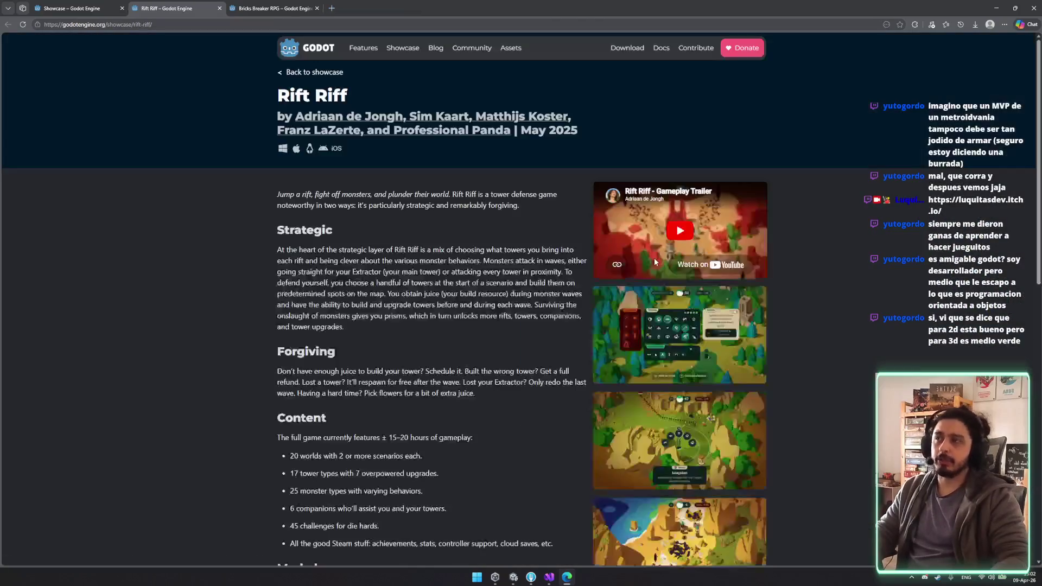
Step: Step through the Rift Riff screenshots, then close its showcase page
left_click(691, 351)
key("Right")
key("Right")
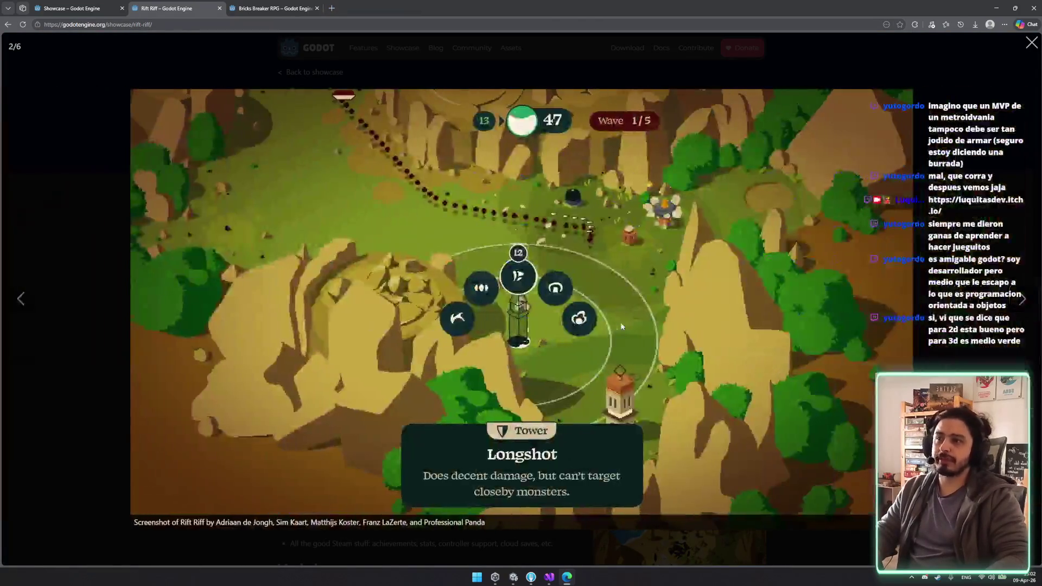
key("Left")
key("Right")
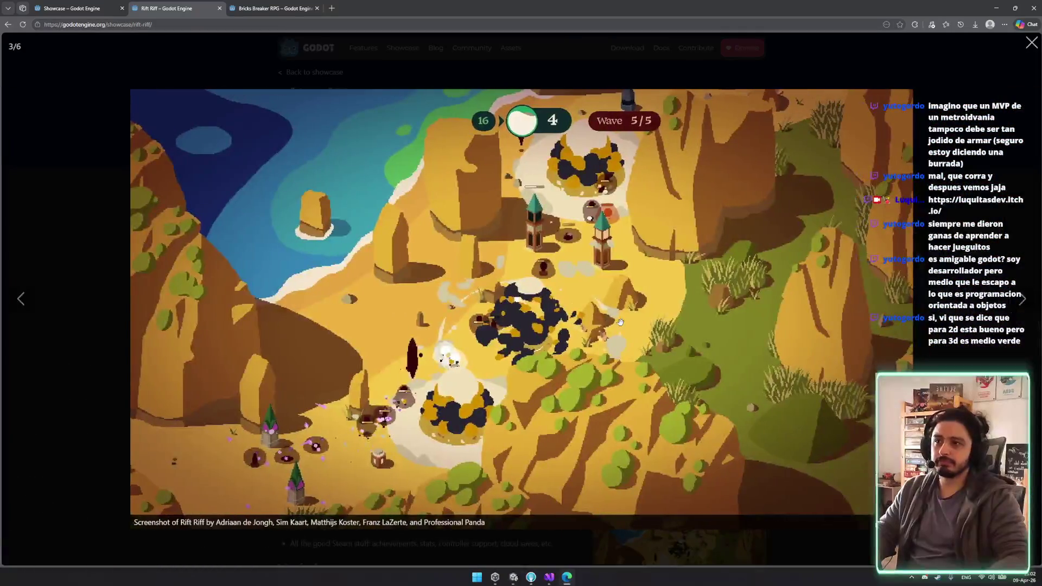
key("ctrl+w")
Step: View the Bricks Breaker RPG screenshots, including the Sandstorm boss and Shoot Balls shots
scroll(705, 415, "down", 4)
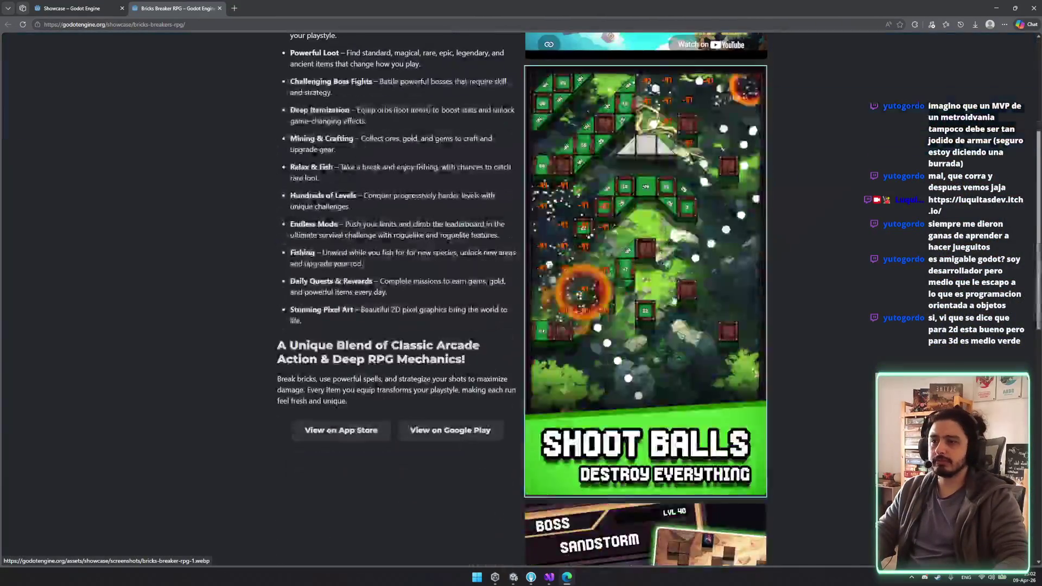
left_click(672, 300)
key("Escape")
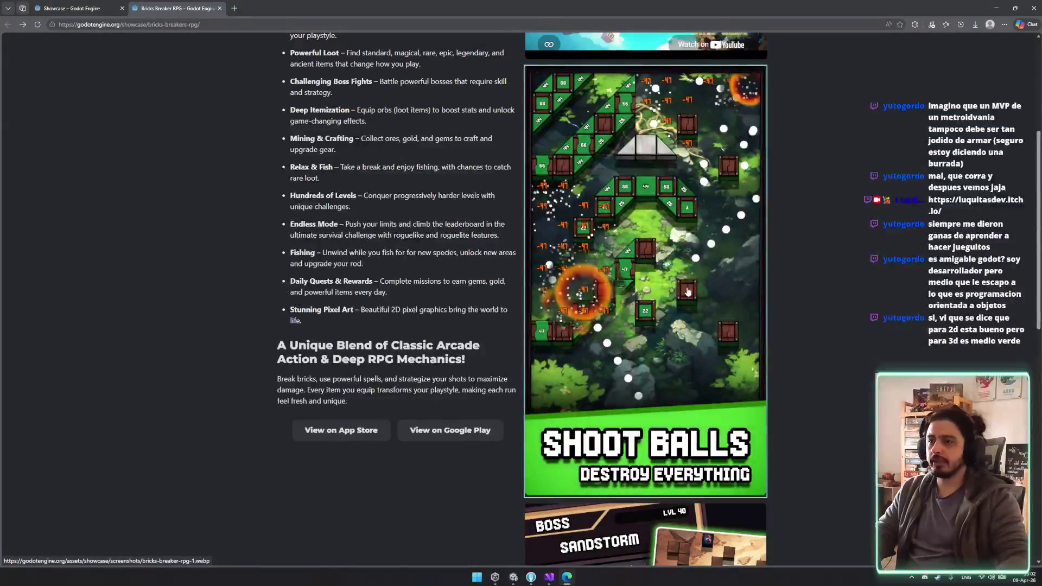
scroll(673, 300, "up", 4)
scroll(673, 300, "down", 2)
scroll(648, 330, "down", 4)
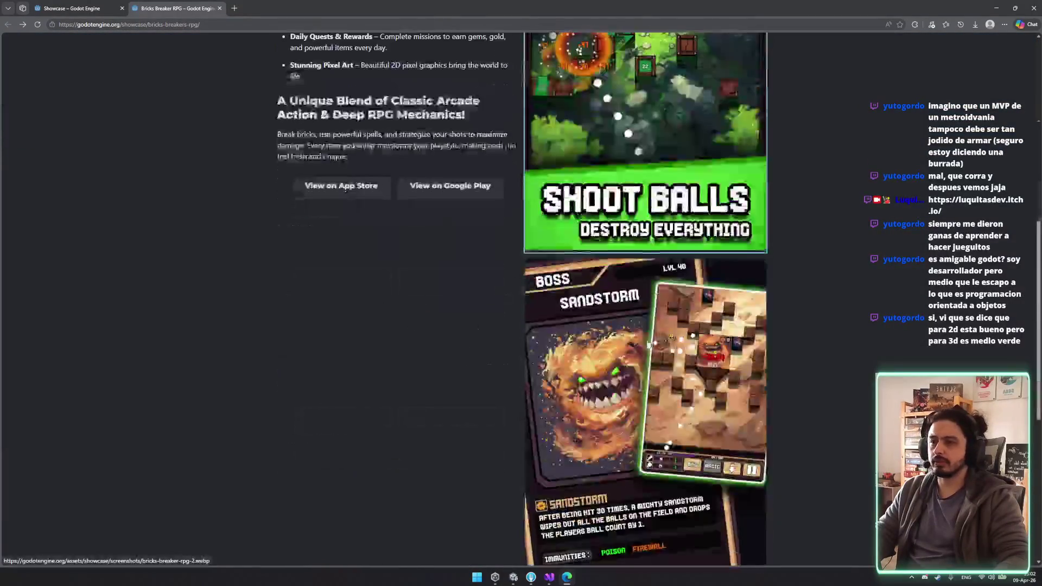
left_click(648, 330)
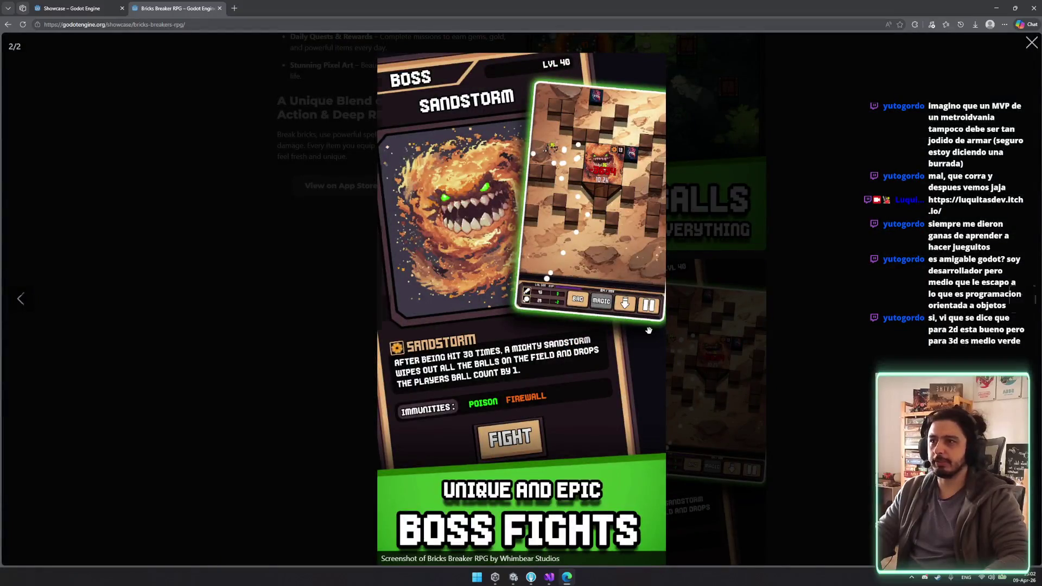
key("Left")
key("Right")
key("Escape")
scroll(544, 344, "up", 3)
scroll(544, 344, "up", 4)
scroll(544, 344, "down", 1)
Step: Open Bricks Breaker RPG's Google Play listing, close the showcase tab, and view its first screenshot
middle_click(450, 471)
key("ctrl+w")
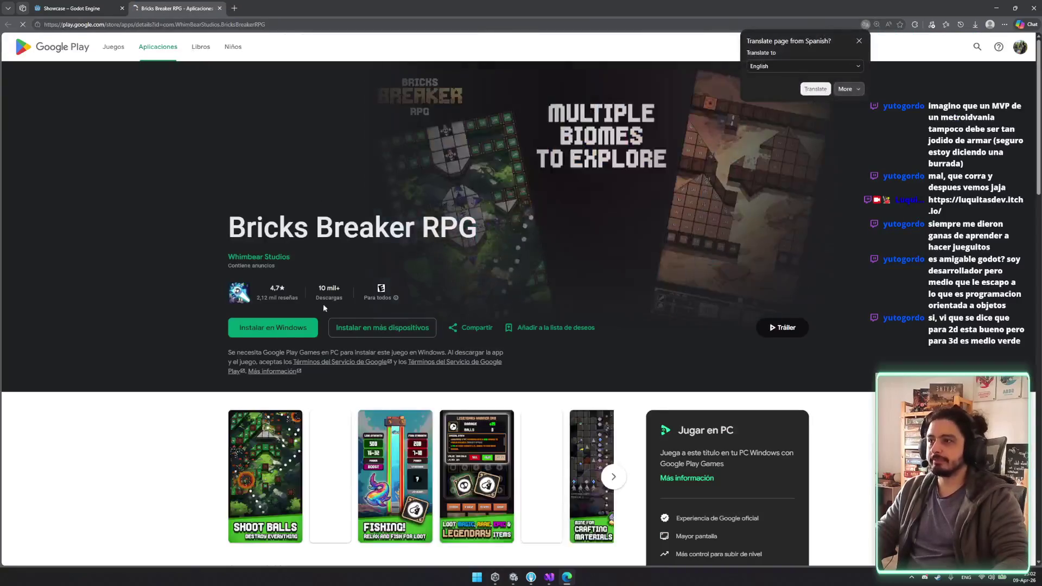
scroll(607, 265, "down", 6)
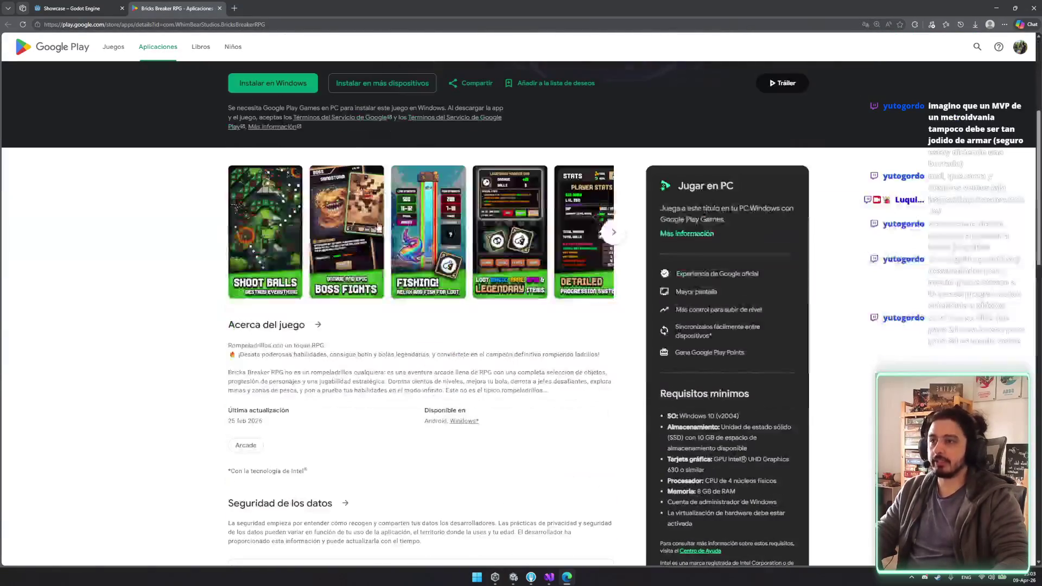
scroll(335, 229, "up", 4)
left_click(256, 291)
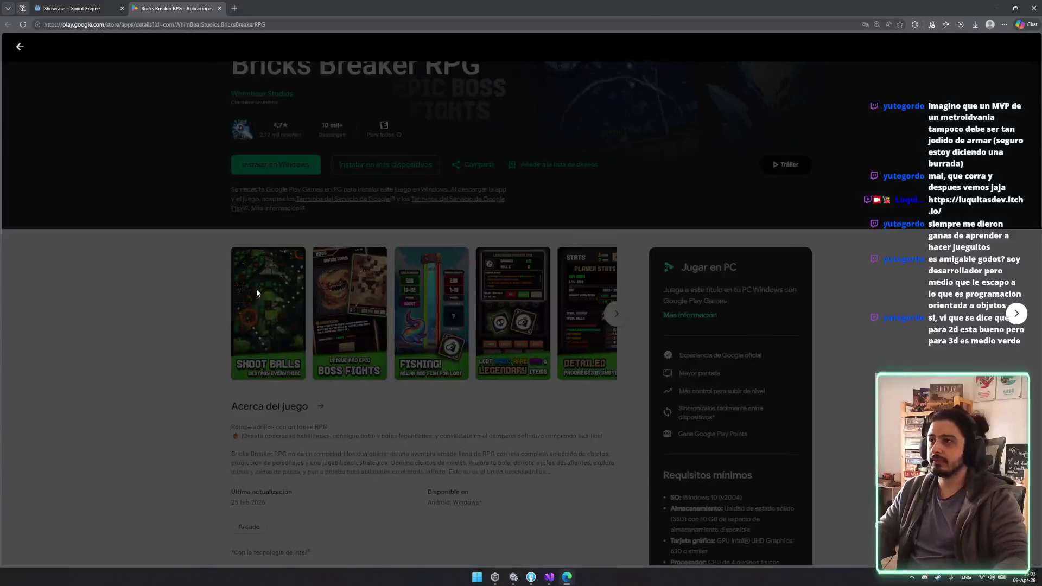
key("Escape")
scroll(362, 302, "up", 3)
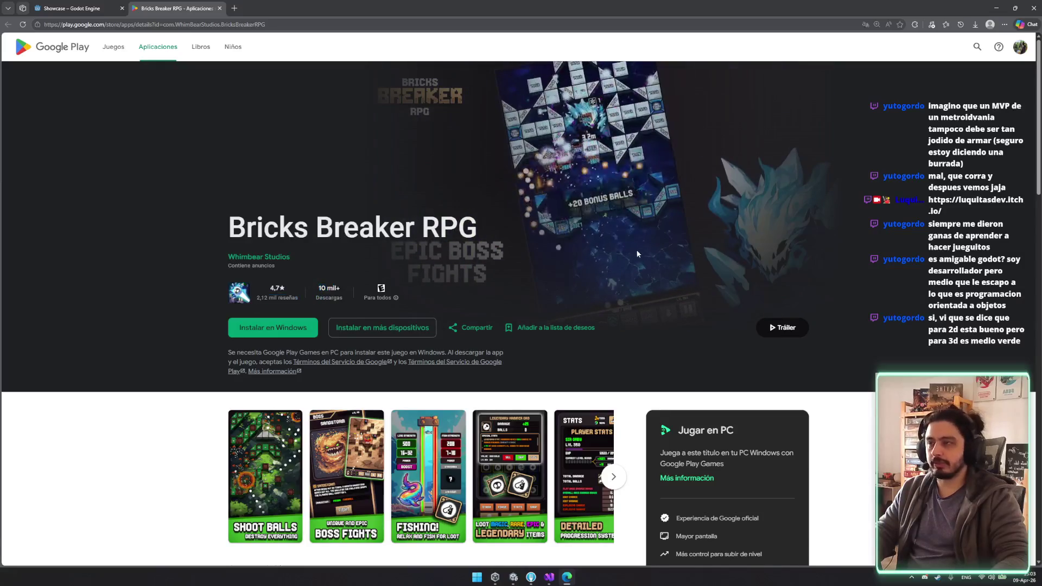
Step: Check the listing's rating and review count, then go to the store search field
left_click_drag(270, 288, 270, 296)
left_click(270, 294)
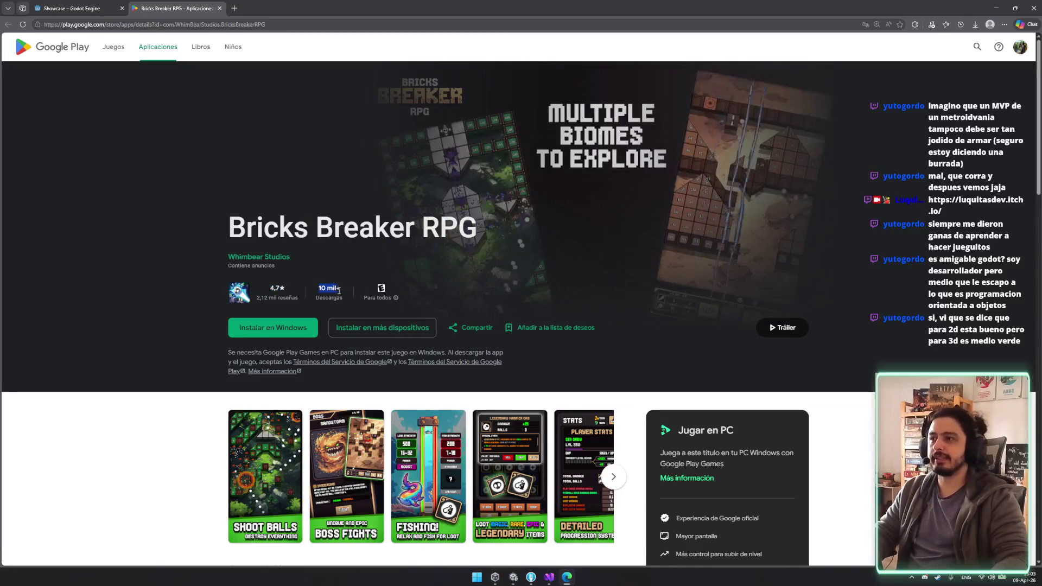
left_click(977, 47)
left_click(978, 48)
left_click(978, 48)
Step: Search Google Play for Rogue Slime, open its listing, and check its rating and reviews
type("rGames.Rogue")
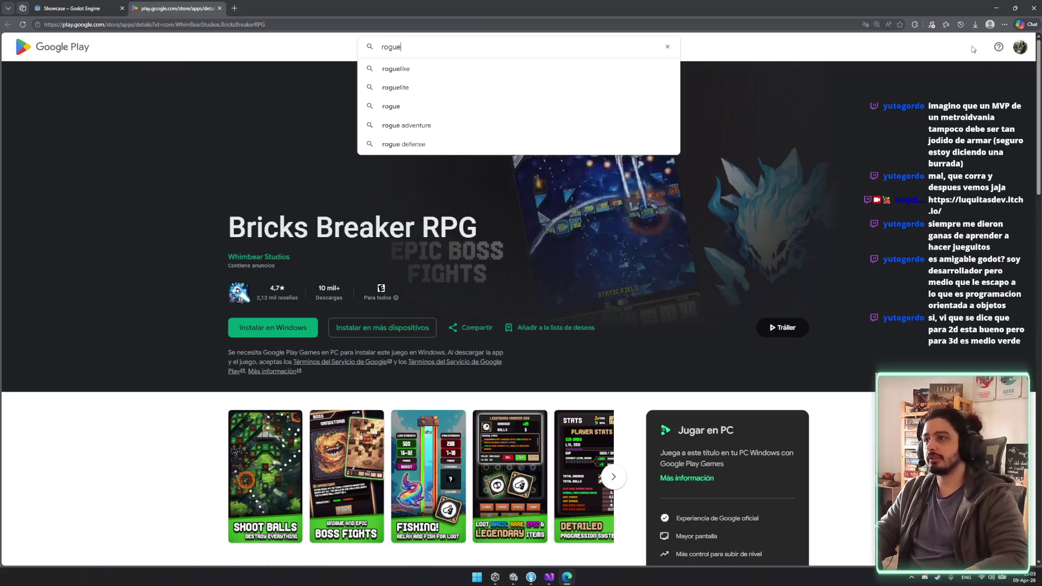
type("slime")
left_click(412, 108)
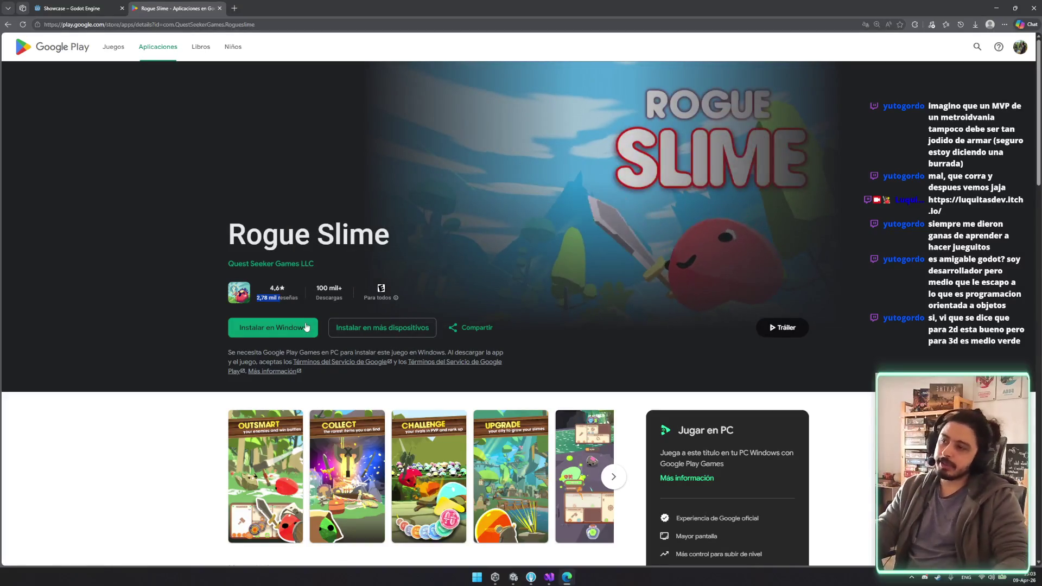
scroll(295, 324, "down", 10)
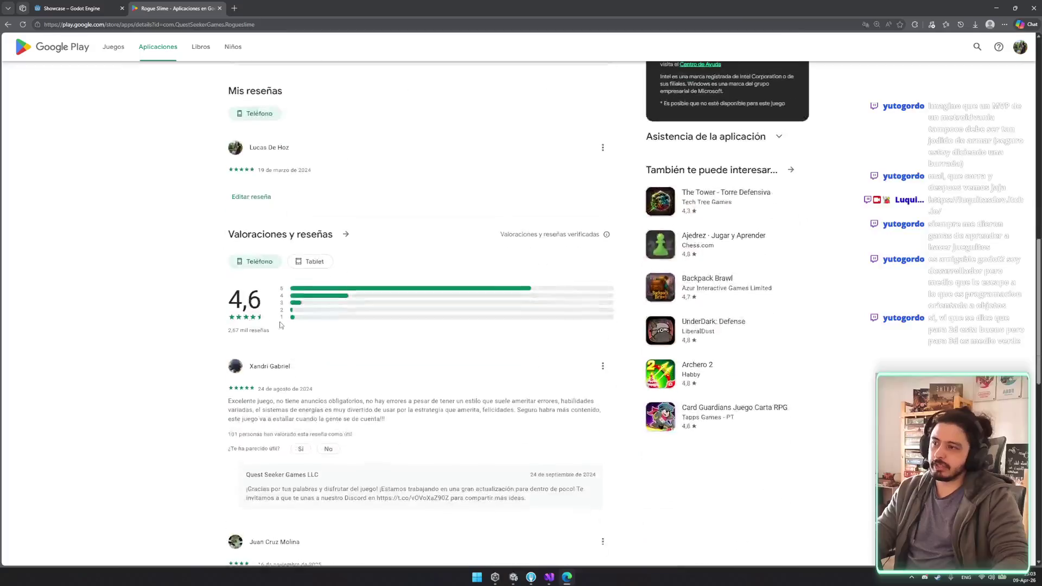
scroll(280, 324, "up", 3)
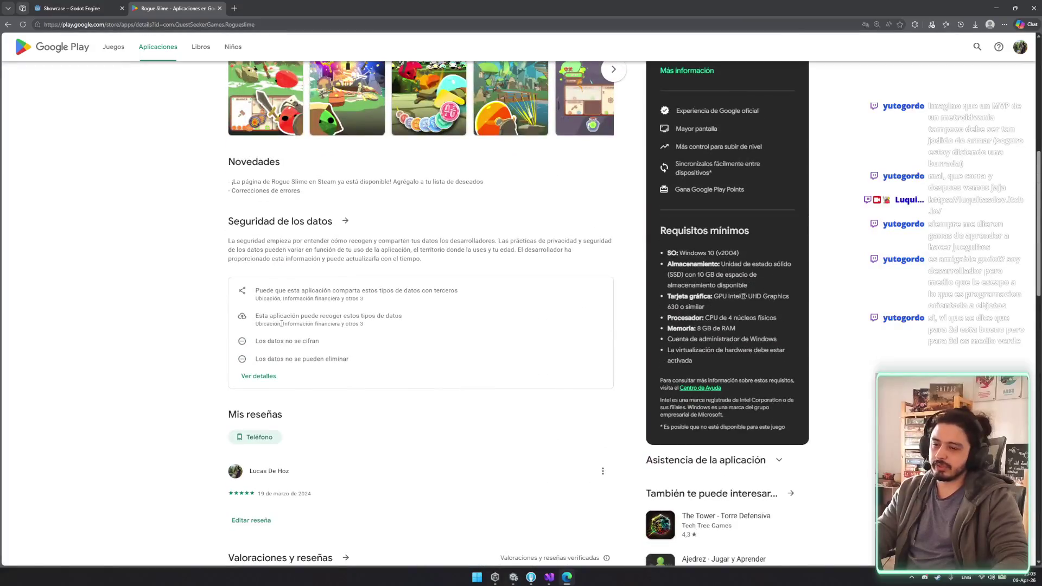
scroll(281, 325, "up", 2)
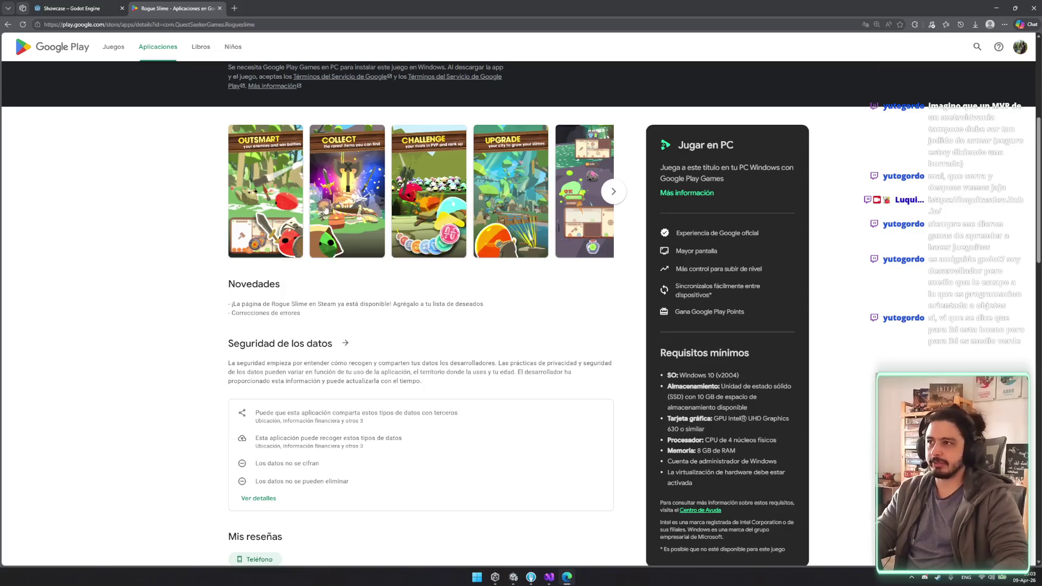
scroll(325, 209, "up", 2)
scroll(304, 242, "up", 3)
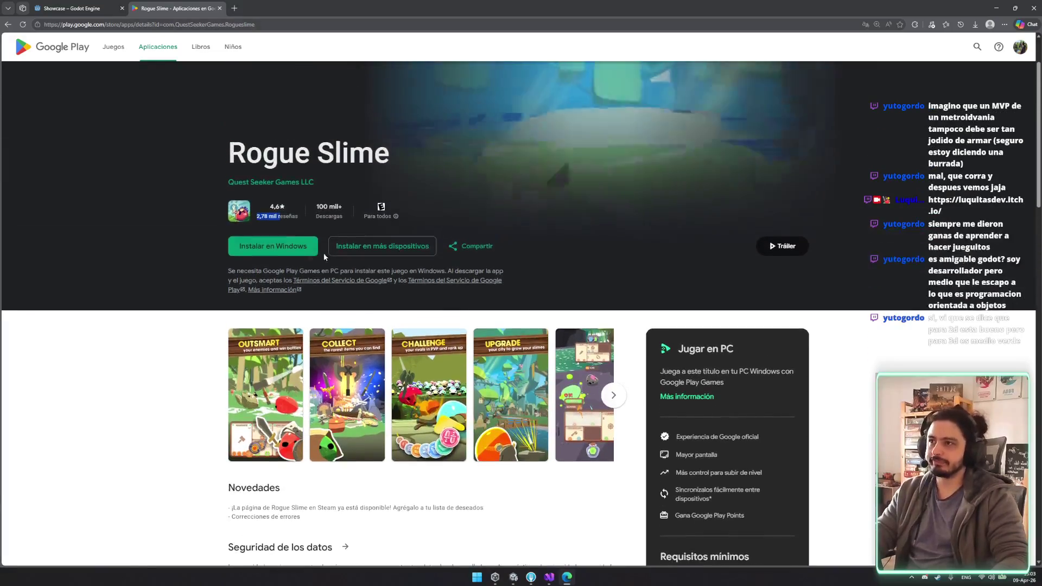
left_click_drag(266, 291, 319, 291)
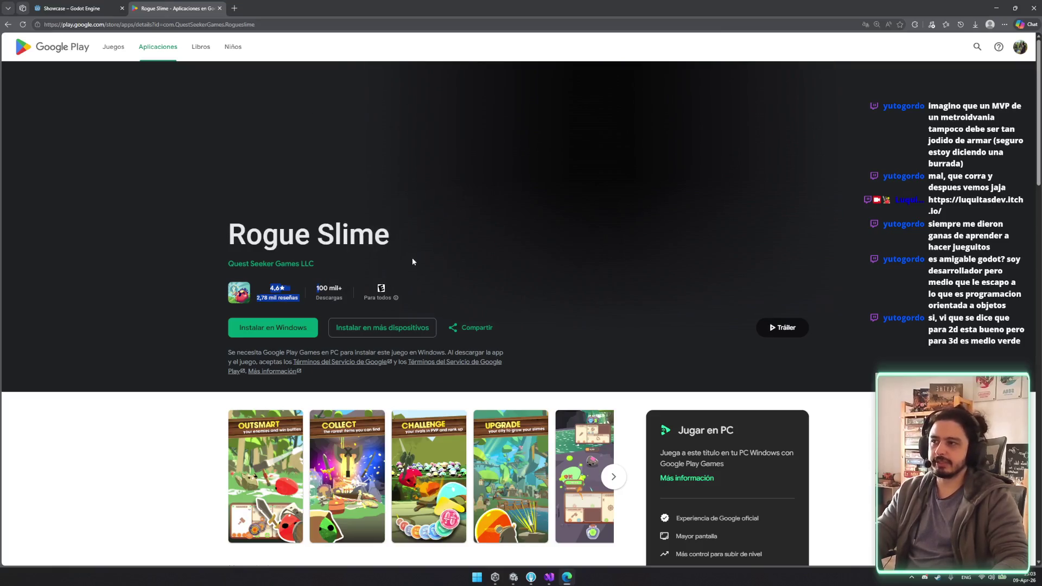
left_click(571, 253)
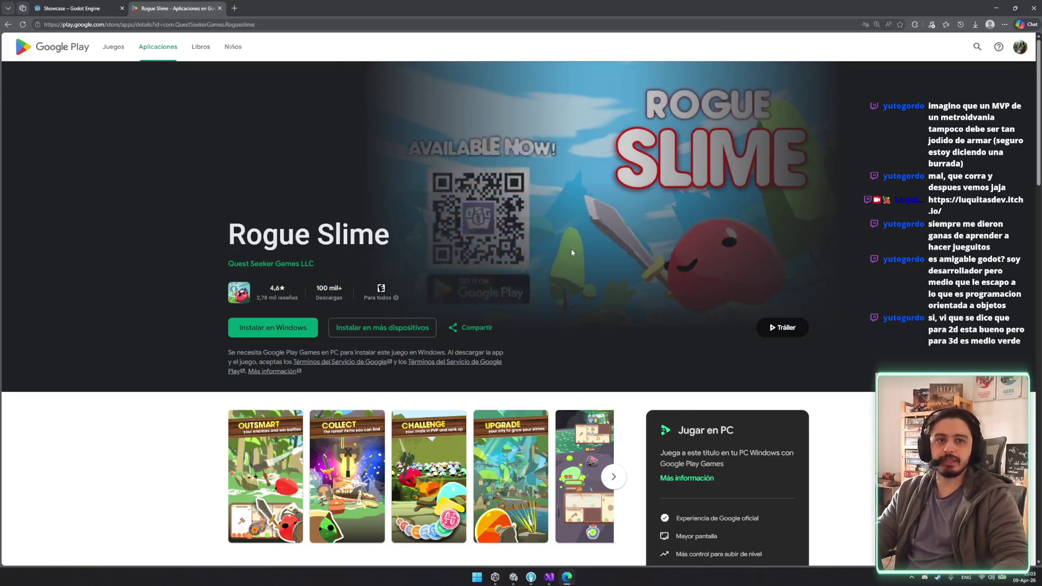
Step: Scroll through the Rogue Slime listing, then close its tab to return to the Godot showcase
scroll(548, 274, "down", 8)
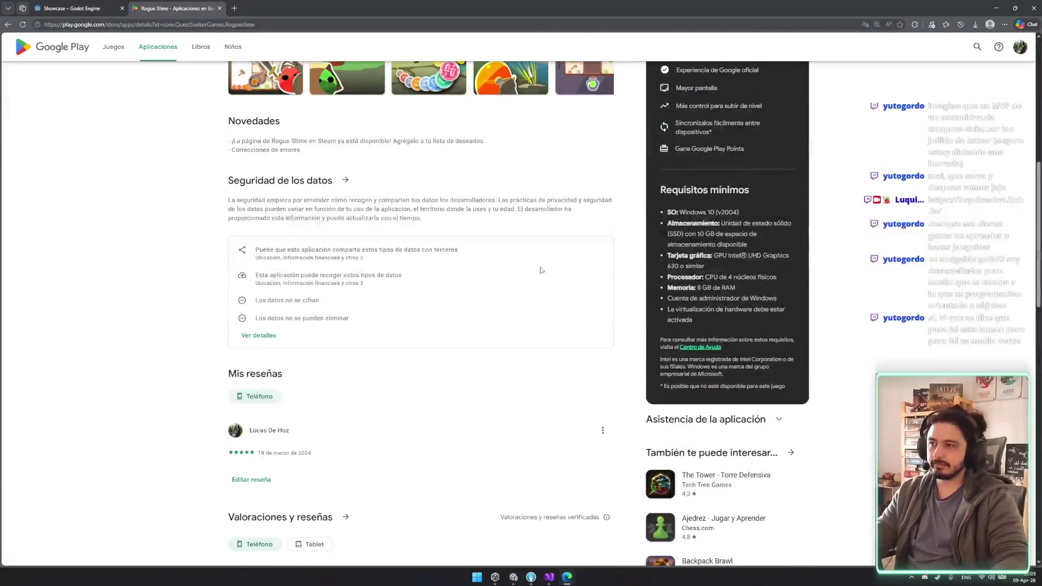
scroll(540, 271, "down", 13)
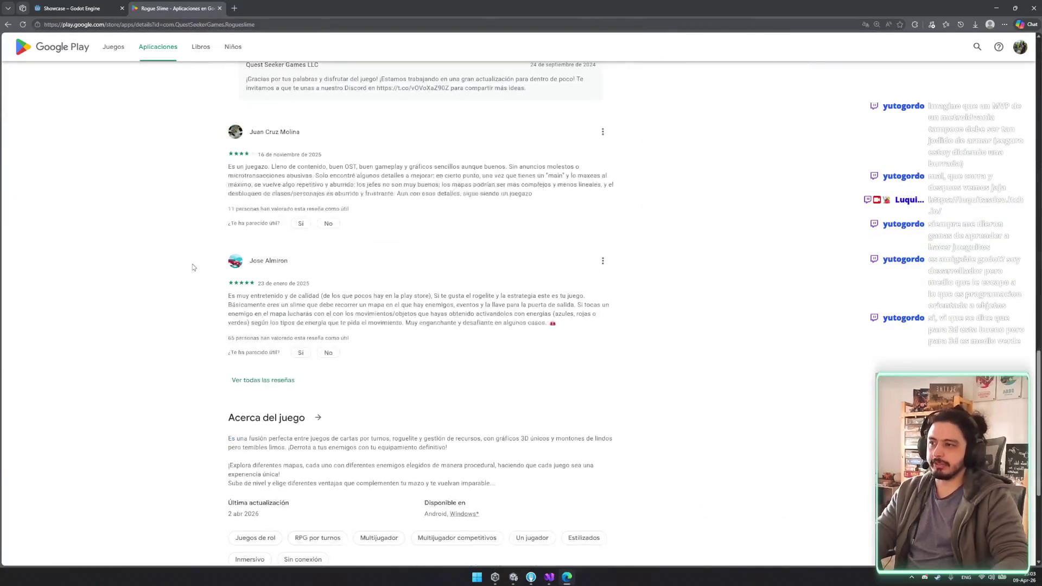
key("Home")
scroll(388, 279, "down", 9)
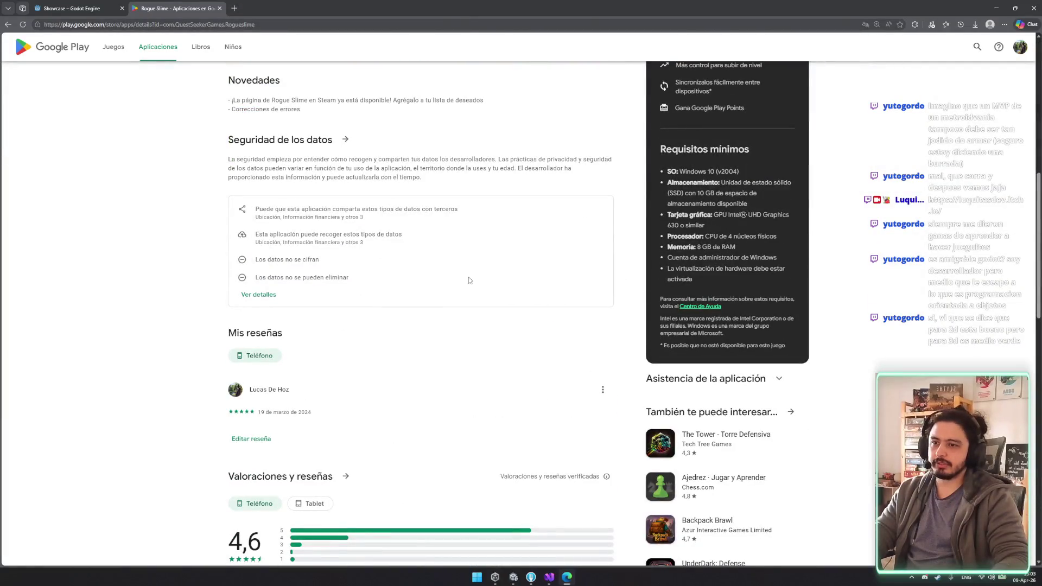
middle_click(160, 5)
scroll(317, 295, "down", 4)
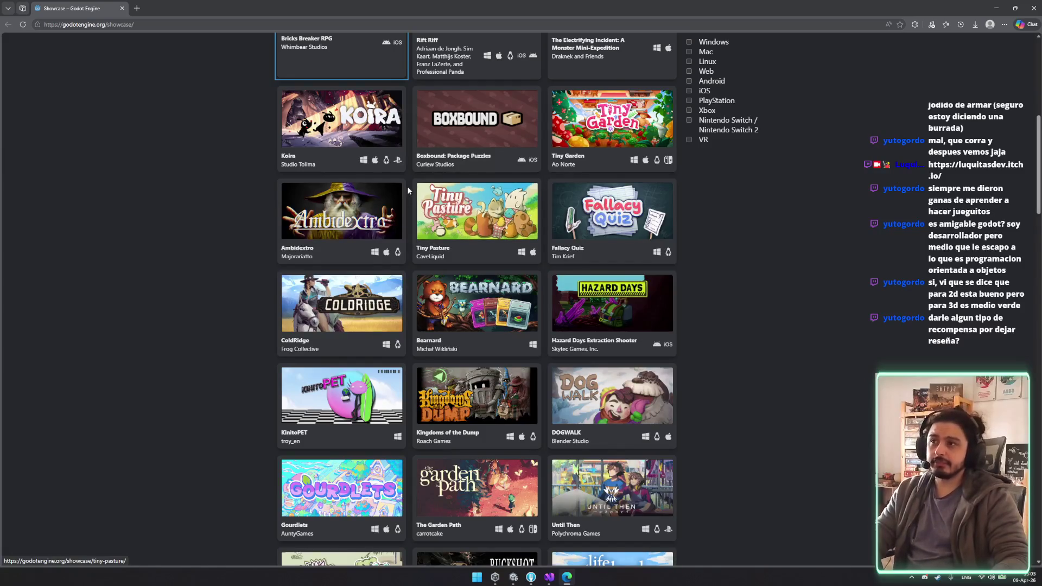
Step: Open the Tiny Garden showcase page and browse its screenshots
left_click(574, 139)
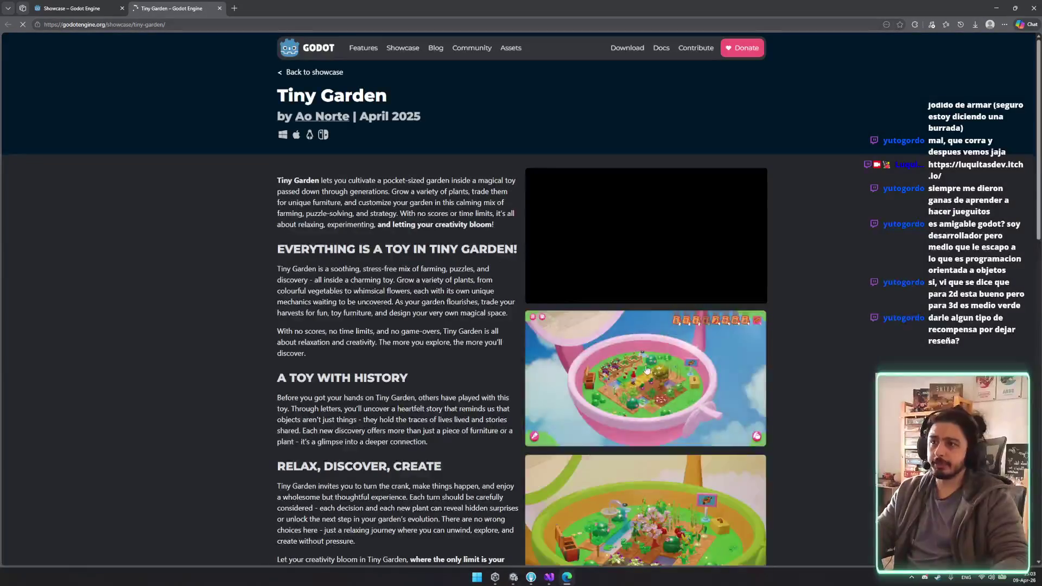
left_click(646, 370)
key("Right")
key("Right")
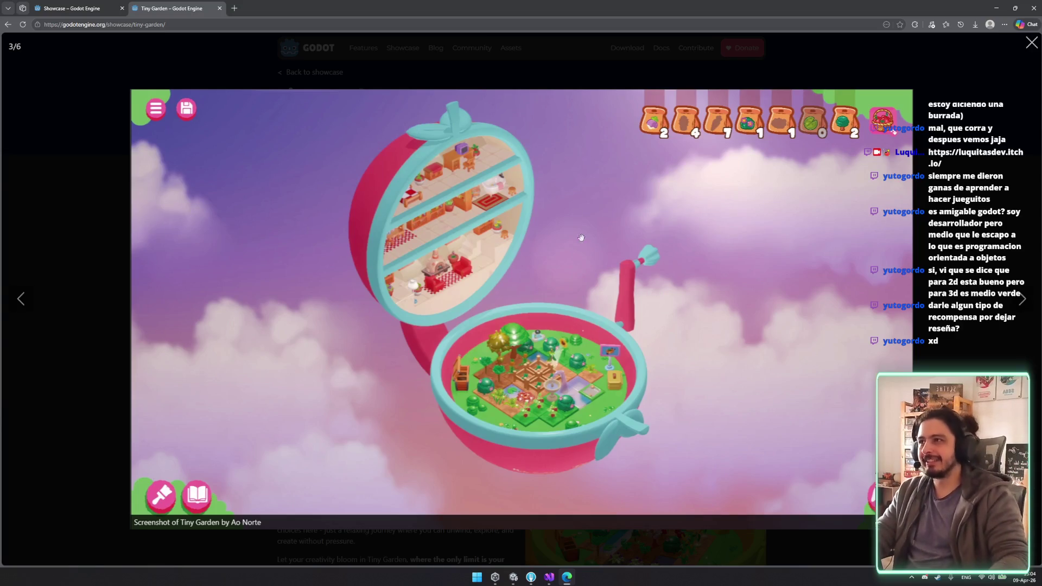
left_click(206, 69)
scroll(507, 336, "down", 15)
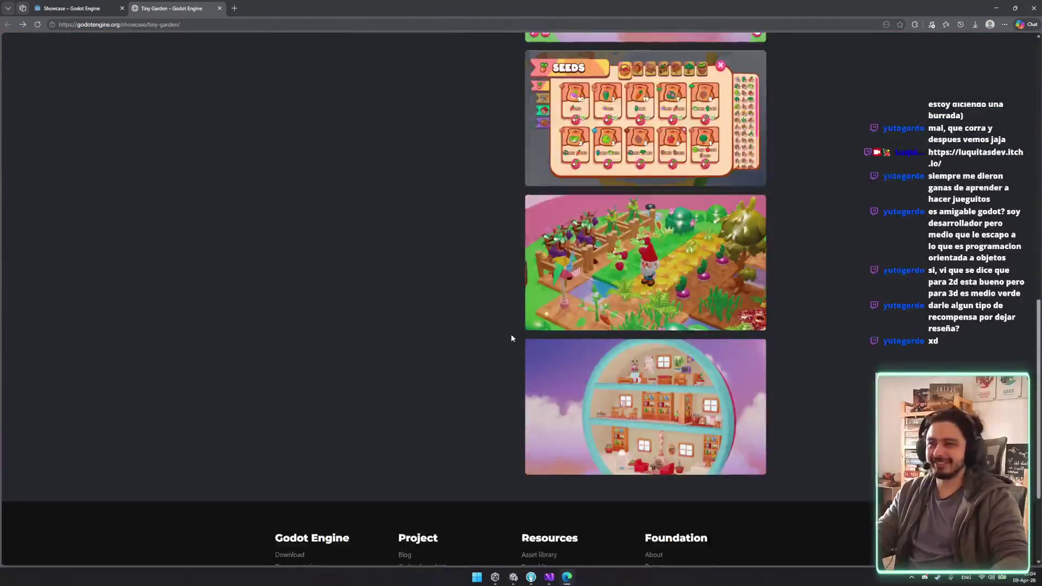
scroll(453, 331, "up", 10)
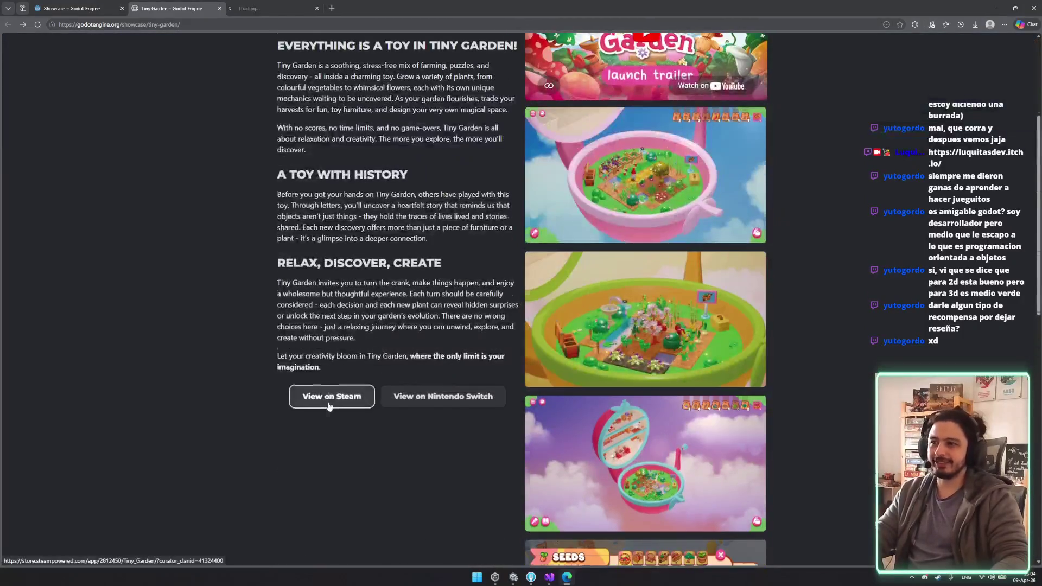
Step: Open Tiny Garden's Steam page in the background and close the showcase tab
middle_click(328, 406)
scroll(329, 406, "up", 3)
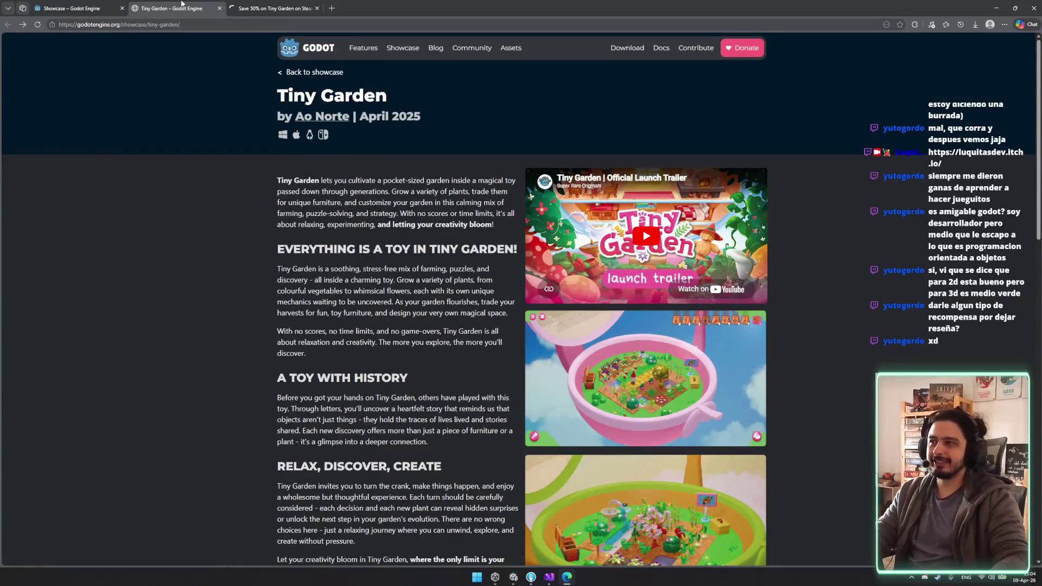
middle_click(181, 5)
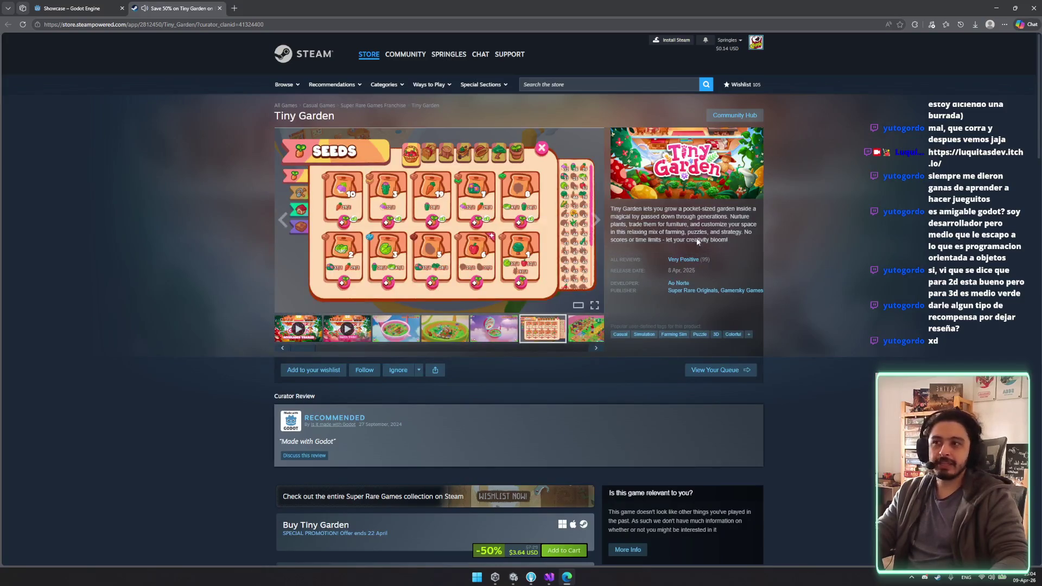
scroll(223, 158, "down", 8)
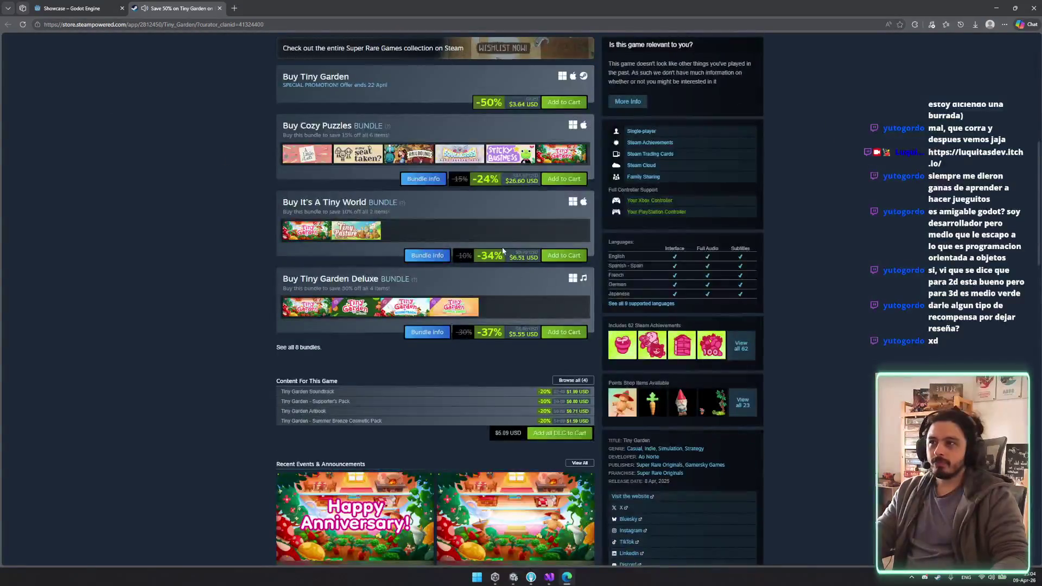
scroll(503, 246, "up", 2)
left_click_drag(524, 556, 500, 263)
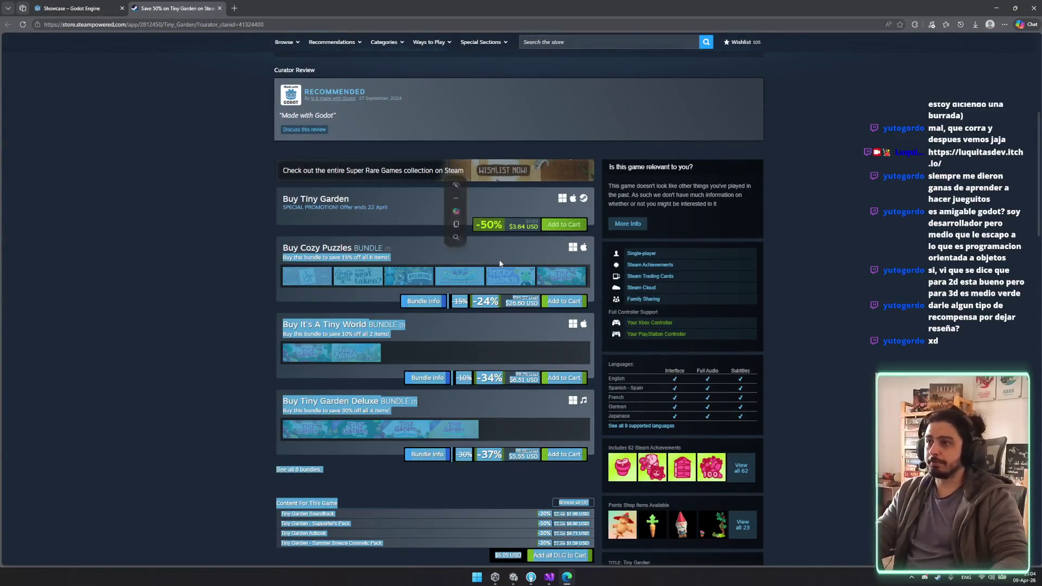
left_click(500, 263)
left_click_drag(283, 249, 407, 262)
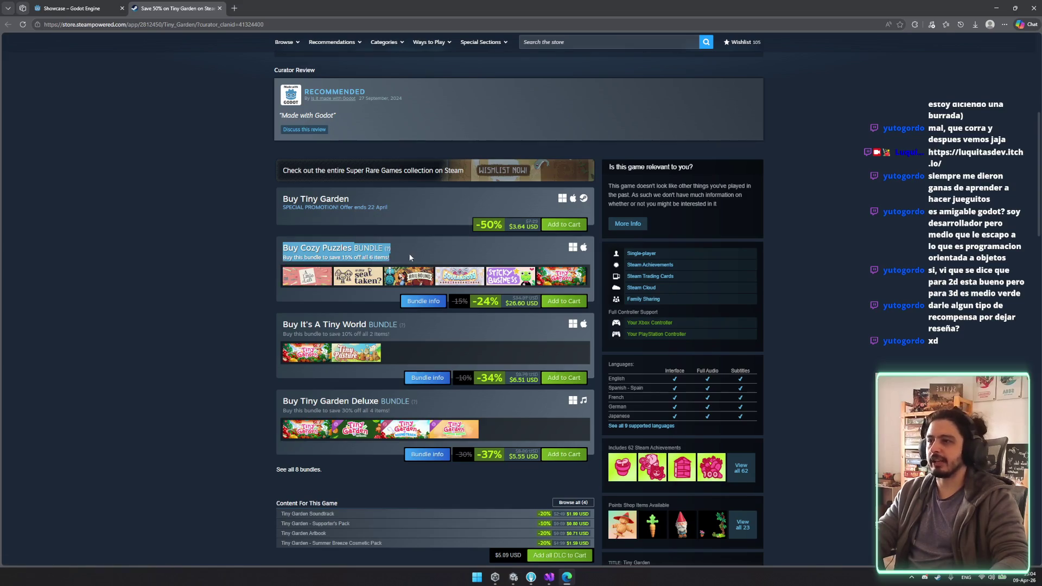
left_click_drag(392, 260, 395, 259)
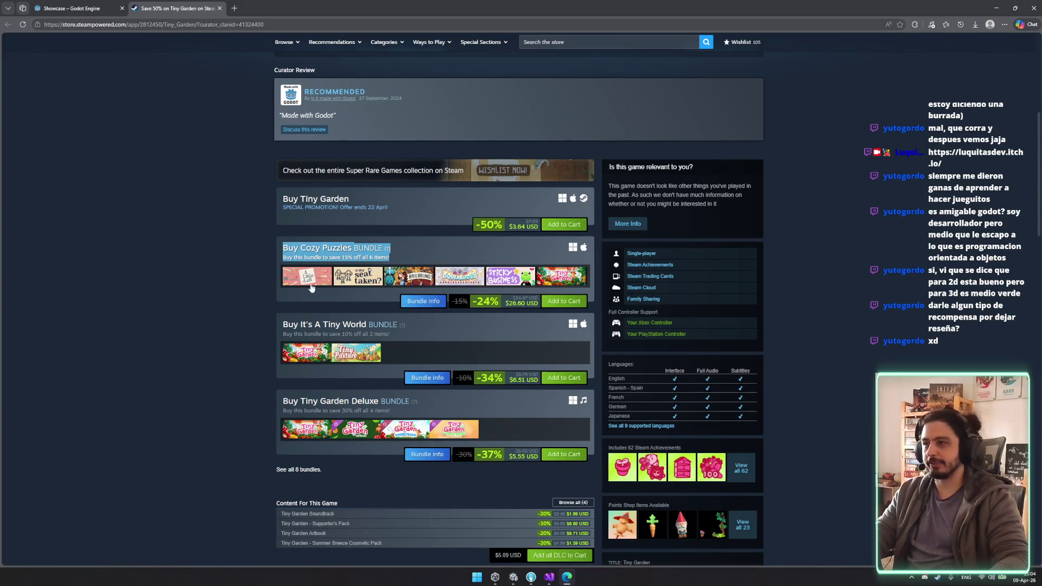
scroll(206, 327, "up", 4)
scroll(223, 310, "down", 10)
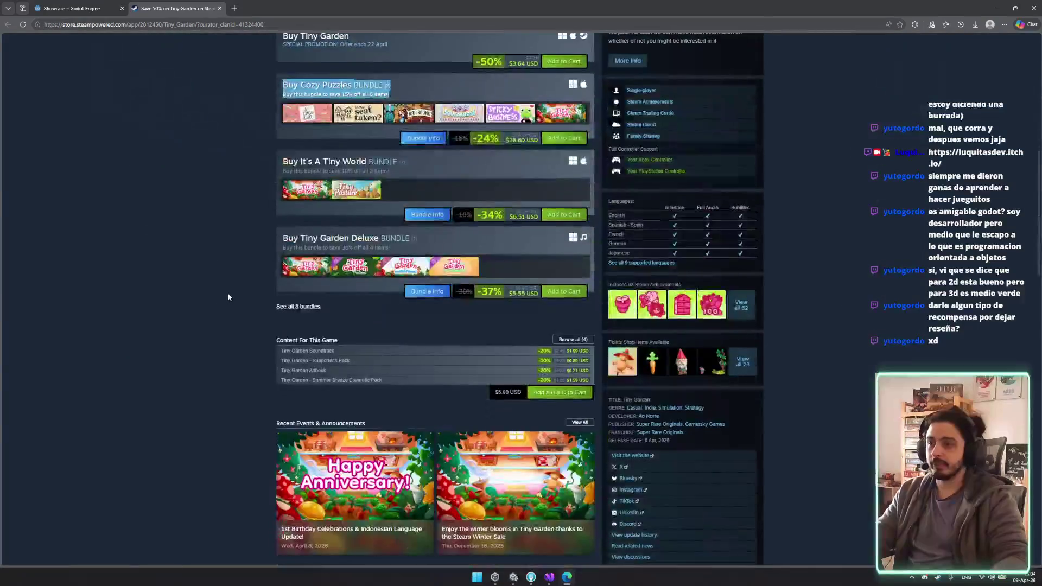
scroll(228, 291, "down", 10)
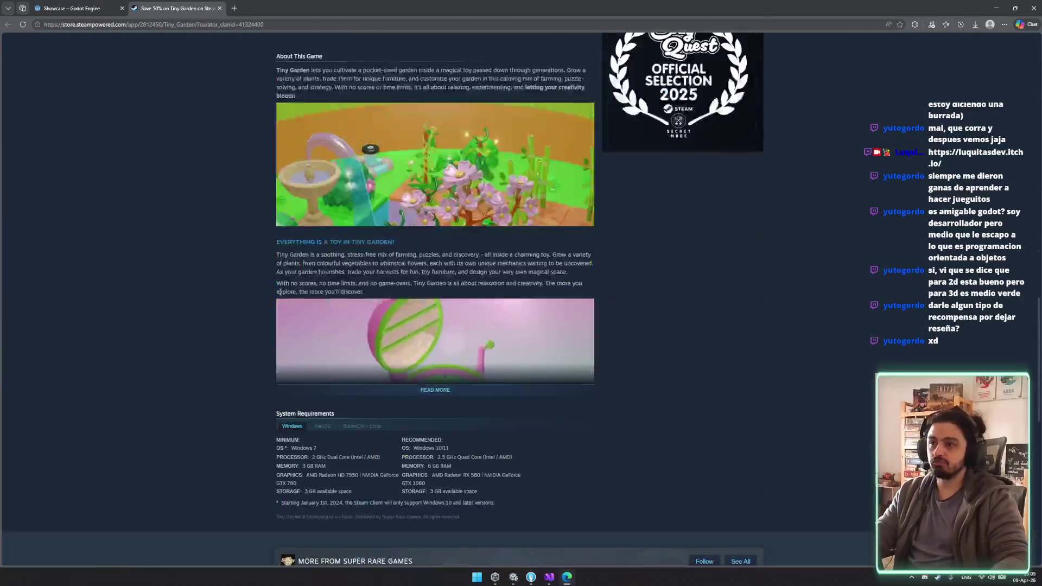
scroll(249, 277, "up", 15)
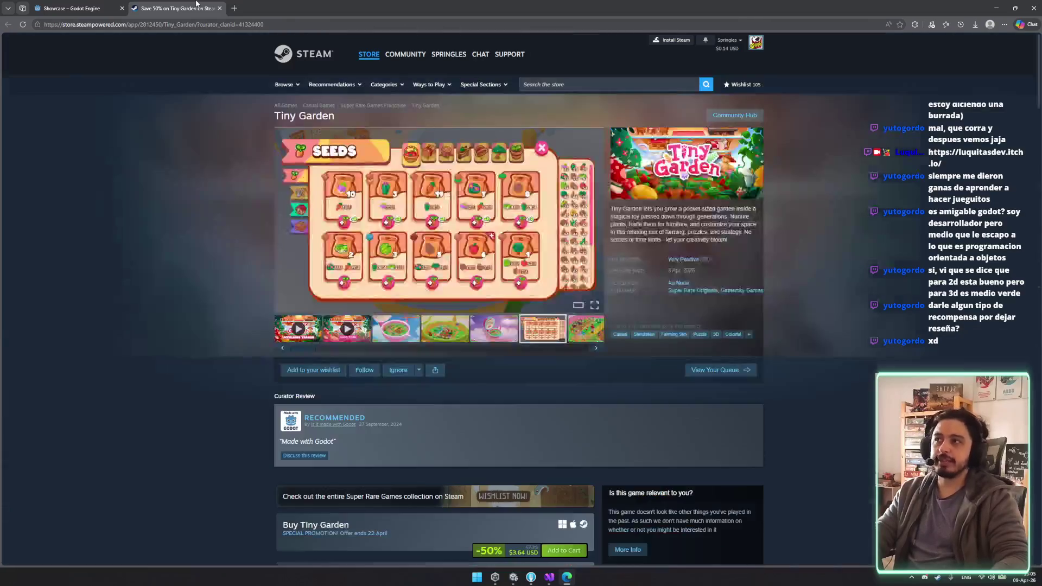
middle_click(196, 4)
Step: Open the Buckshot Roulette showcase page and step through its enlarged screenshots
scroll(463, 306, "down", 6)
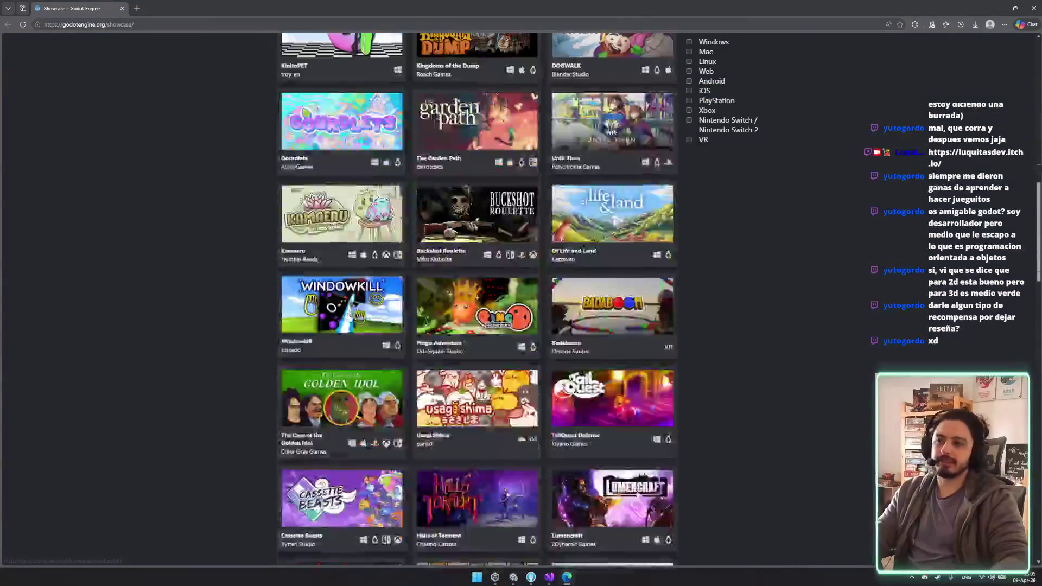
left_click(459, 200)
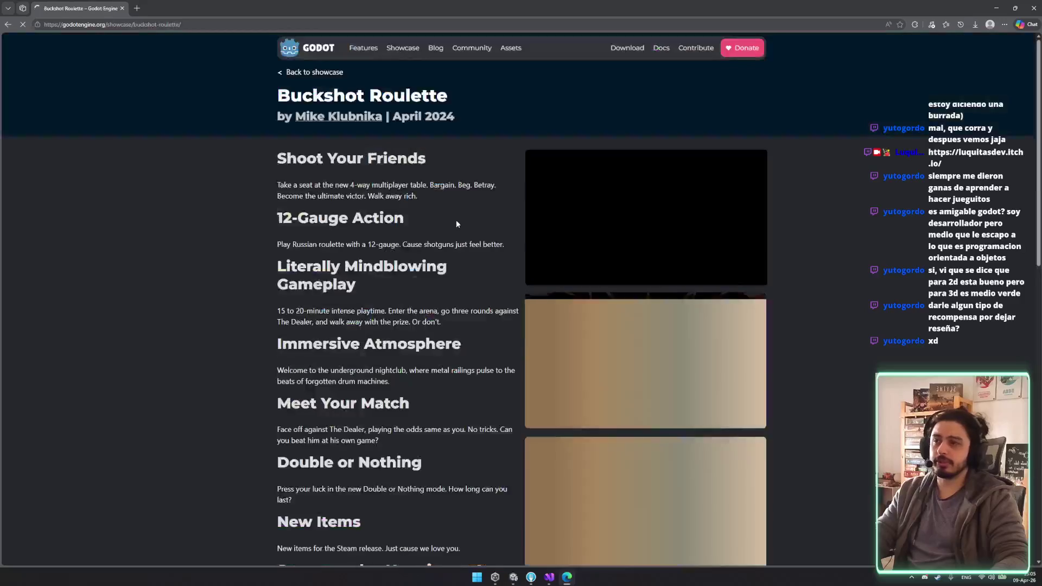
left_click(683, 344)
key("Right")
key("Right")
key("Right")
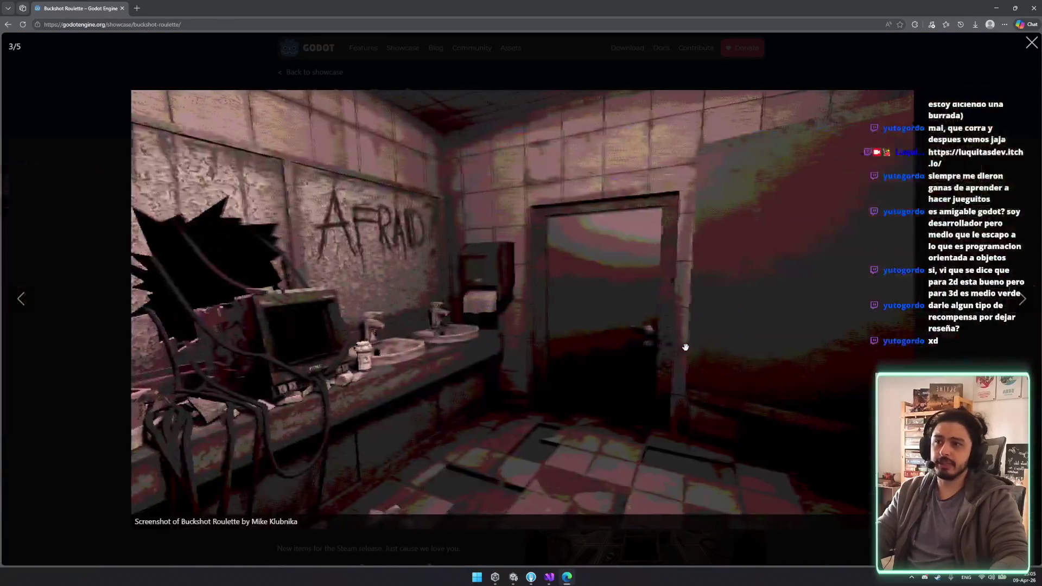
key("Escape")
Step: Scroll further down the showcase page, then go back to Visual Studio
scroll(534, 391, "down", 3)
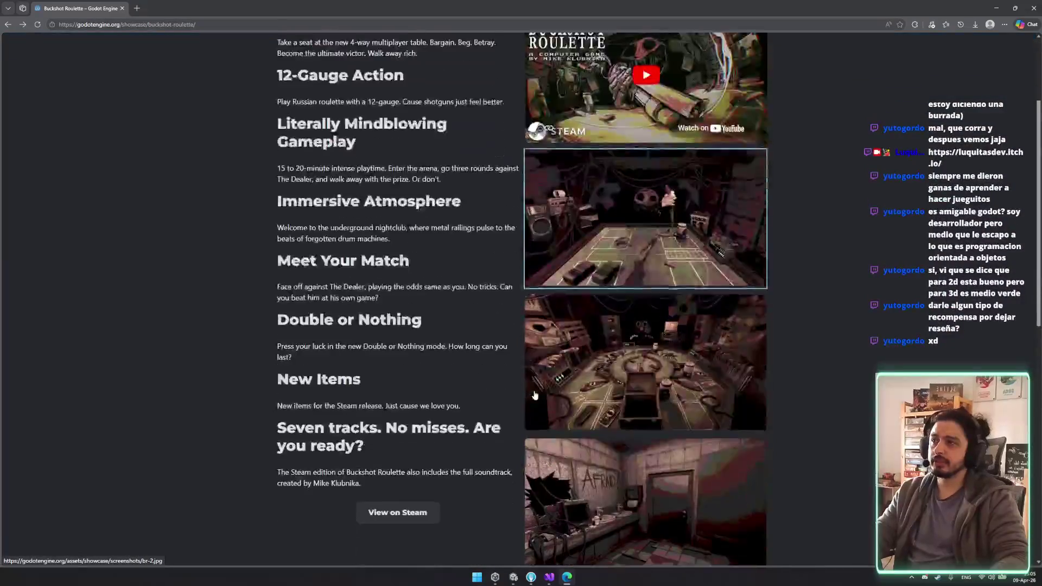
scroll(421, 366, "down", 5)
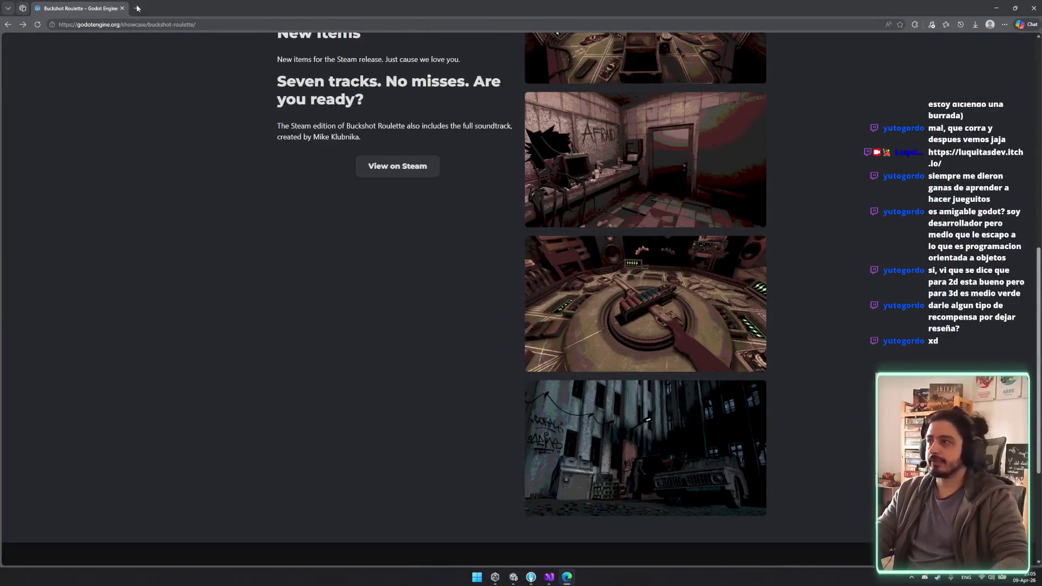
key("alt+Tab")
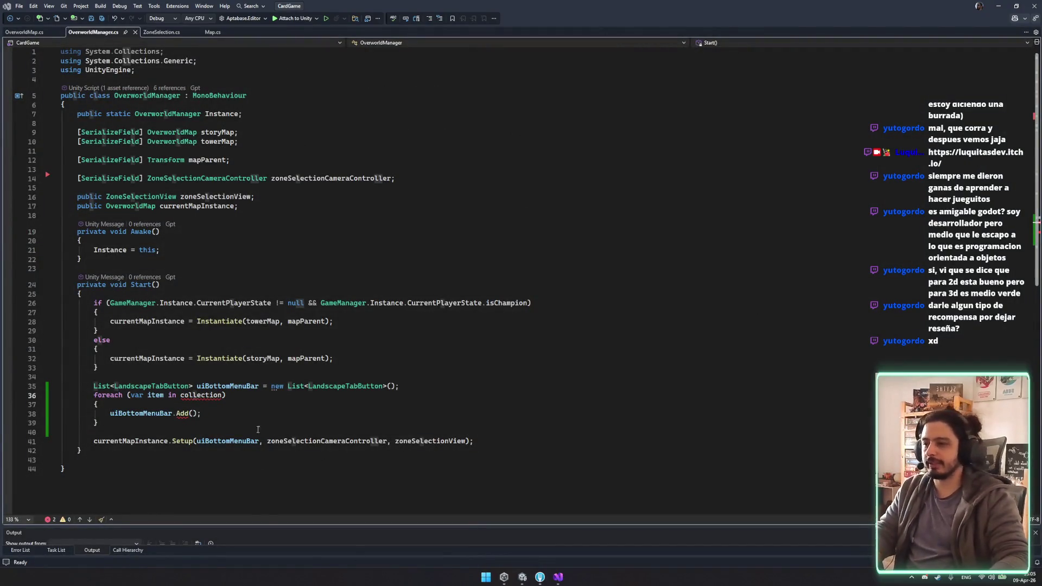
Step: Replace collection with currentMapInstance in the line 36 foreach loop
double_click(203, 395)
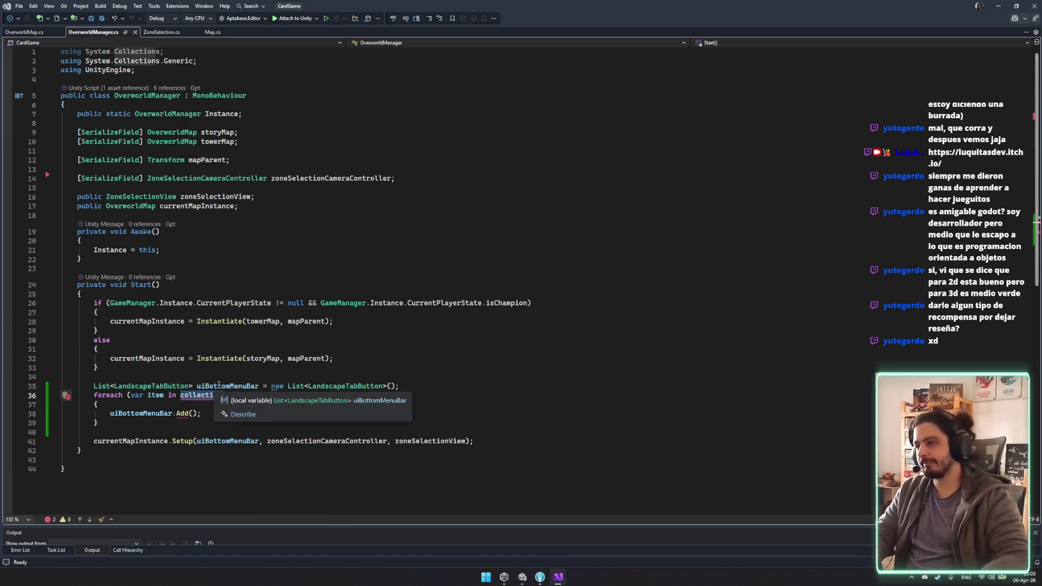
double_click(177, 359)
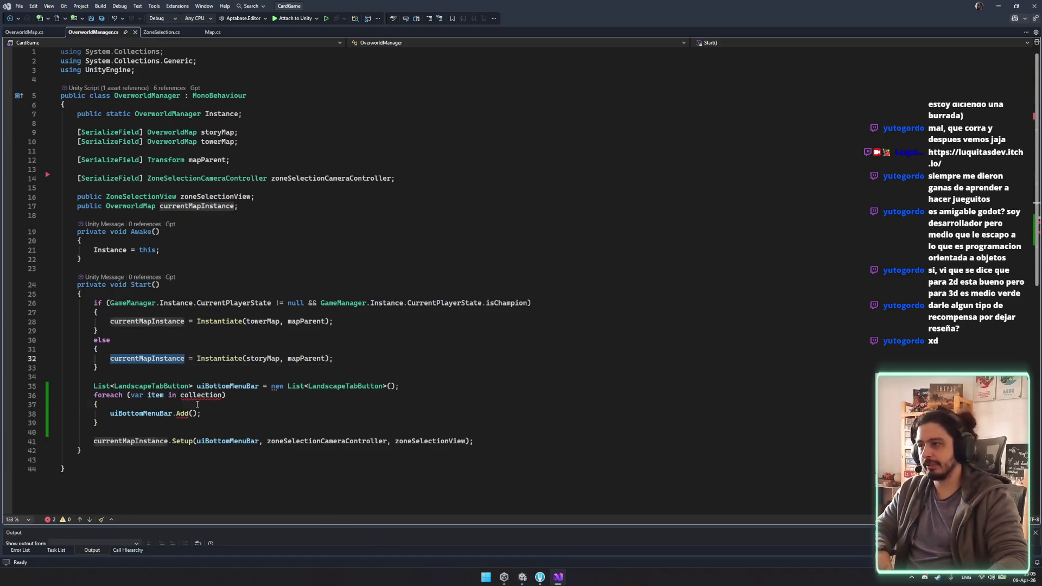
key("ctrl+c")
double_click(201, 395)
key("ctrl+v")
type(".bu")
key("BackSpace")
key("BackSpace")
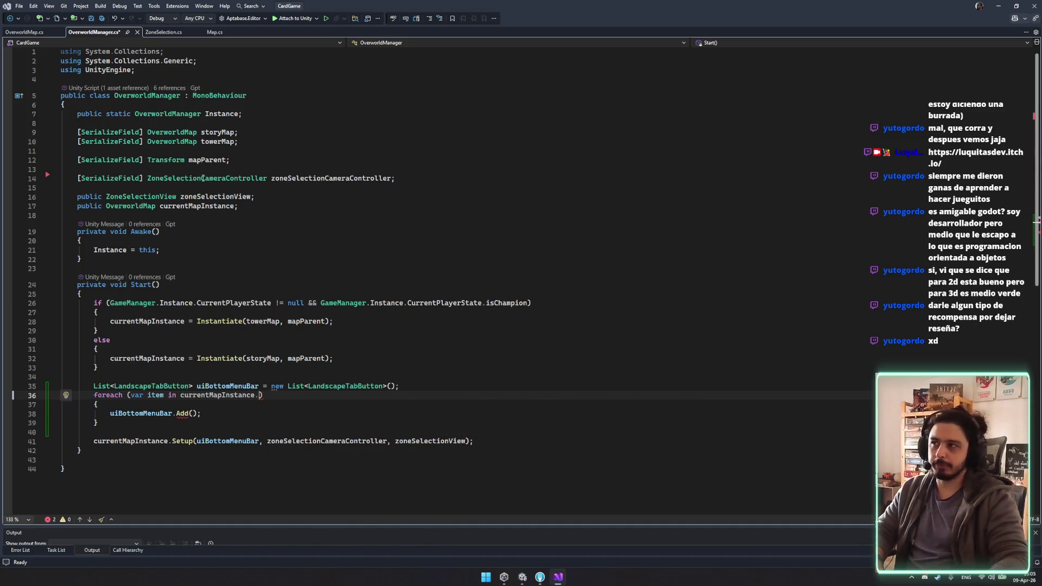
Step: In OverworldMap.cs, multi-select the three [SerializeField] attributes, try replacing them with public, then undo
left_click(27, 32)
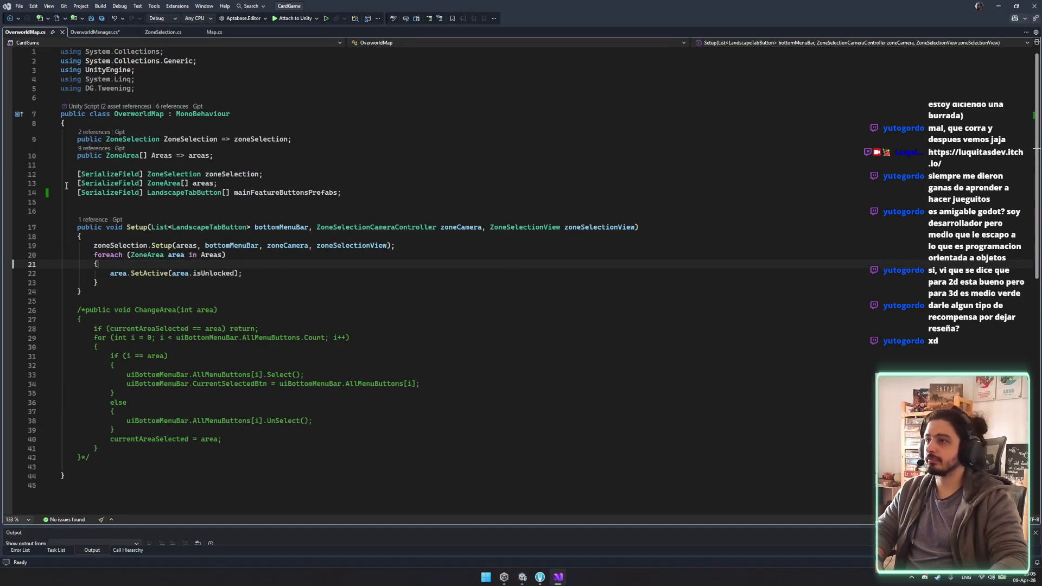
left_click_drag(75, 193, 144, 193)
key("alt+shift+semicolon")
type("public")
key("ctrl+z")
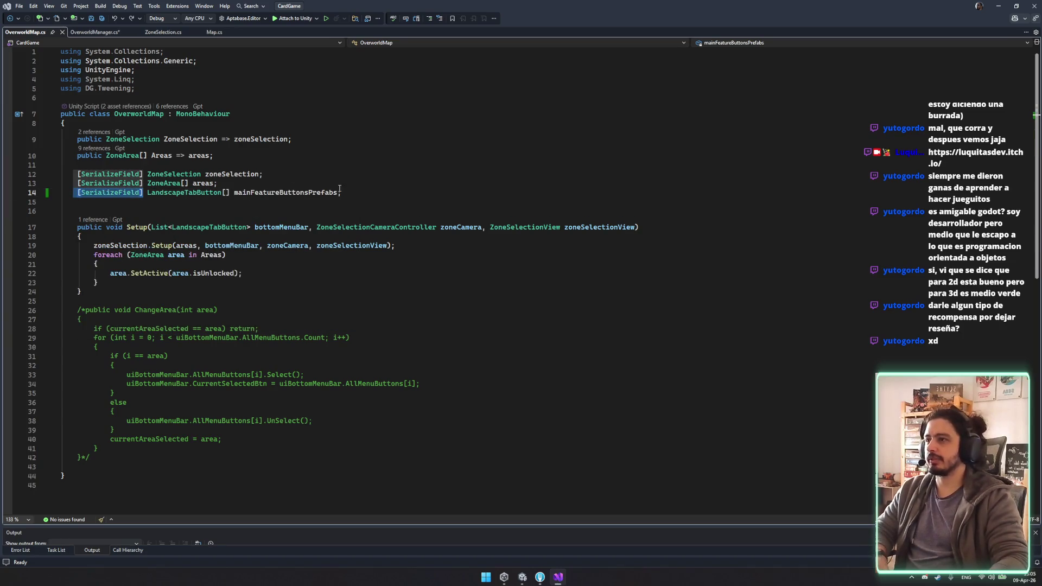
Step: Start a new public Landscape property line below the Areas property
left_click(333, 164)
left_click(333, 154)
key("Return")
type("public Landsca")
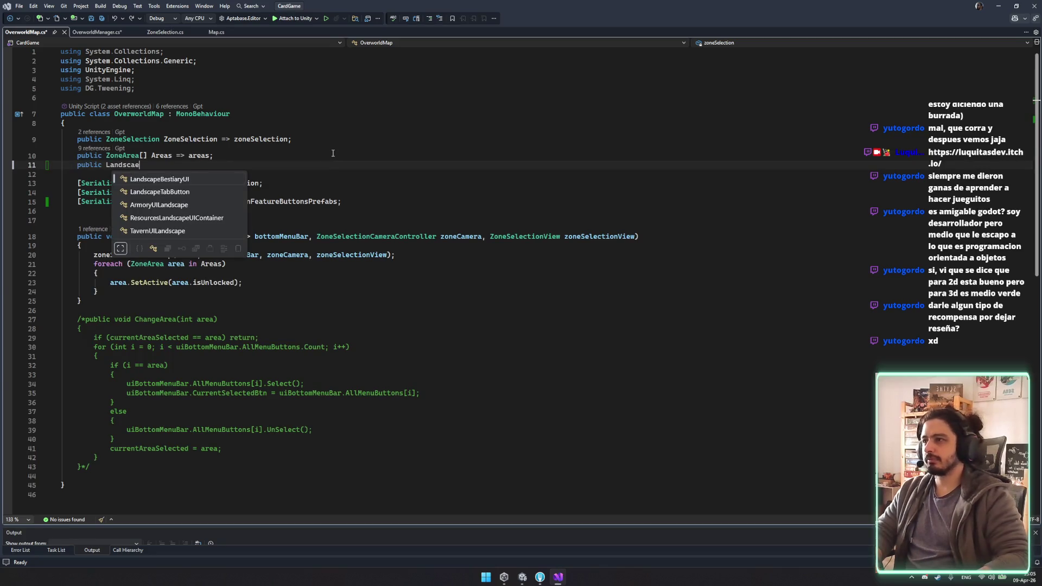
type("e")
Step: Complete the public LandscapeTabButton[] MainFeatureButtonsPrefabs property and save OverworldMap.cs
key("BackSpace")
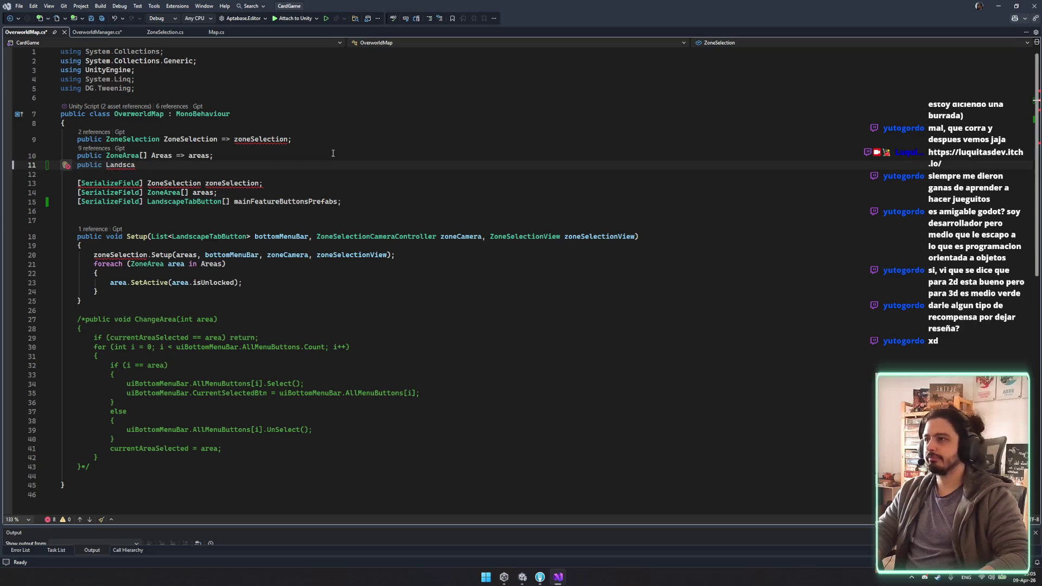
type("peTab")
key("Tab")
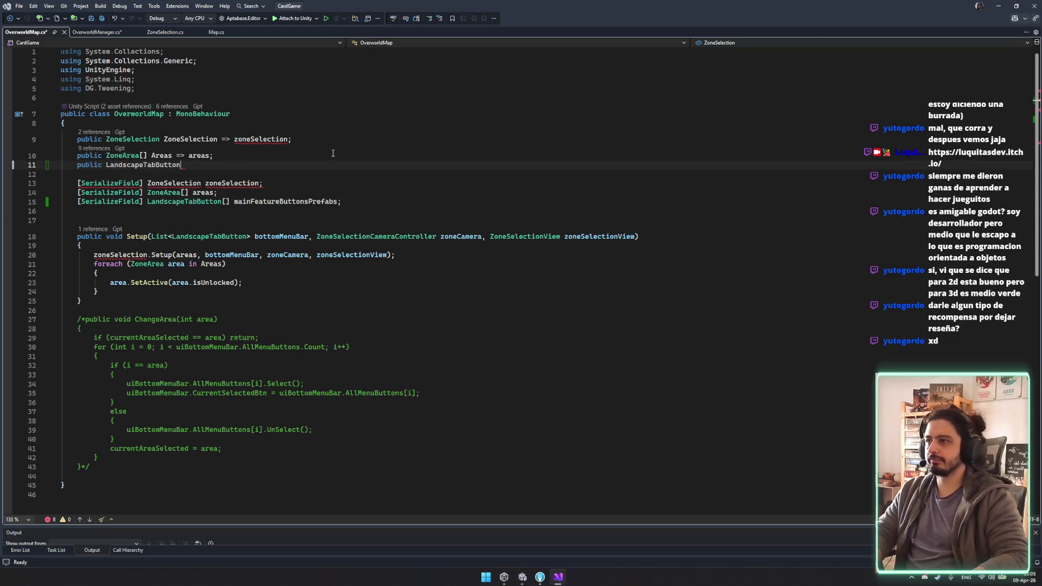
key("Tab")
left_click(272, 172)
key("ctrl+s")
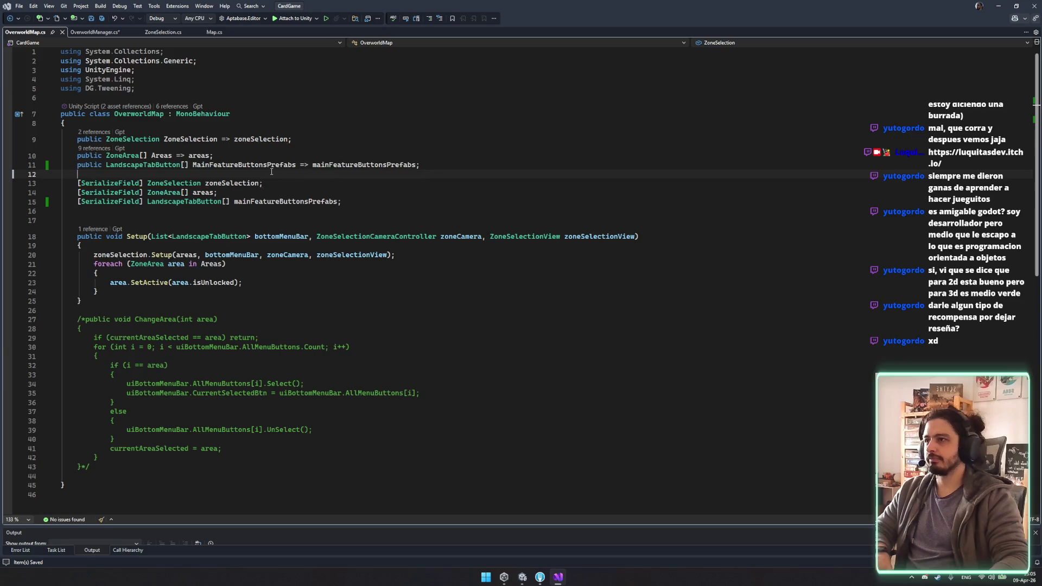
Step: Make the OverworldManager foreach loop over currentMapInstance.MainFeatureButtonsPrefabs and save
double_click(272, 165)
left_click(94, 31)
key("ctrl+v")
key("ctrl+s")
Step: Inside the loop, pass Instanciate(item) to uiBottomMenuBar.Add
double_click(164, 395)
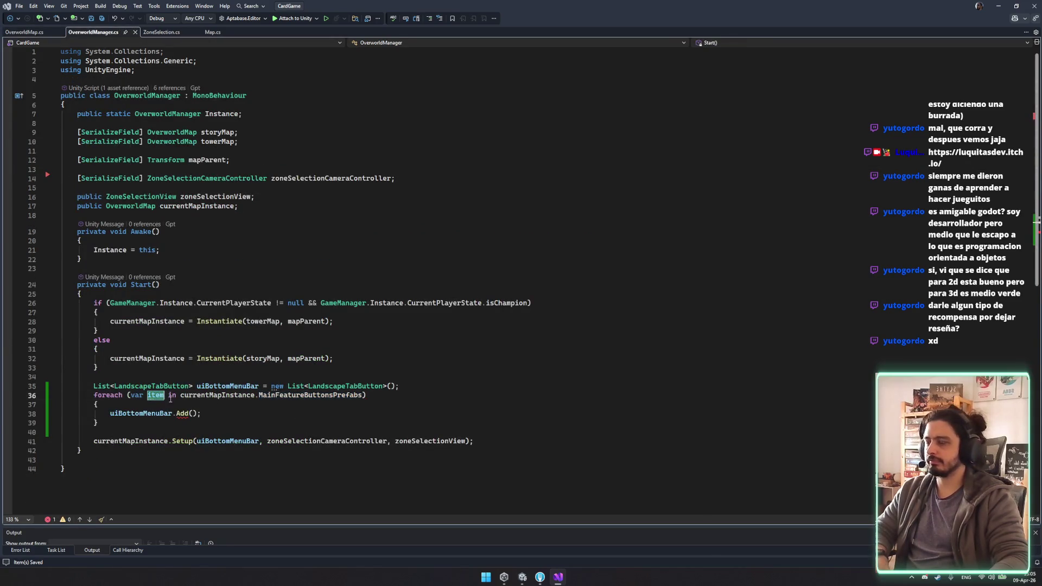
left_click(192, 414)
type("i")
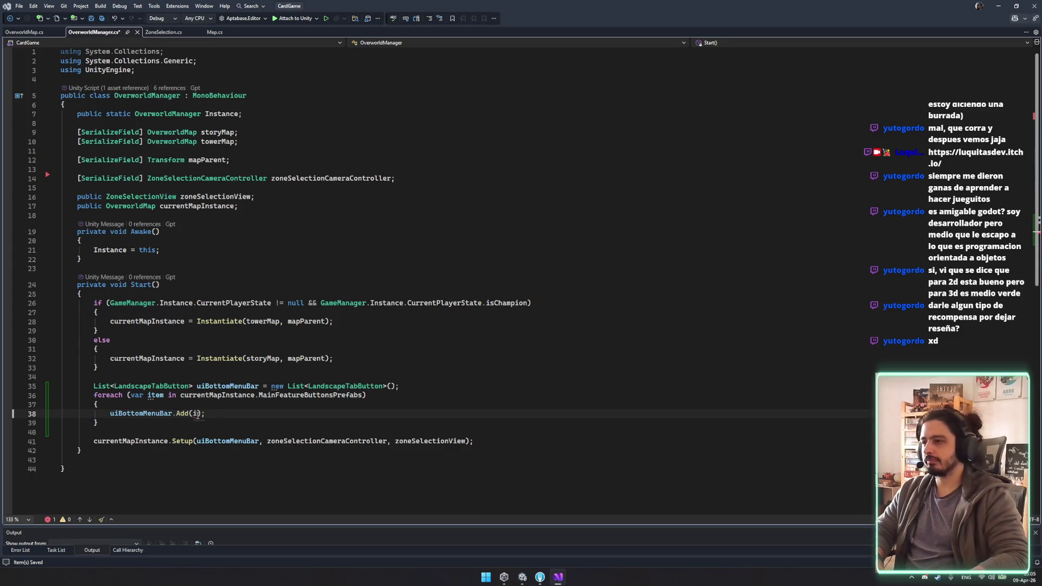
key("Escape")
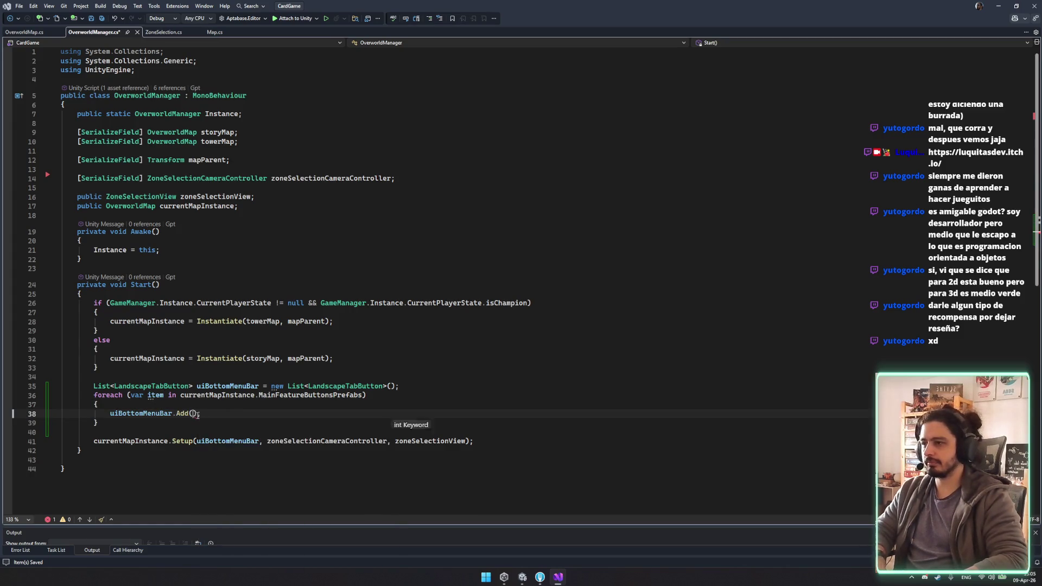
type("Instanciate(")
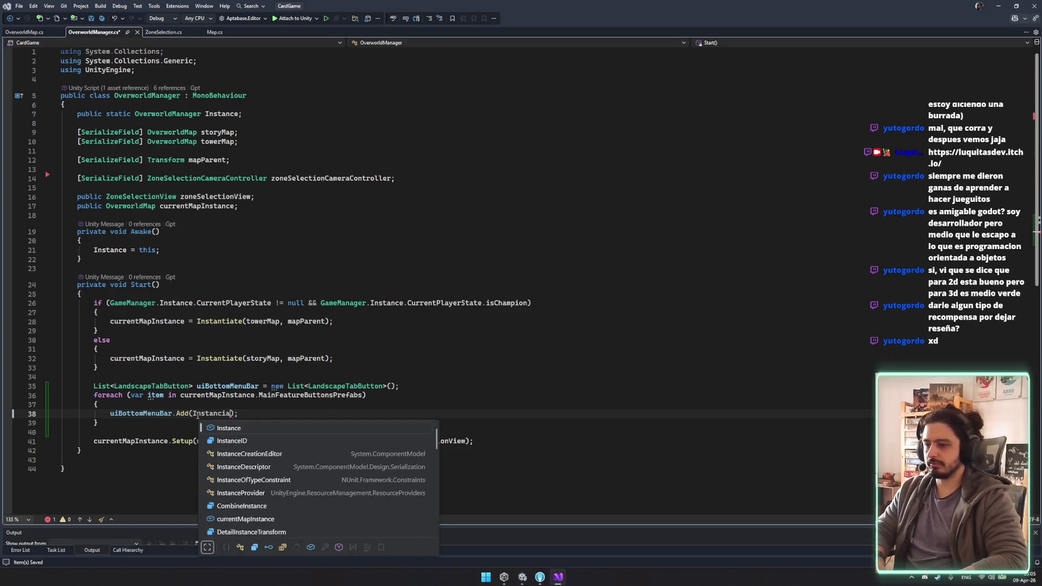
type("item,")
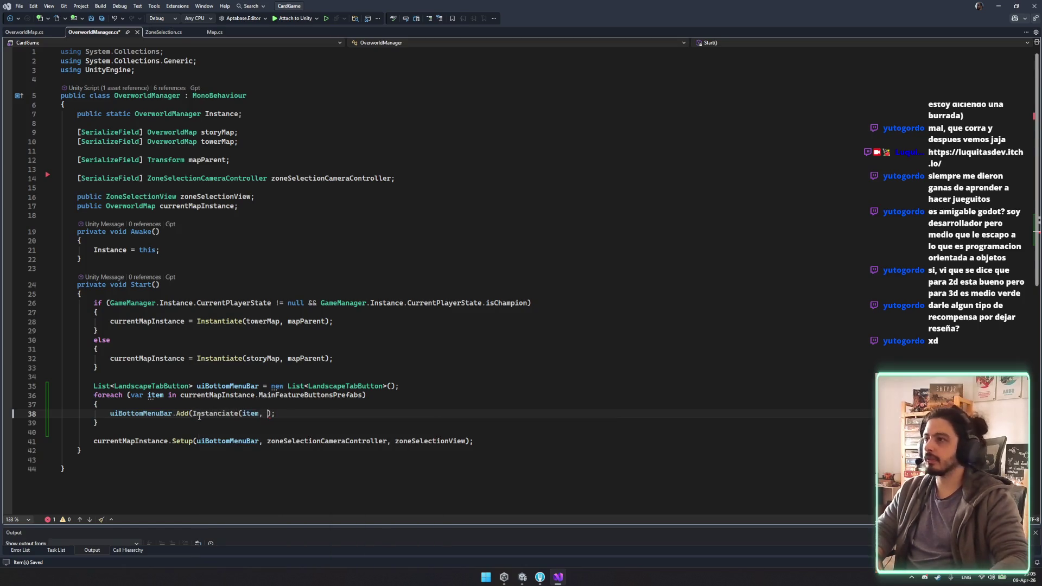
Step: Duplicate the mapParent field line
left_click(261, 163)
key("ctrl+d")
key("Return")
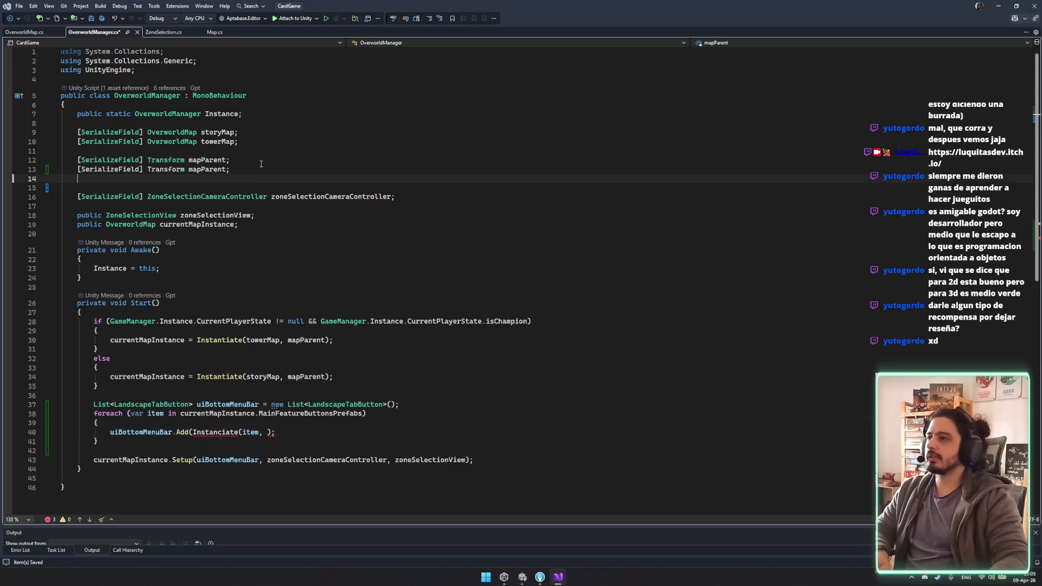
Step: Rename the duplicated field to buttonsContainer and save OverworldManager.cs
key("BackSpace")
double_click(204, 169)
type("buttonsContainers")
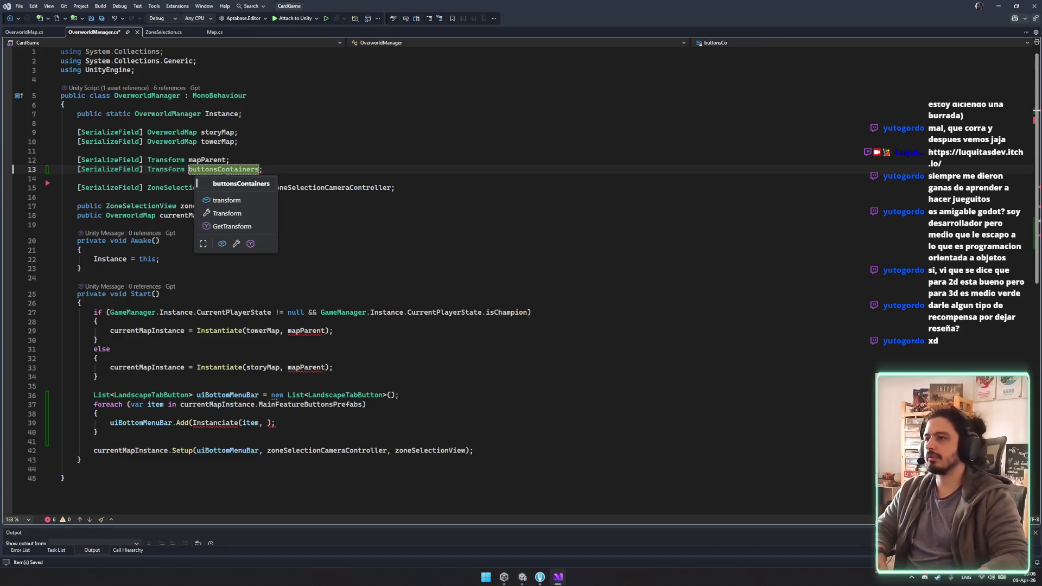
key("BackSpace")
key("ctrl+s")
Step: Pass buttonsContainer as the parent argument and close the call on line 39
double_click(227, 170)
key("ctrl+c")
left_click(267, 422)
key("ctrl+v")
type(")")
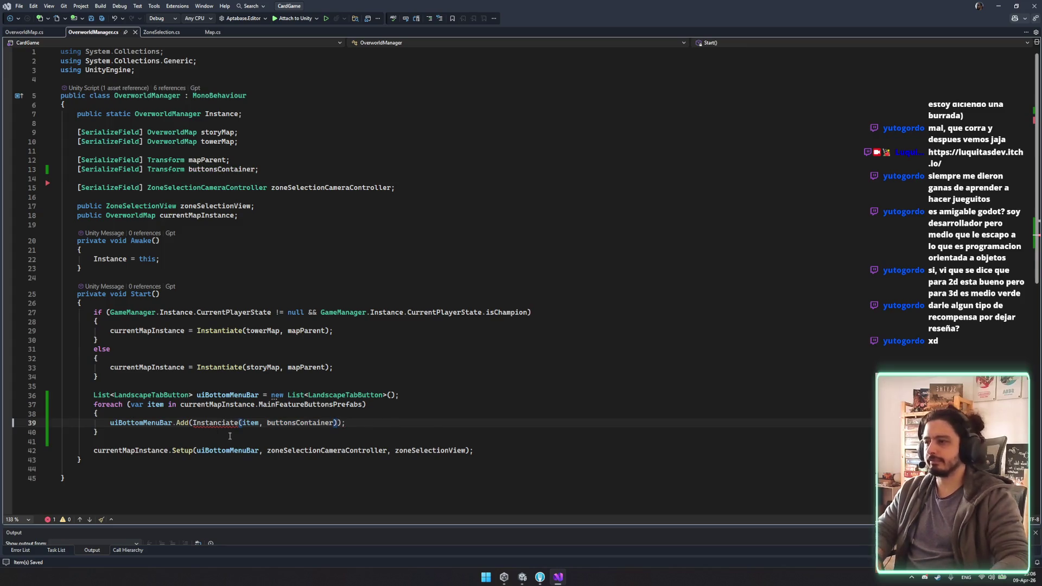
left_click(229, 436)
Step: Correct the misspelled Instanciate to Instantiate using the completion list
left_click(217, 423)
key("ctrl+Delete")
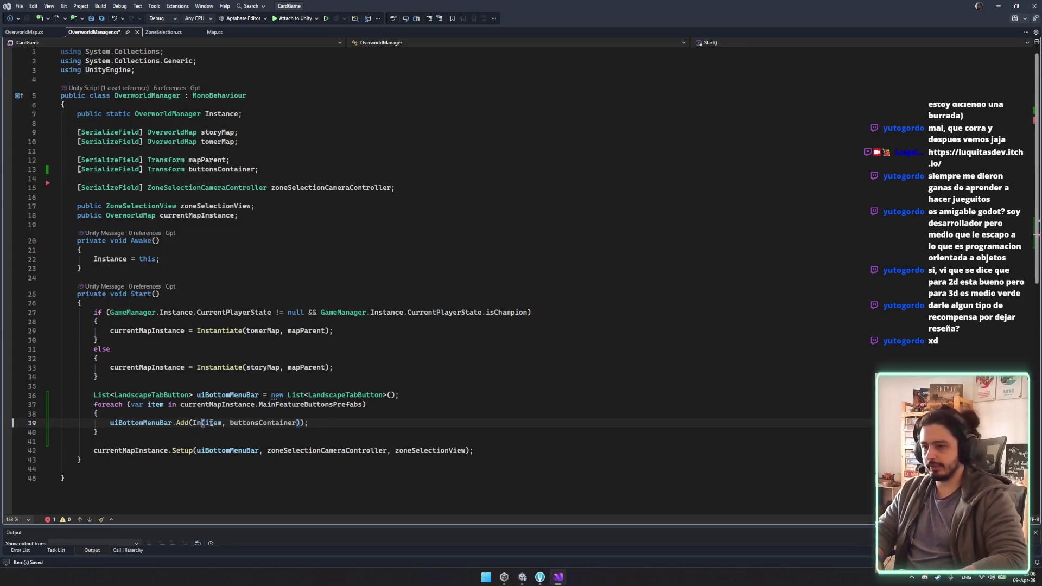
key("ctrl+space")
type("t")
key("Tab")
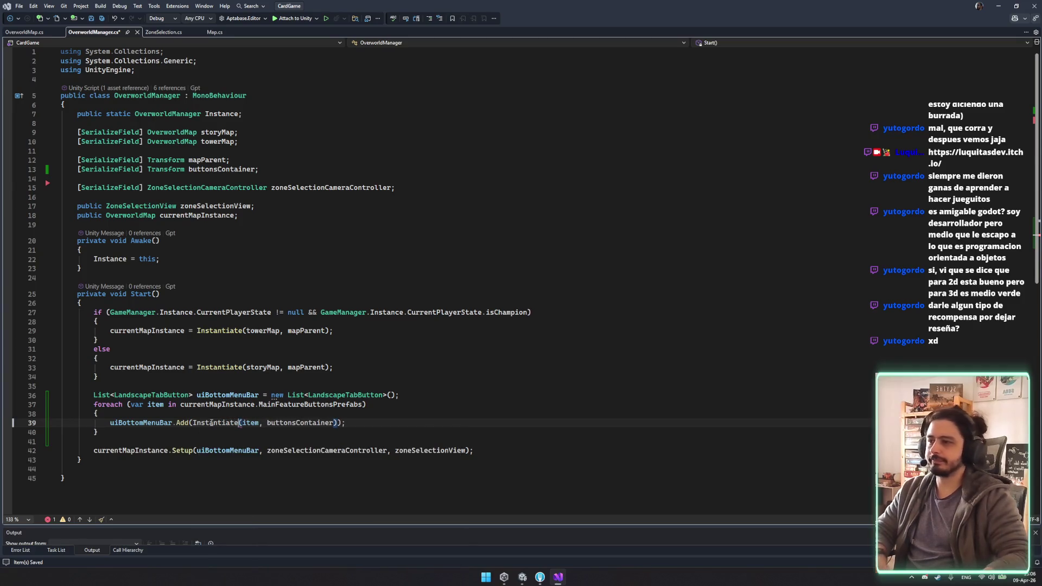
left_click(144, 438)
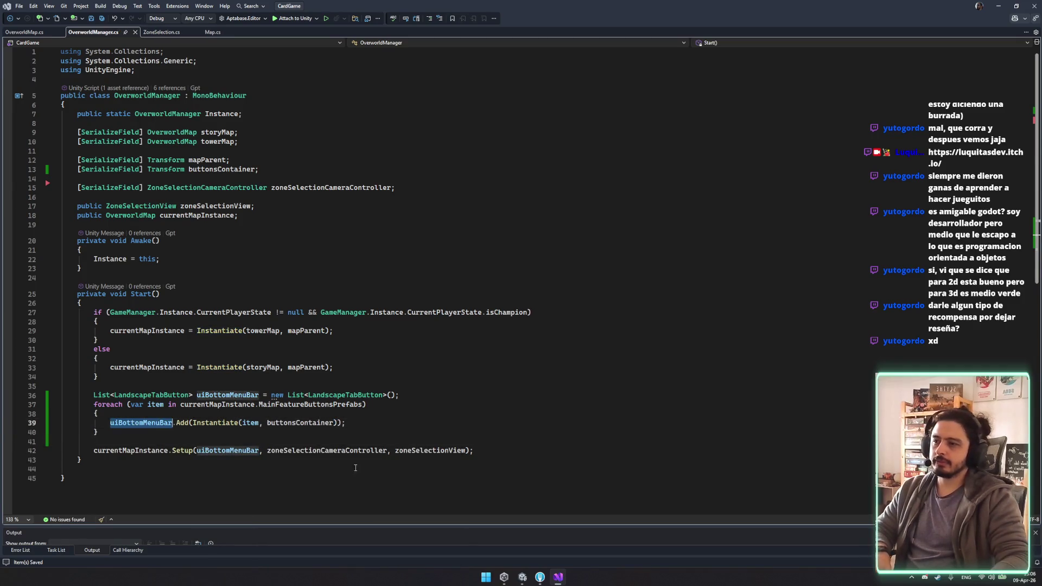
Step: Check the Quick Actions for the list creation on line 36, then go to Unity
left_click(420, 424)
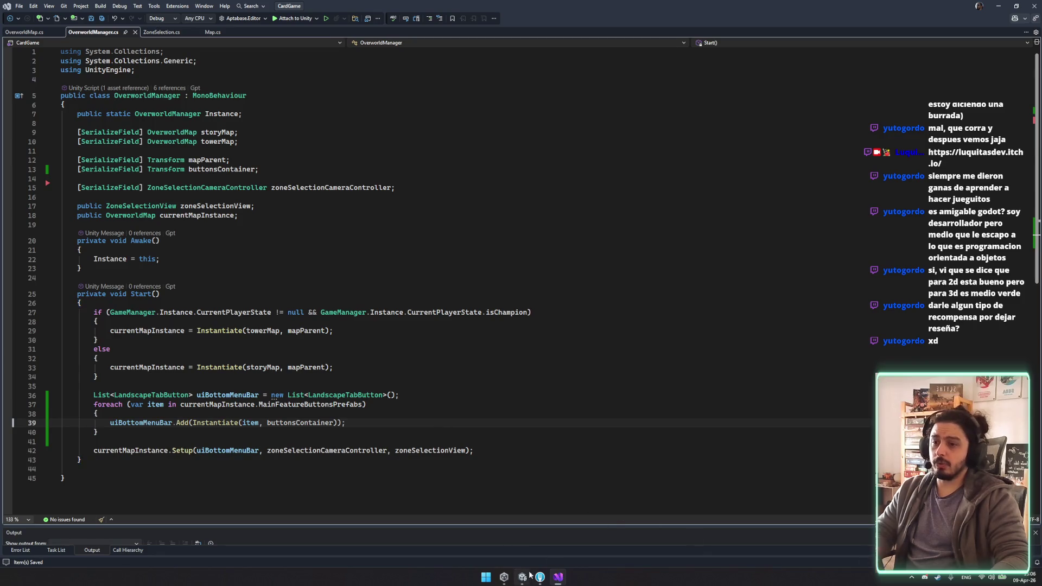
left_click(275, 395)
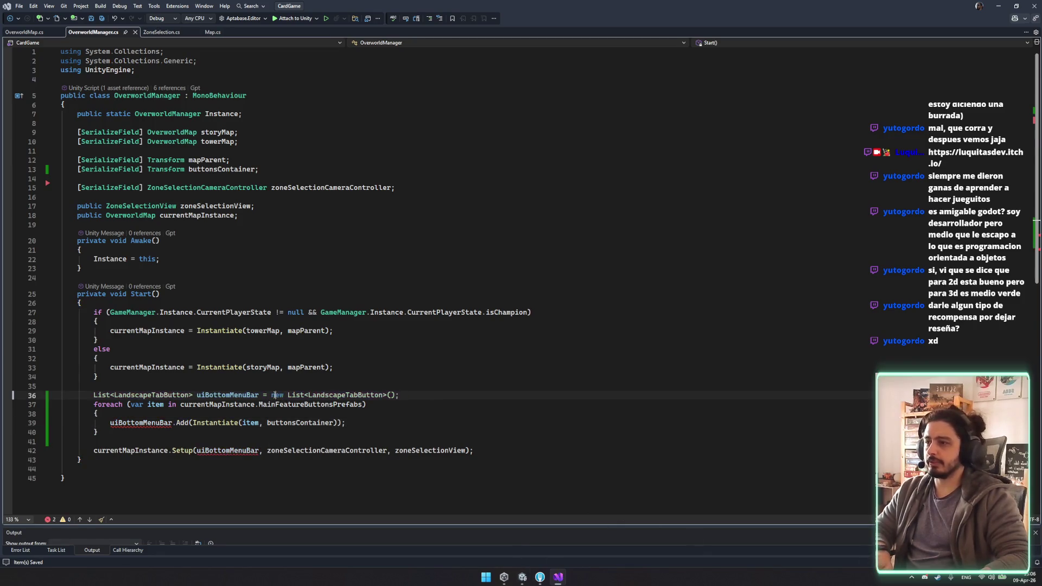
key("ctrl+period")
key("Escape")
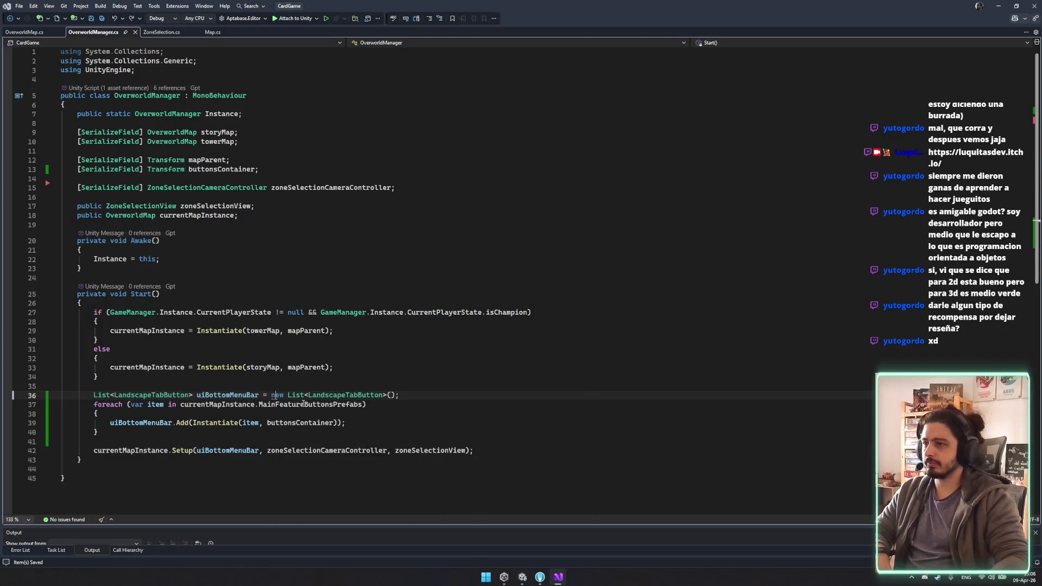
left_click(483, 424)
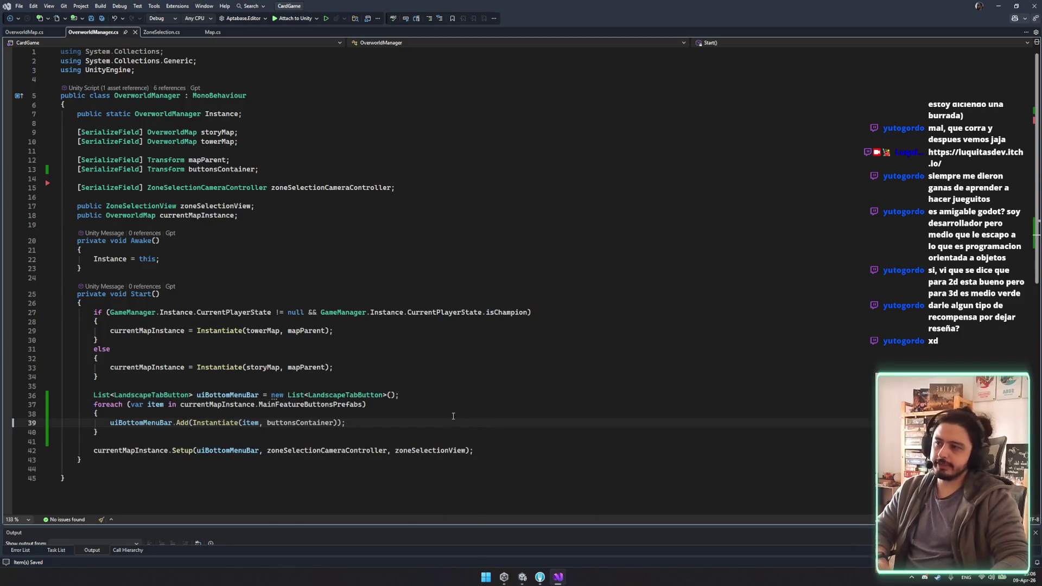
left_click(522, 578)
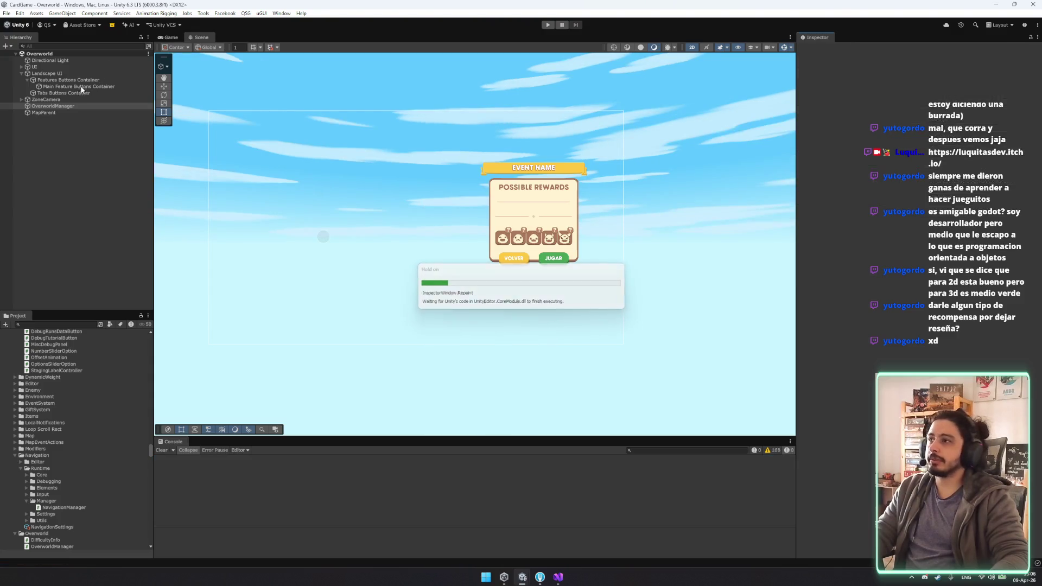
Step: Drag Main Feature Buttons Container into the Buttons Container field, then start play mode
left_click_drag(78, 85, 216, 100)
left_click_drag(915, 156, 915, 155)
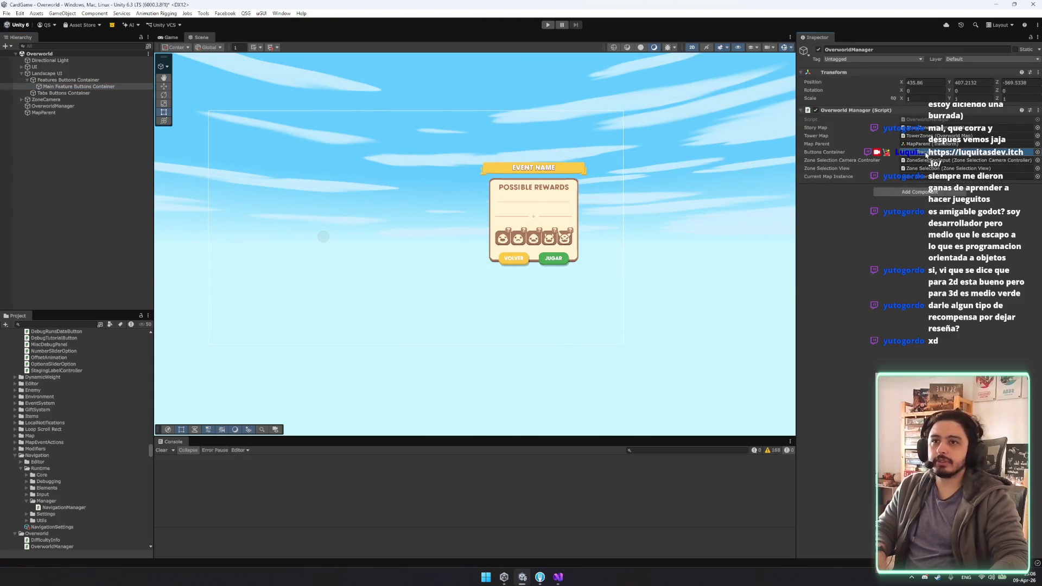
left_click(547, 25)
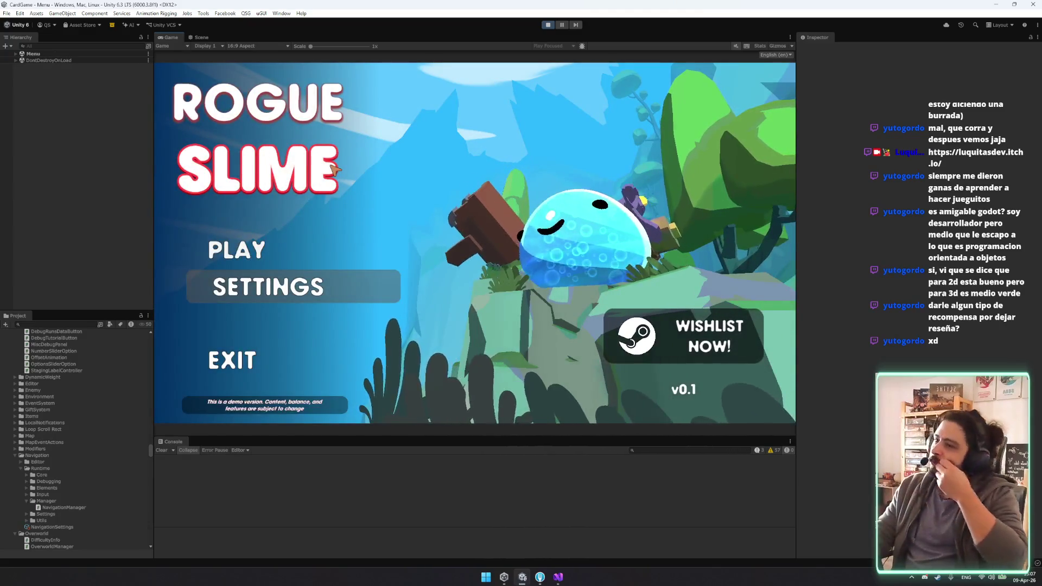
Step: From the main menu, open TOWER, cycle to the Sorcerer, and enter the tower
left_click(264, 262)
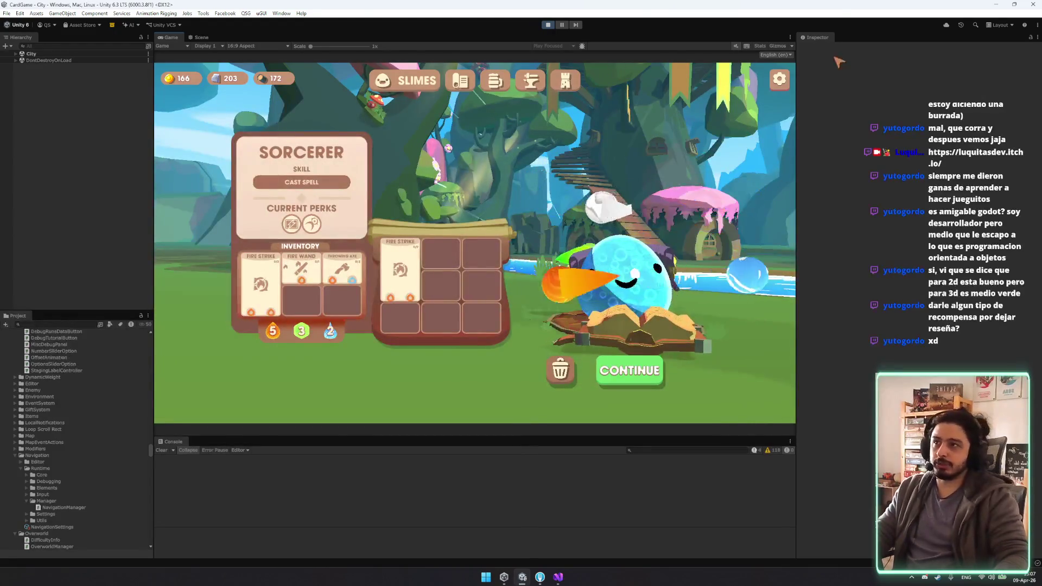
left_click(574, 78)
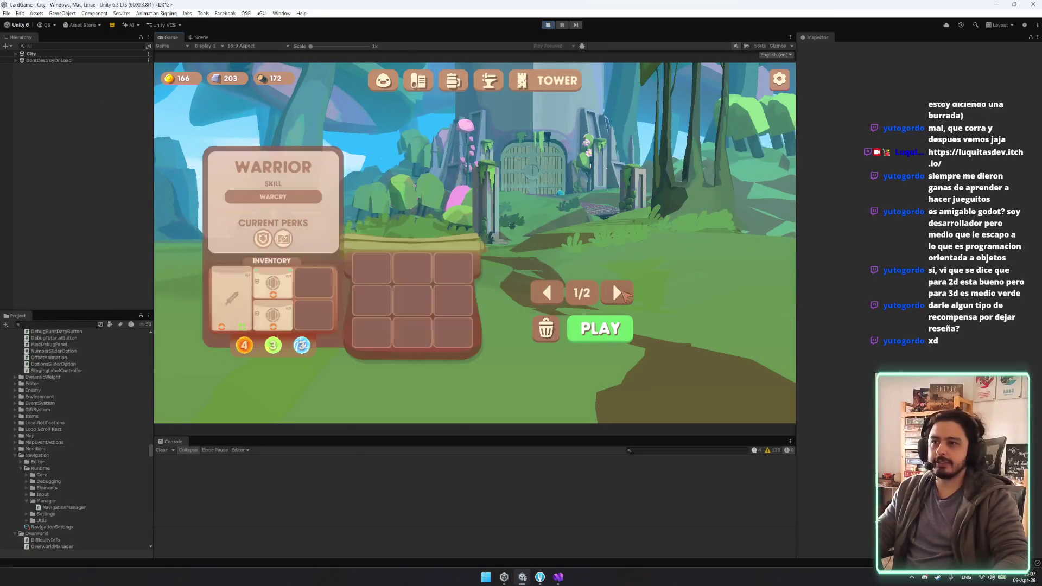
left_click(556, 295)
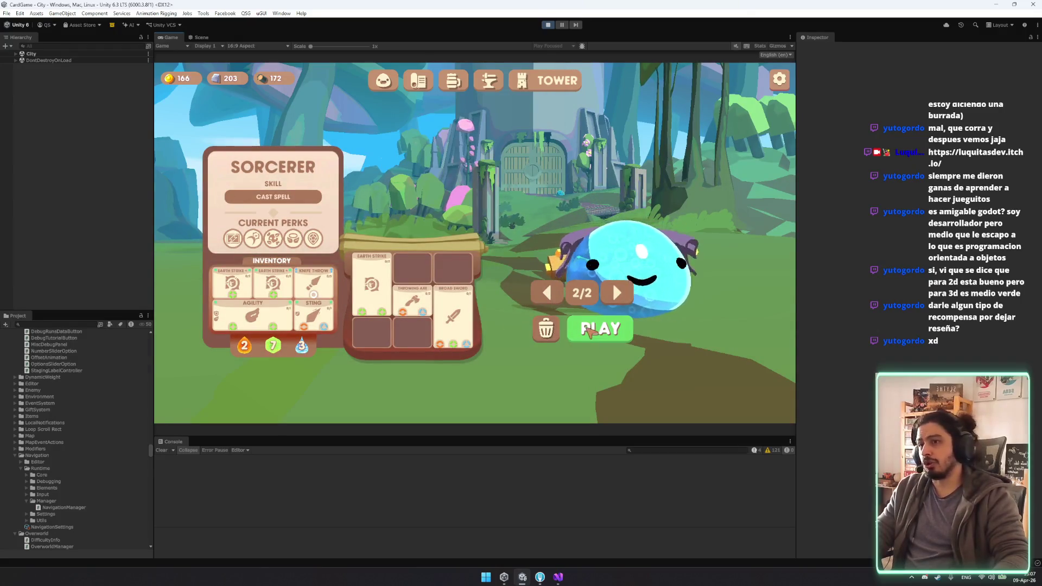
left_click(623, 293)
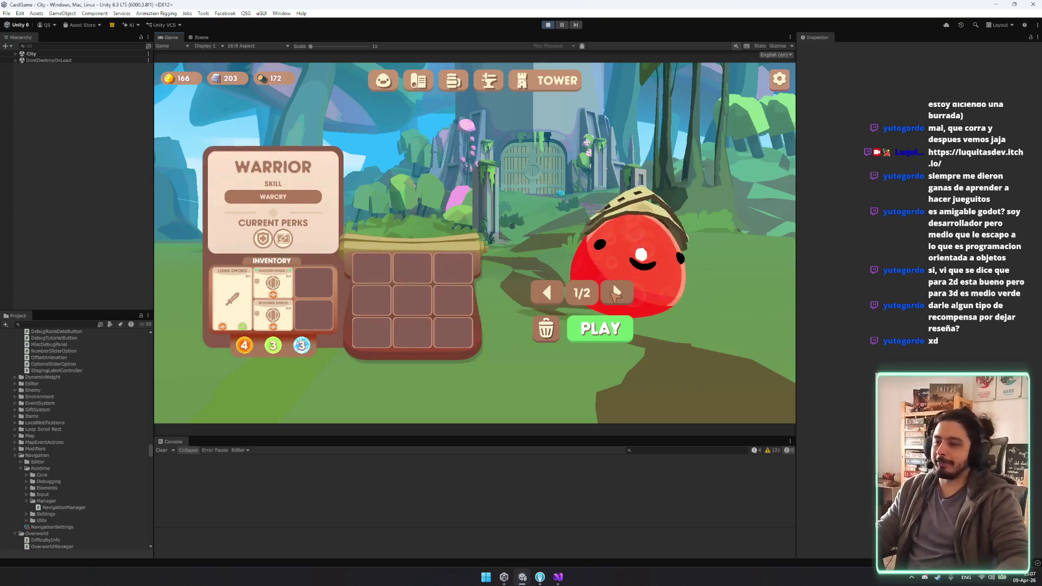
left_click(616, 293)
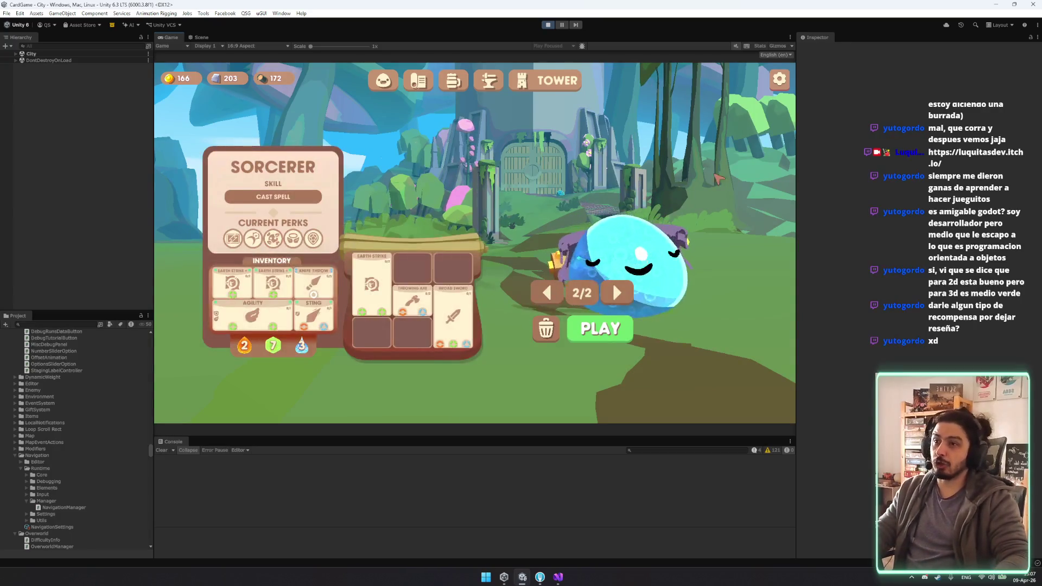
left_click(606, 326)
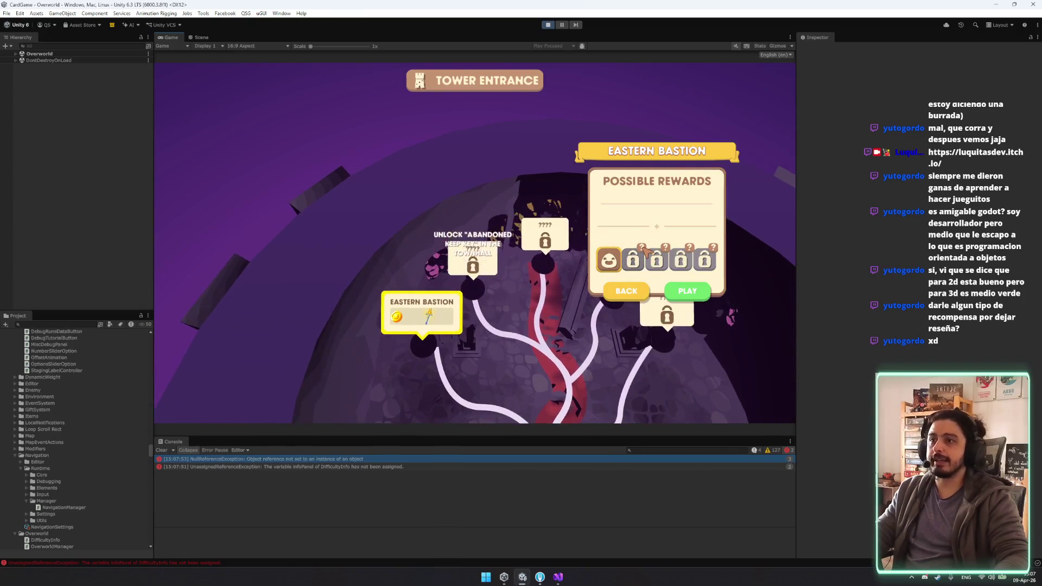
Step: Clear the Console errors and open the NullReferenceException's TowerManager line in Visual Studio
left_click(161, 466)
left_click(161, 450)
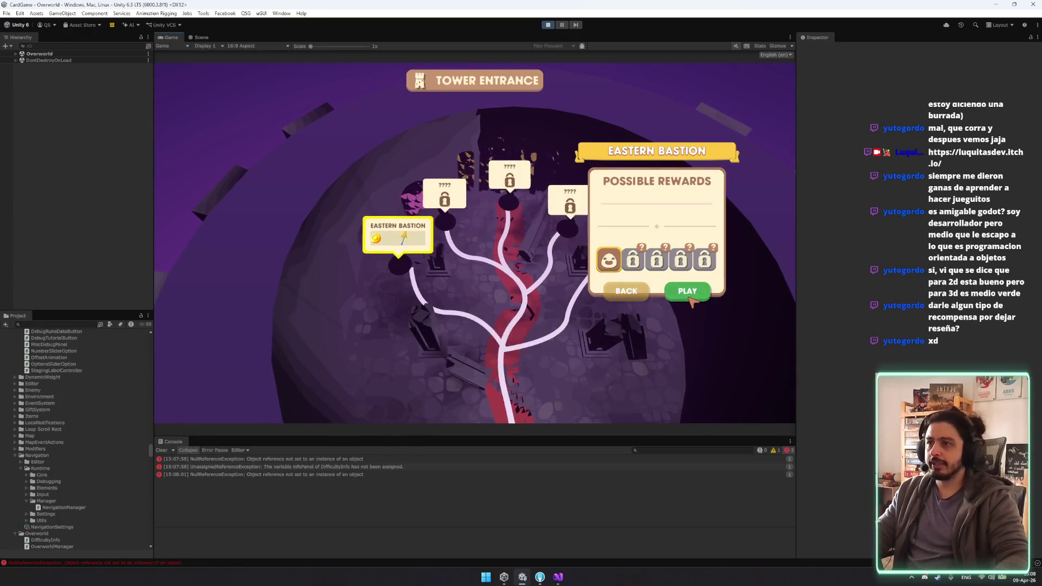
left_click(314, 474)
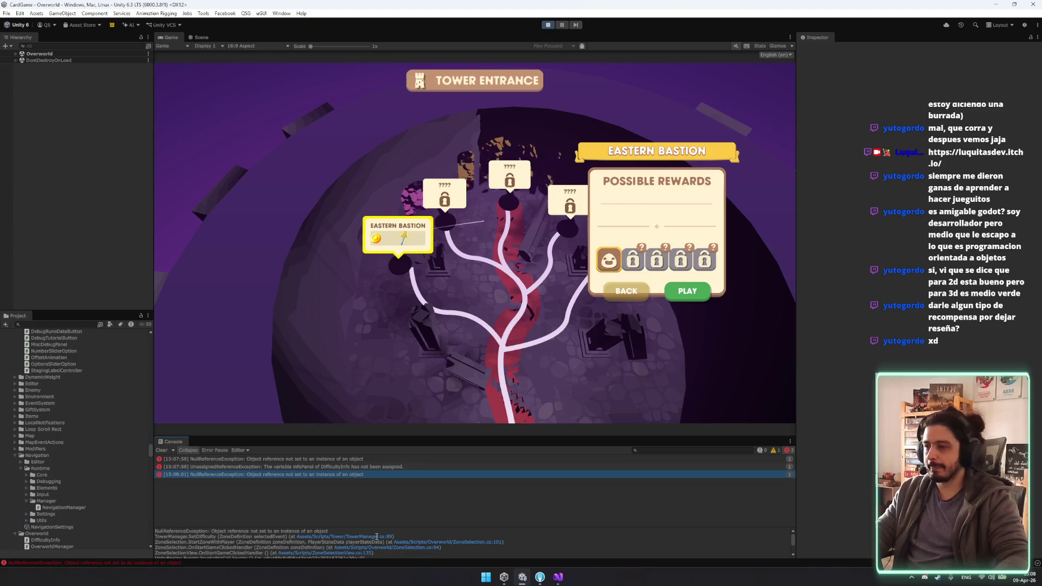
double_click(358, 538)
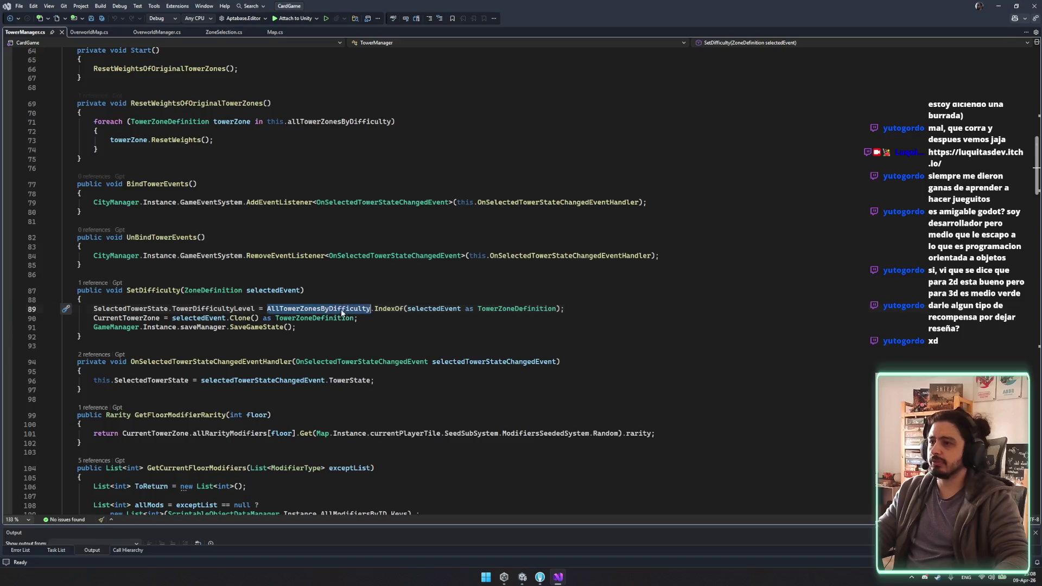
Step: Set a breakpoint on SetDifficulty's line 89, attach the debugger to Unity, and return to Unity
left_click(449, 311)
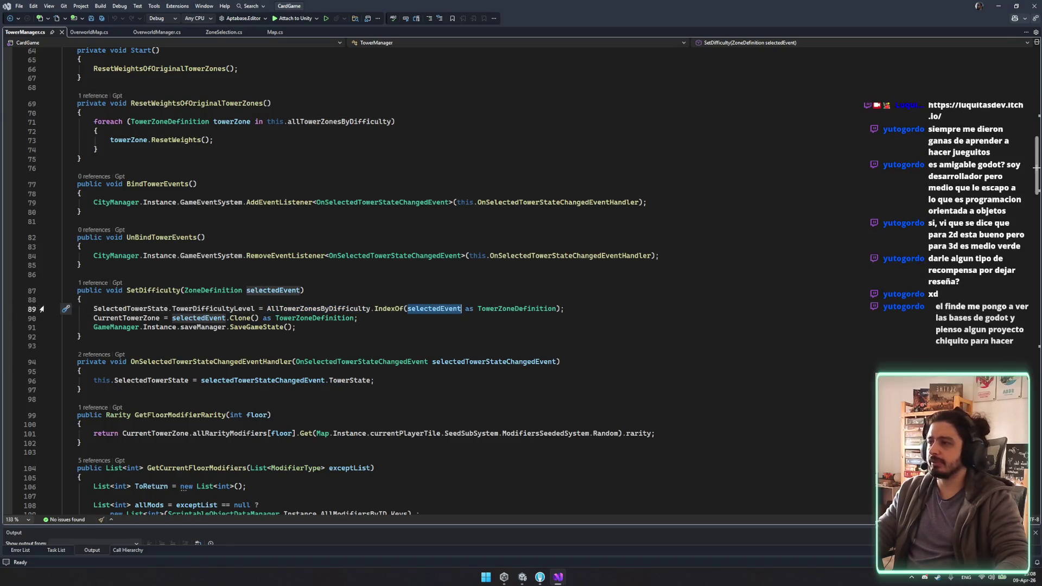
left_click(8, 309)
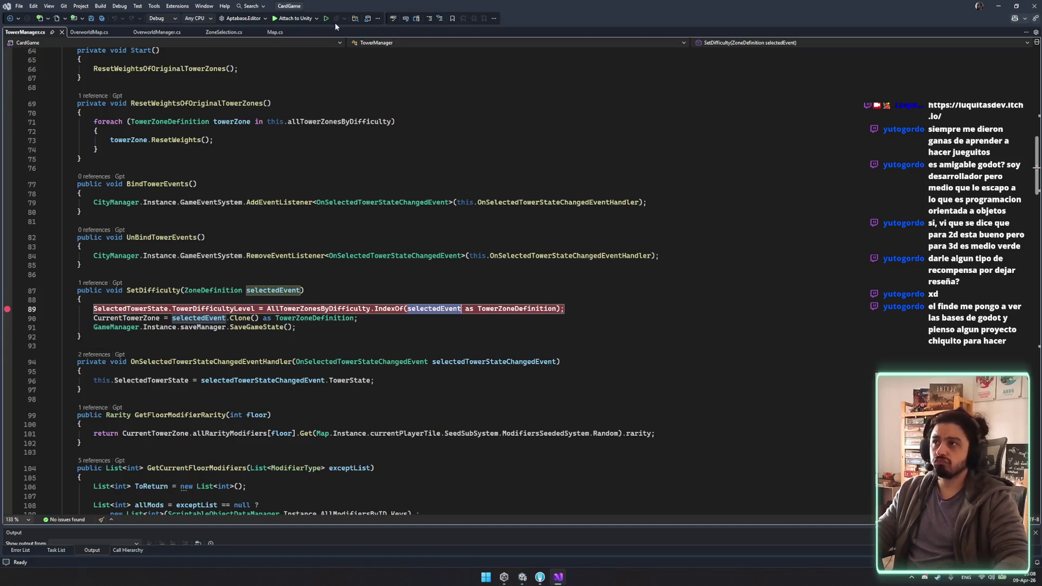
left_click(286, 19)
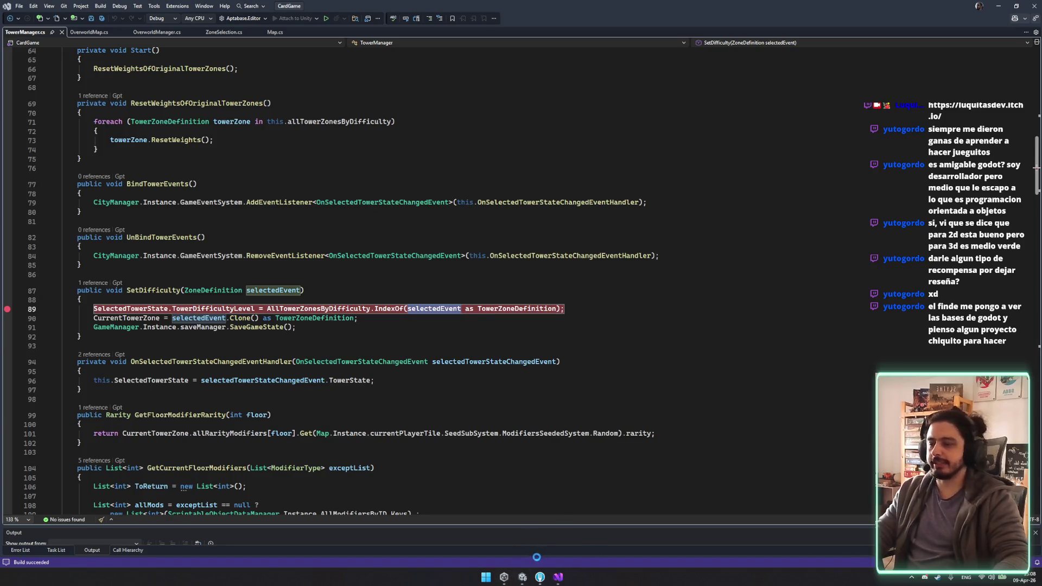
left_click(522, 577)
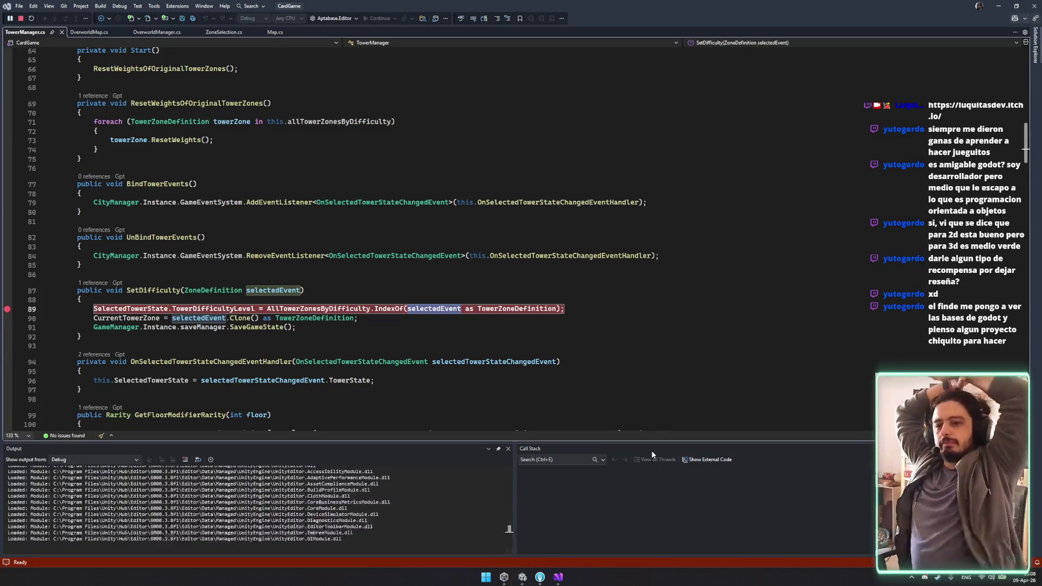
key("alt+Tab")
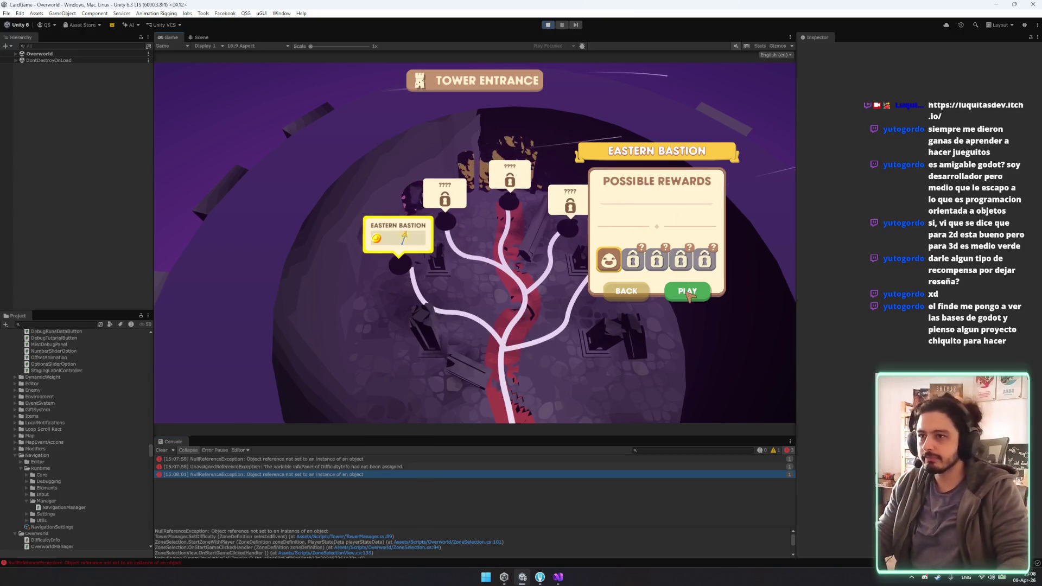
Step: Stop debugging in Visual Studio, then highlight all uses of selectedEvent in SetDifficulty
key("alt+Tab")
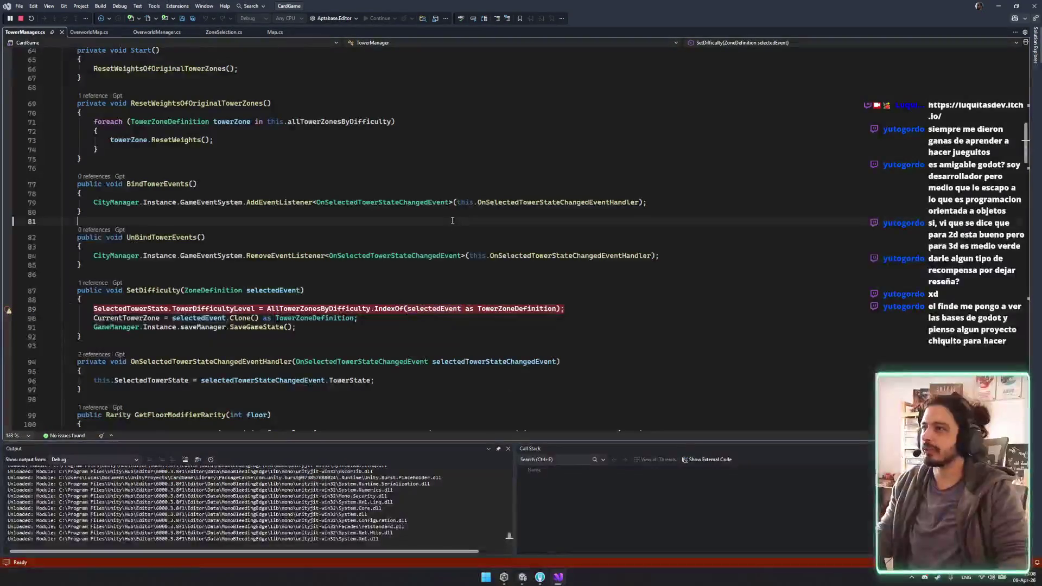
left_click(228, 300)
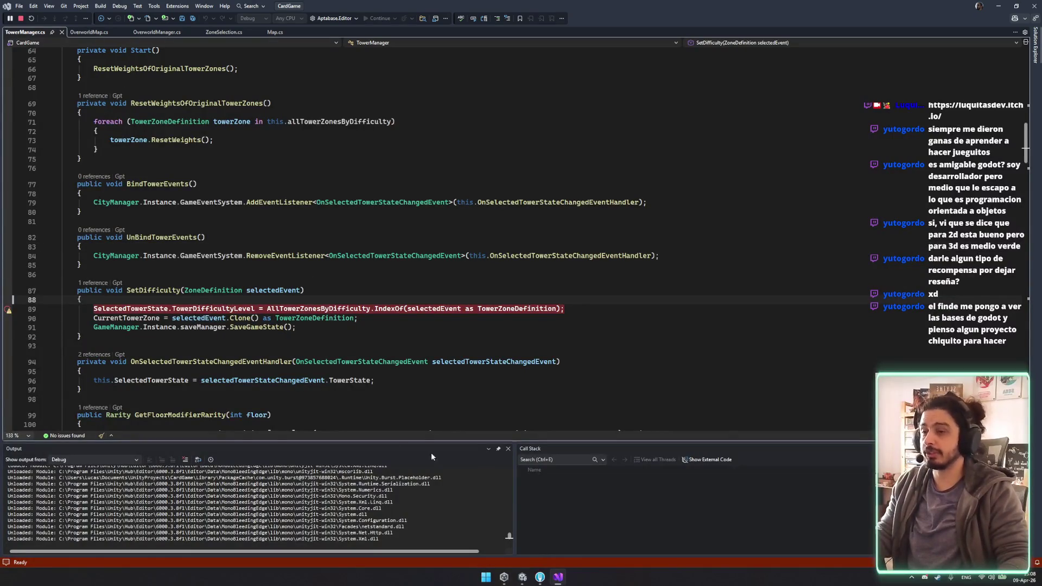
left_click(21, 18)
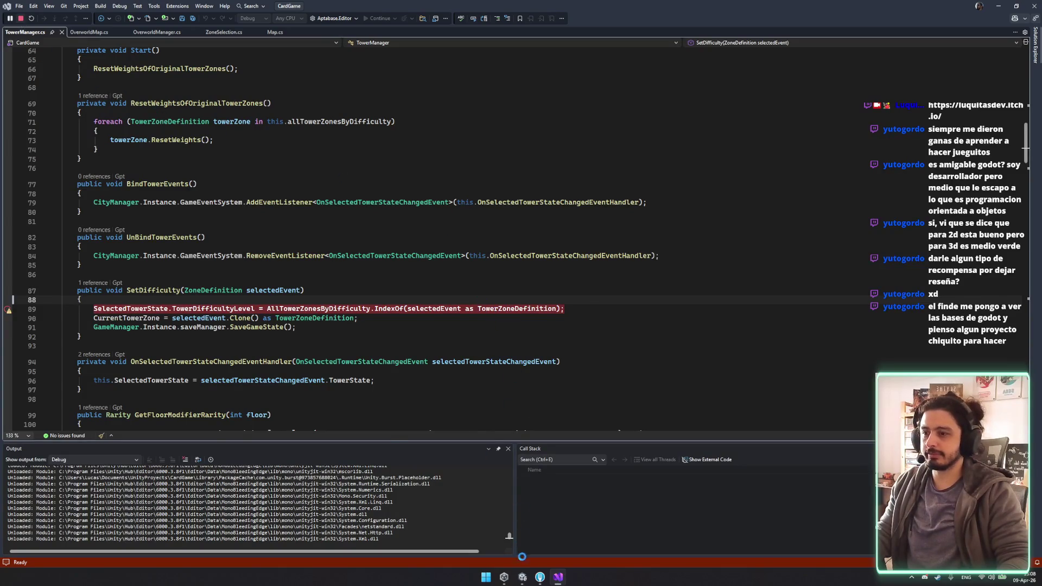
left_click(522, 577)
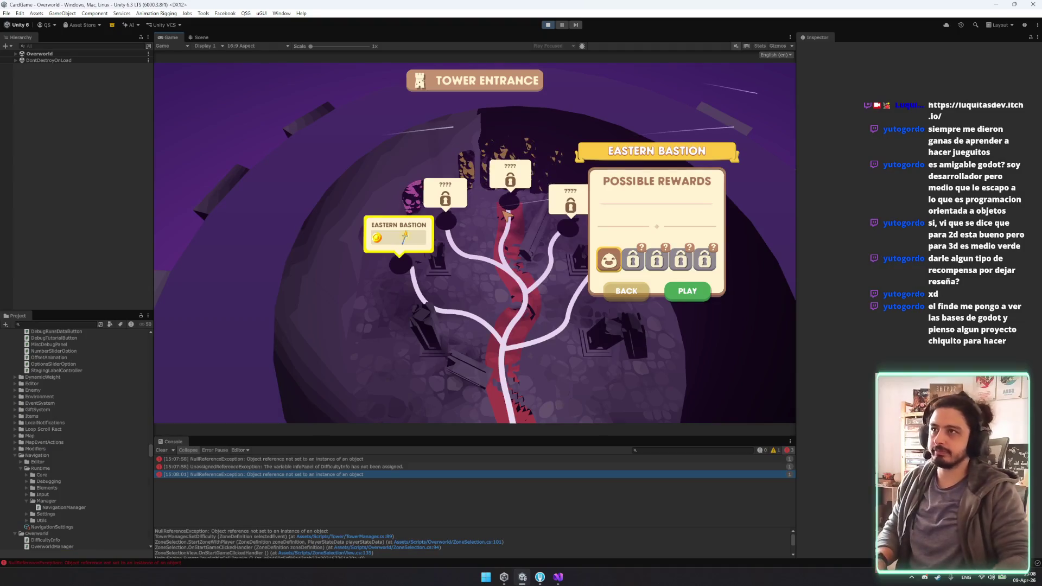
left_click(558, 577)
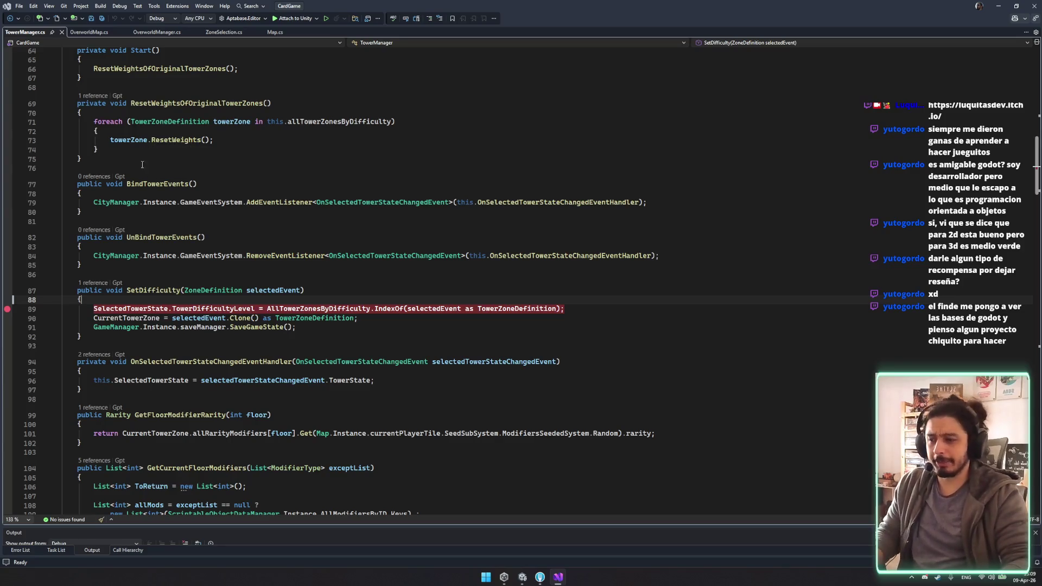
double_click(198, 318)
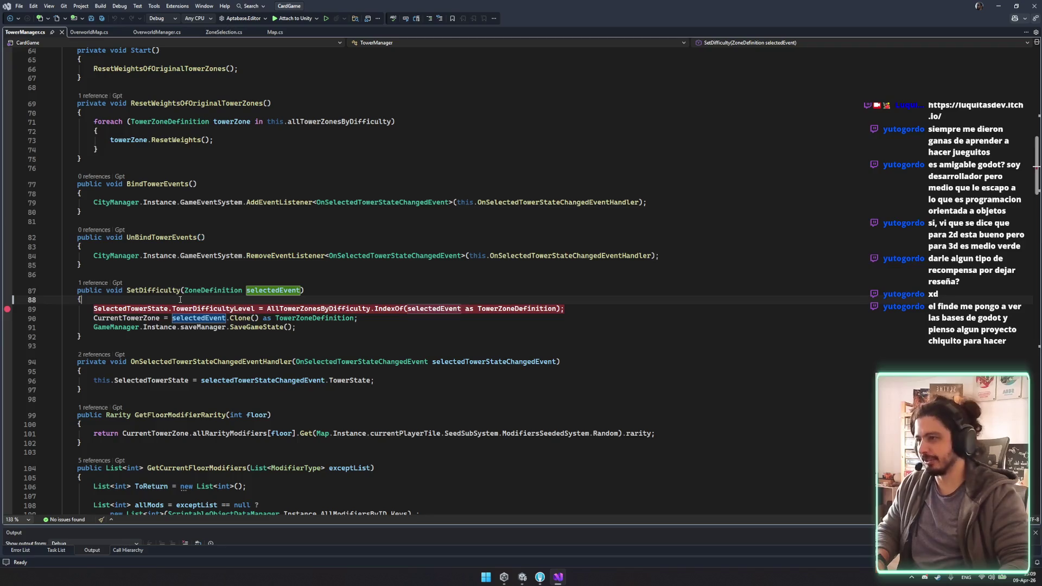
Step: Save TowerManager.cs and close the Unity Hub projects window
key("ctrl+s")
left_click(279, 290)
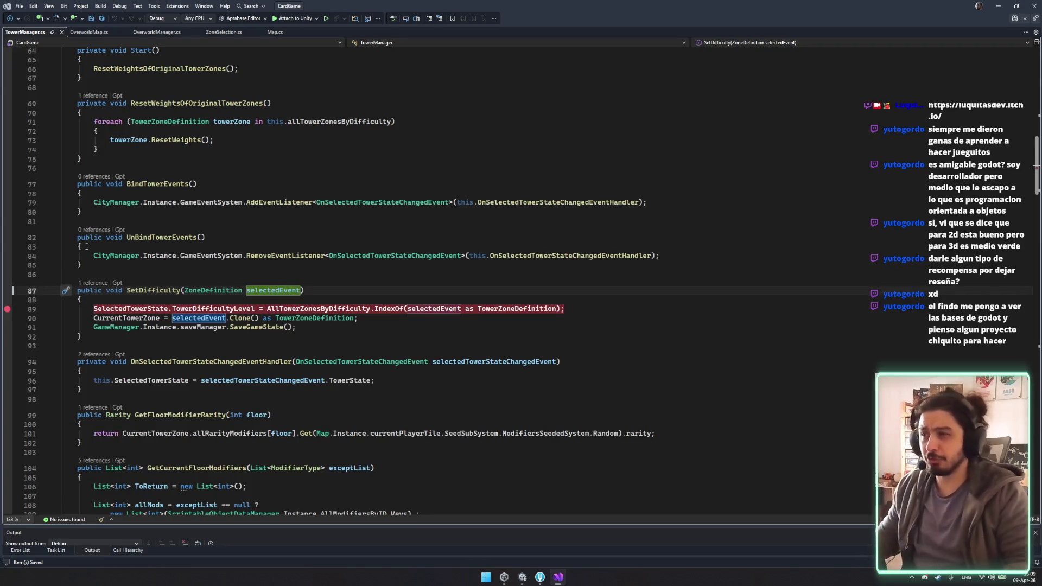
left_click(267, 318)
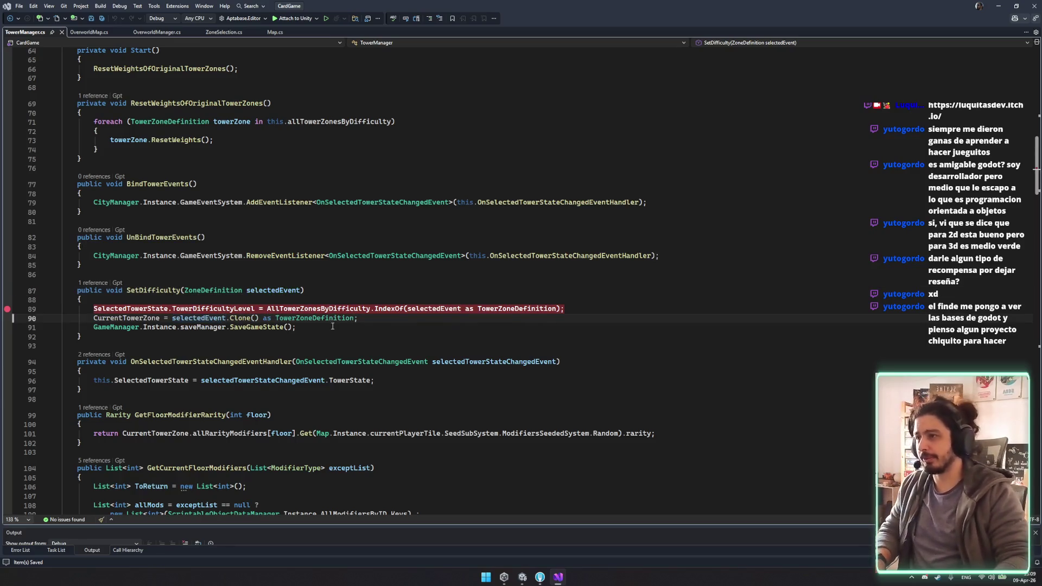
left_click(504, 577)
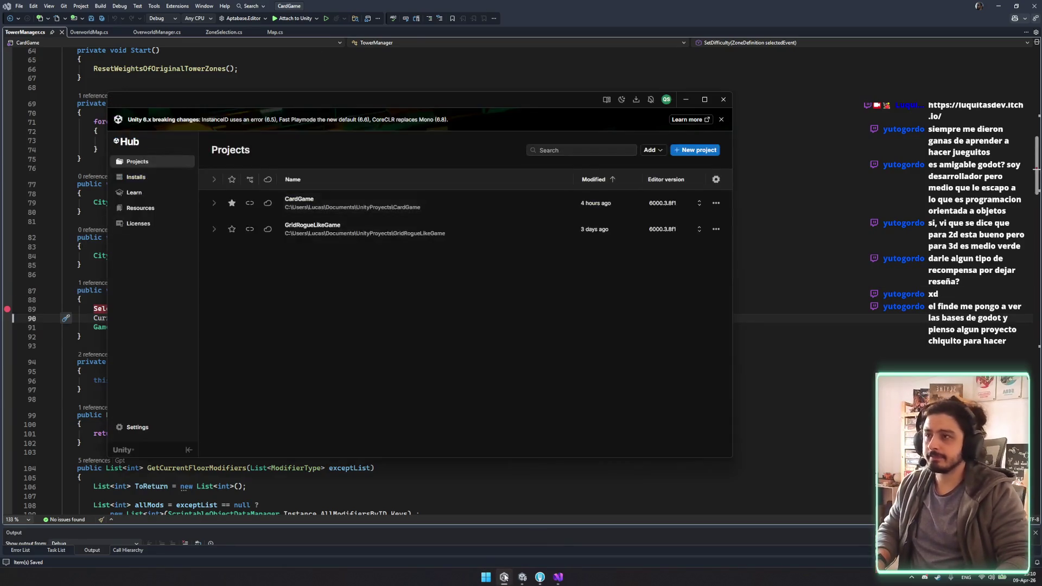
left_click(724, 105)
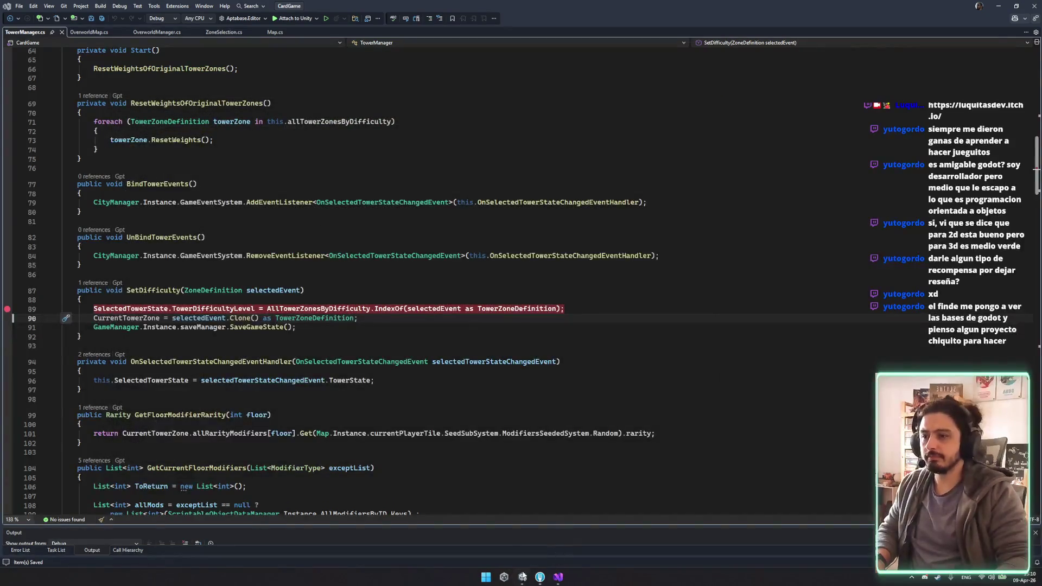
Step: Clear Unity's Console errors, revisit the TowerManager code, then maximize the itch.io browser window
left_click(523, 577)
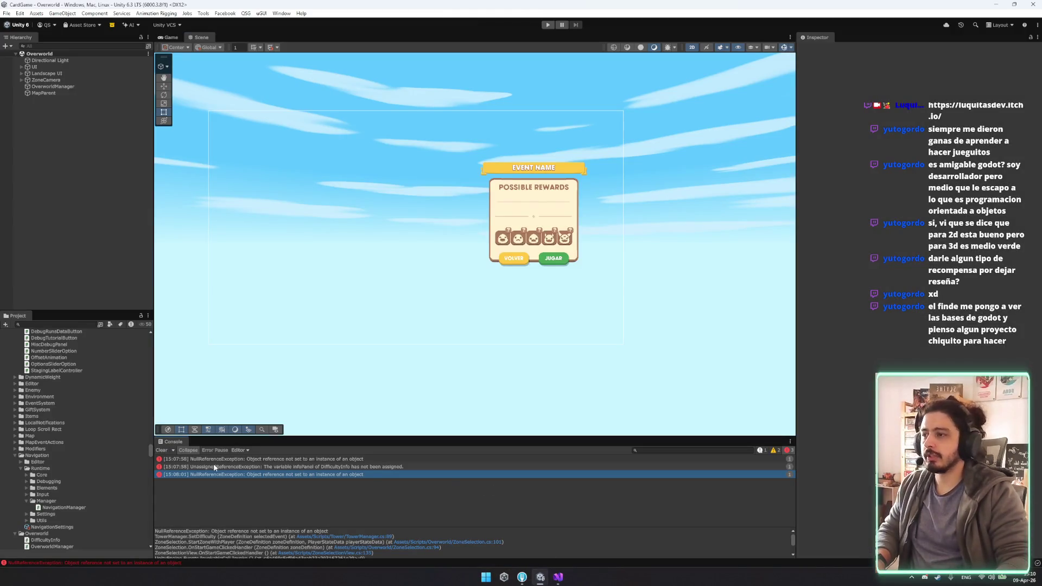
left_click(161, 450)
left_click(558, 576)
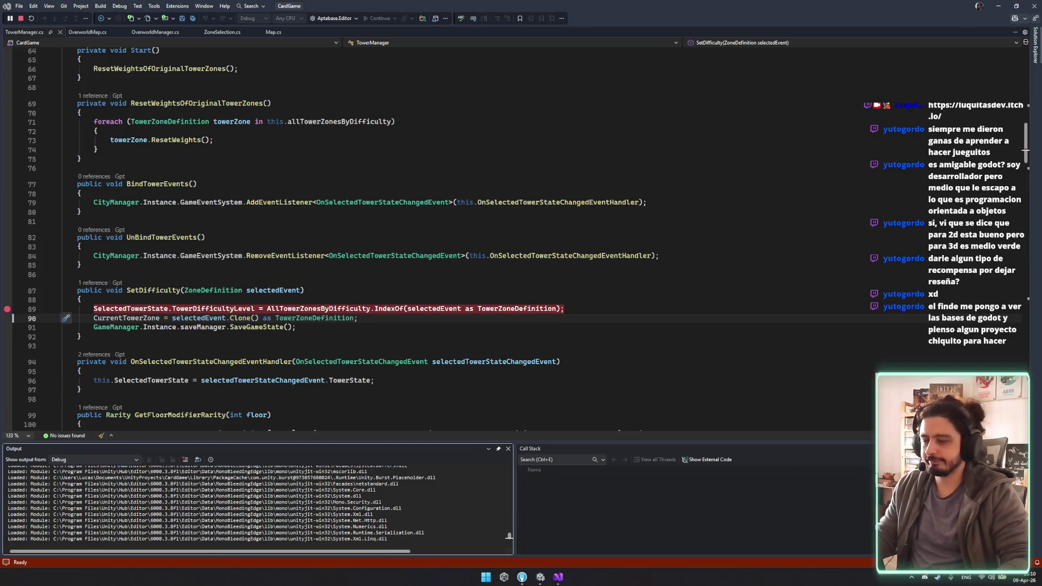
left_click(638, 386)
left_click(562, 317)
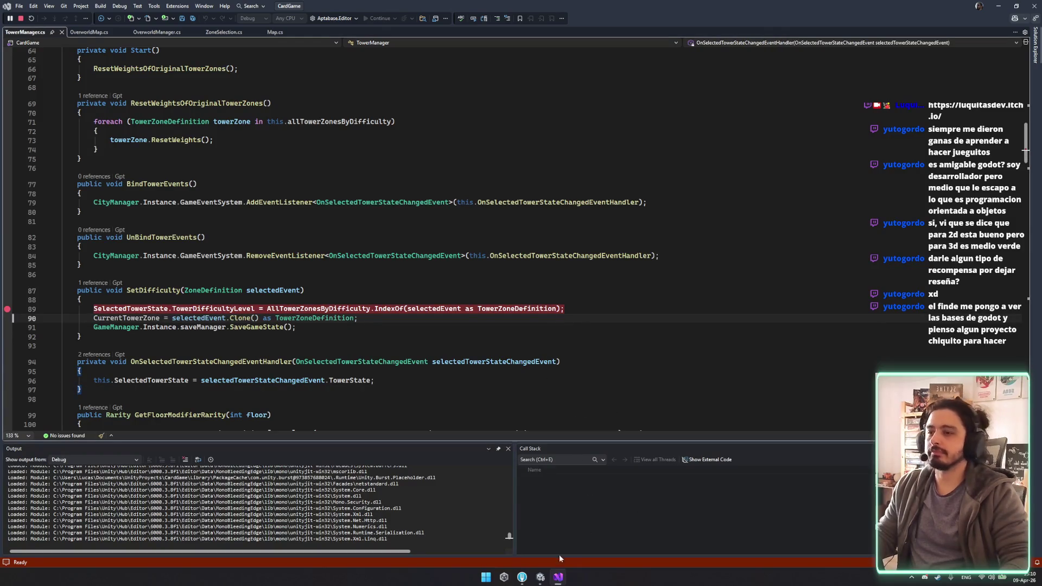
left_click(541, 577)
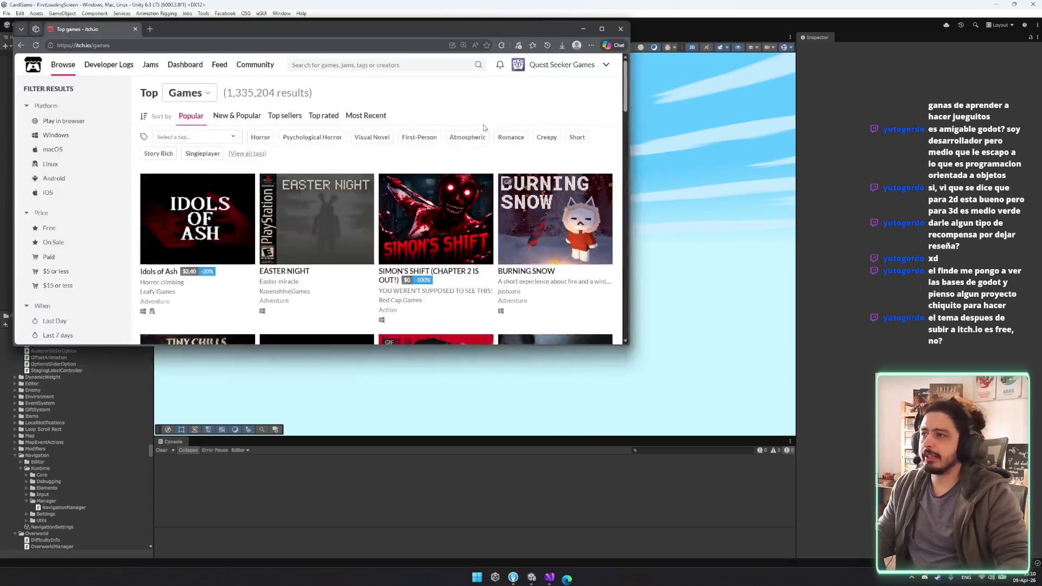
double_click(416, 33)
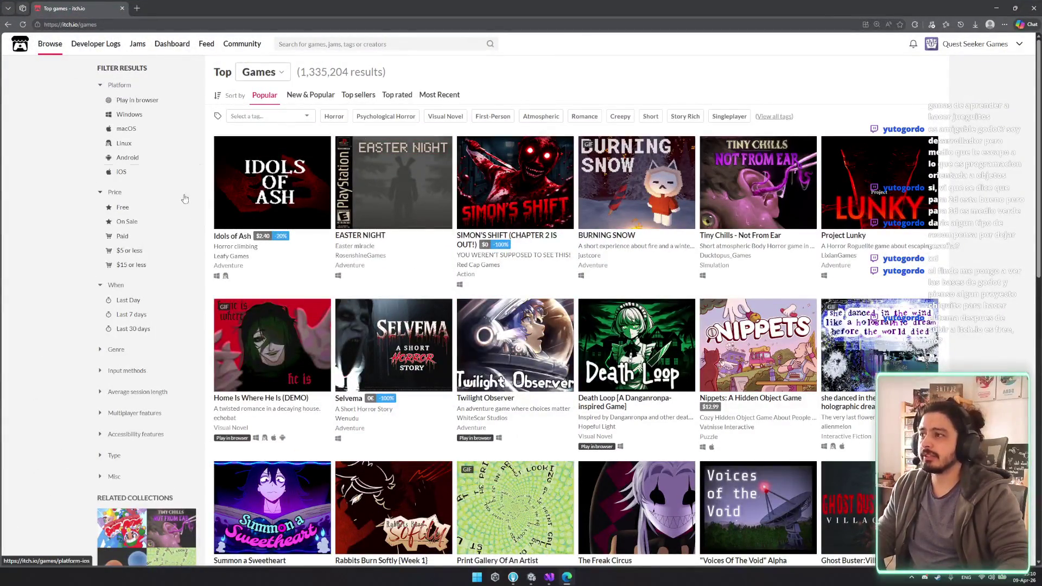
Step: Switch itch.io from top games to top game assets filtered to Free (46,416 results)
scroll(162, 262, "down", 2)
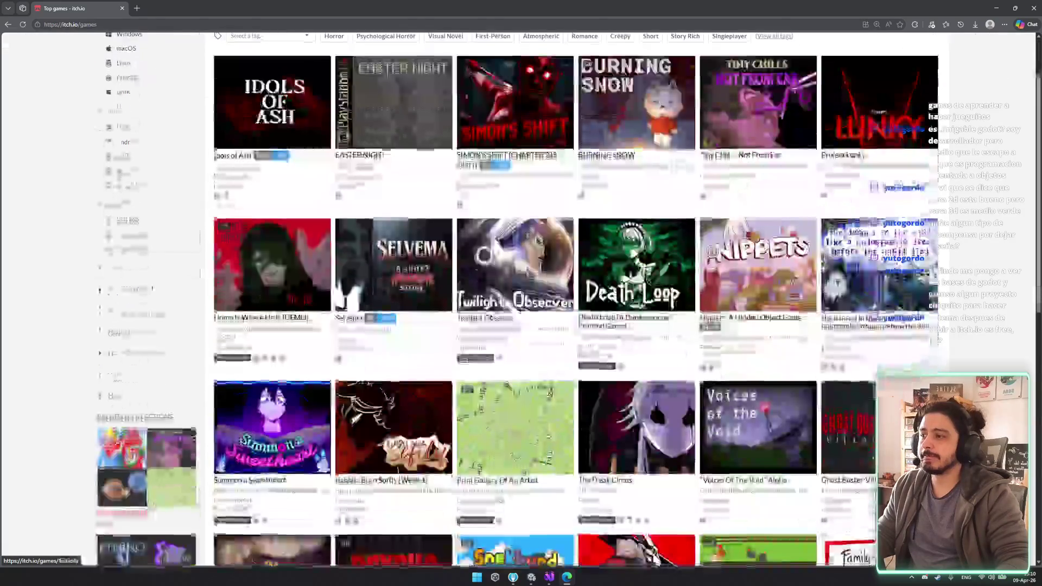
scroll(162, 250, "down", 2)
scroll(251, 106, "up", 5)
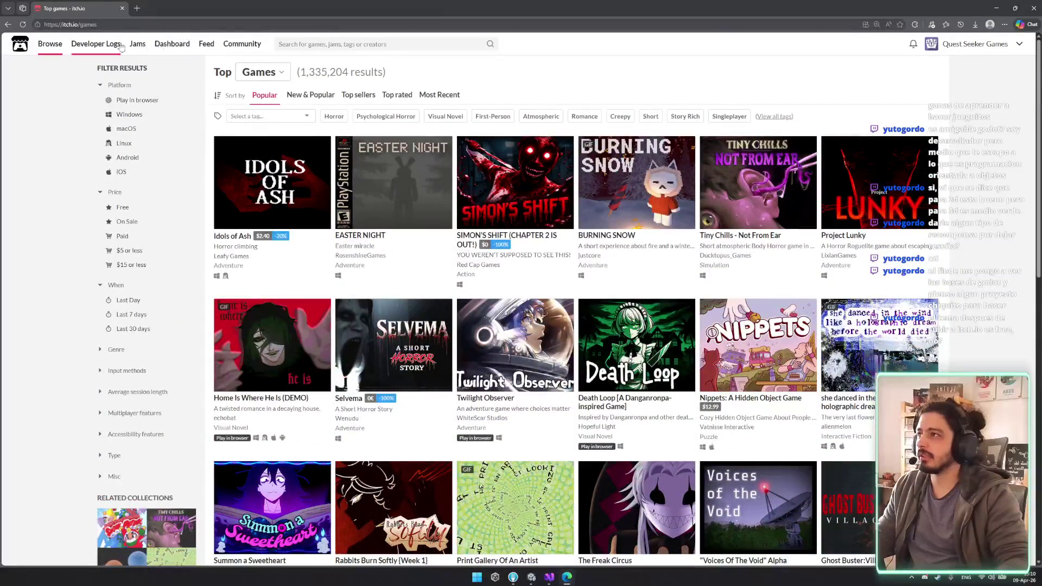
mouse_move(48, 50)
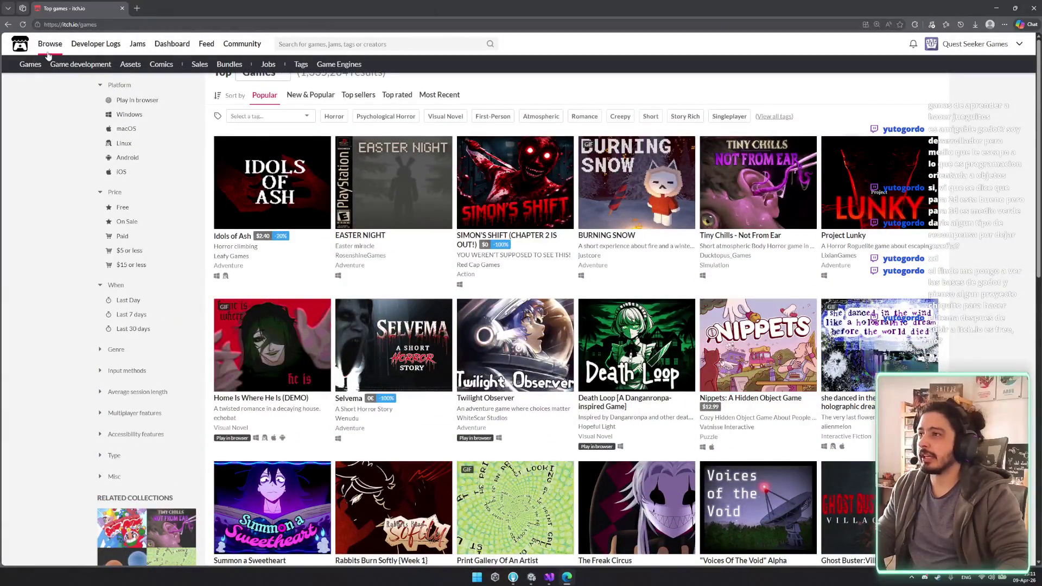
left_click(129, 64)
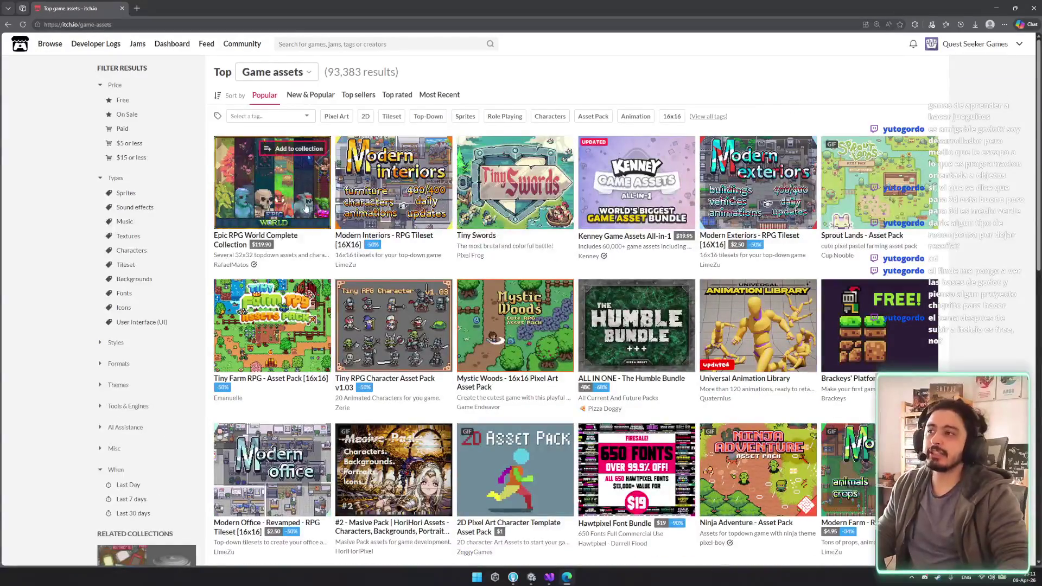
left_click(162, 193)
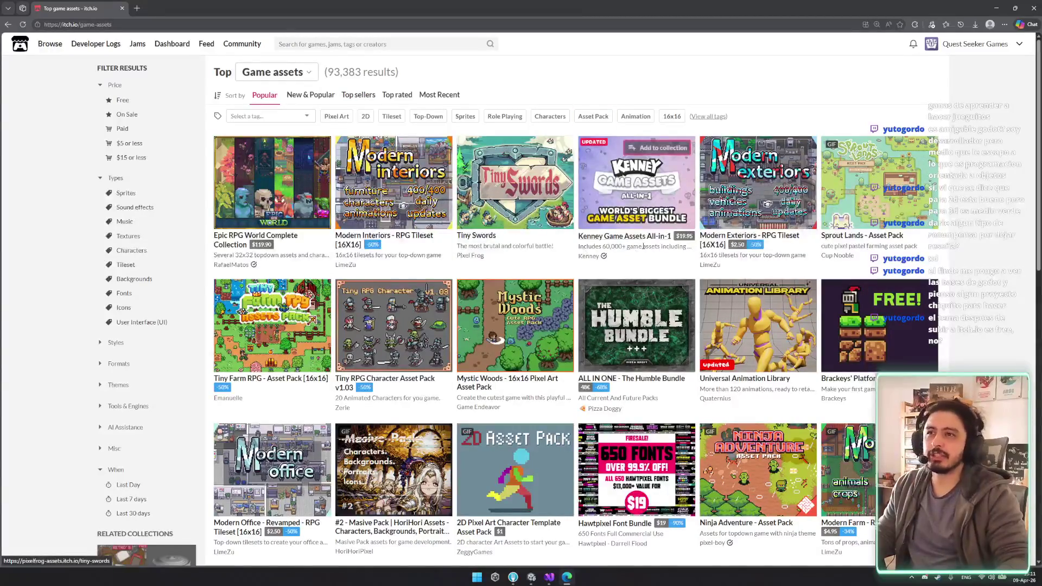
left_click(301, 74)
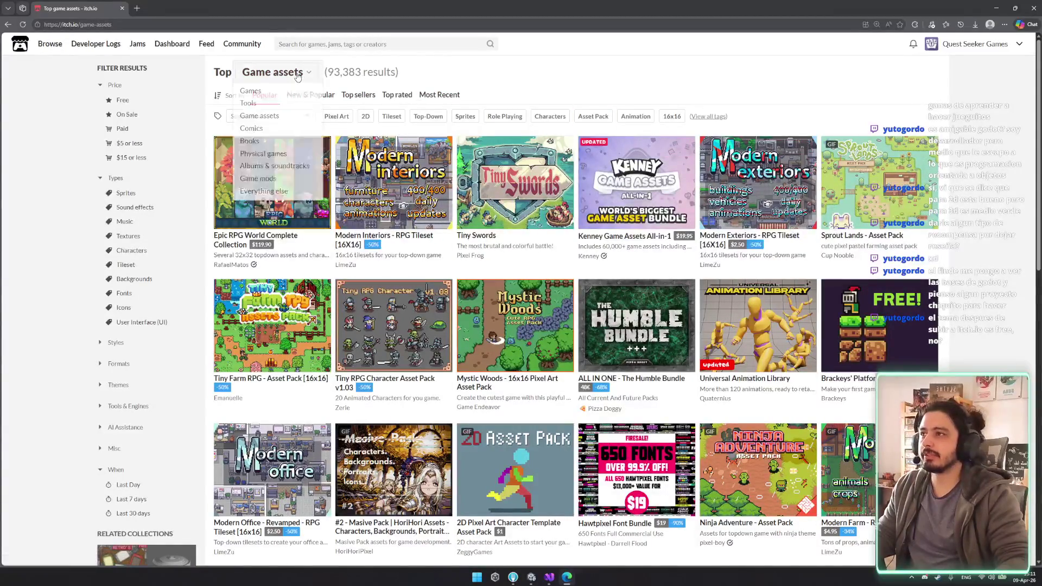
left_click(123, 99)
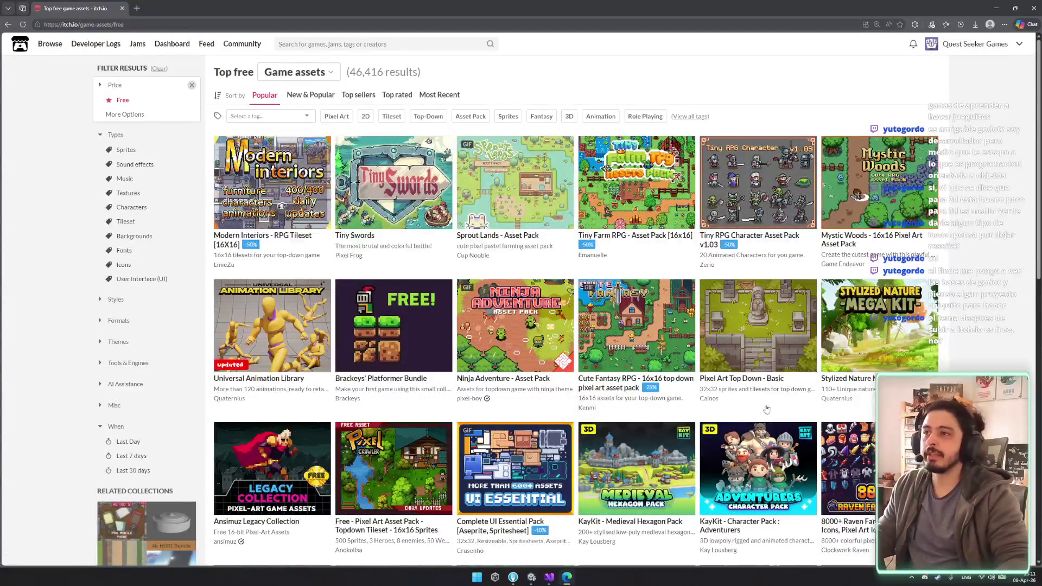
Step: Browse the free assets and view the Basic Pixel Health bar page, then go back
scroll(375, 212, "down", 5)
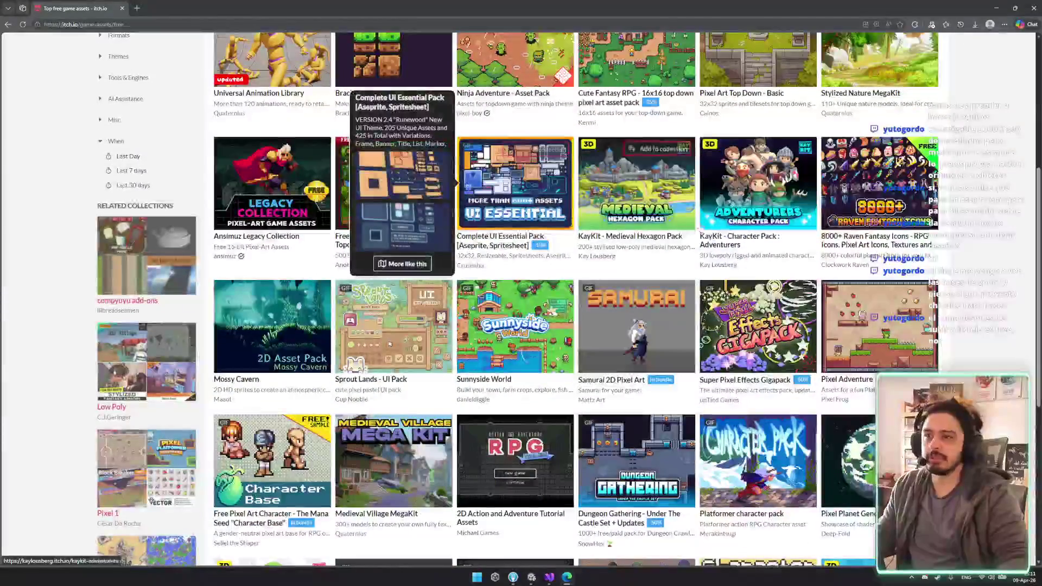
scroll(869, 336, "down", 2)
scroll(667, 361, "down", 4)
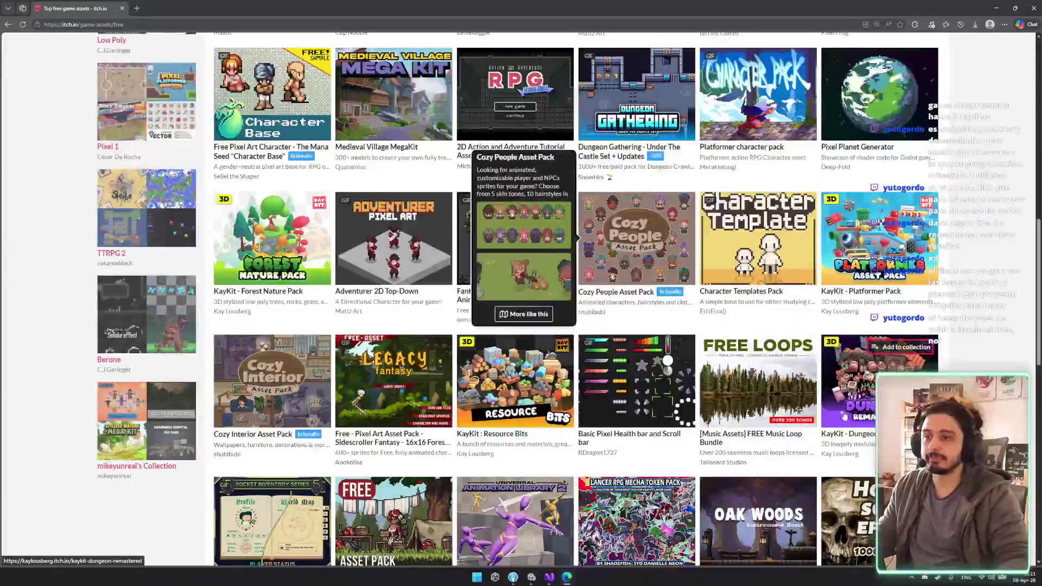
left_click(638, 395)
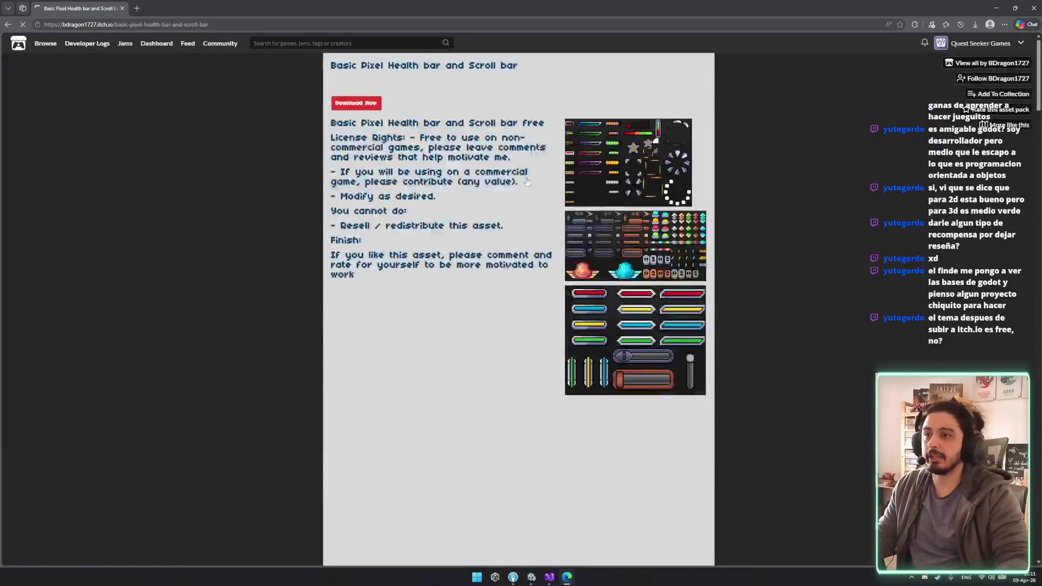
scroll(416, 341, "down", 3)
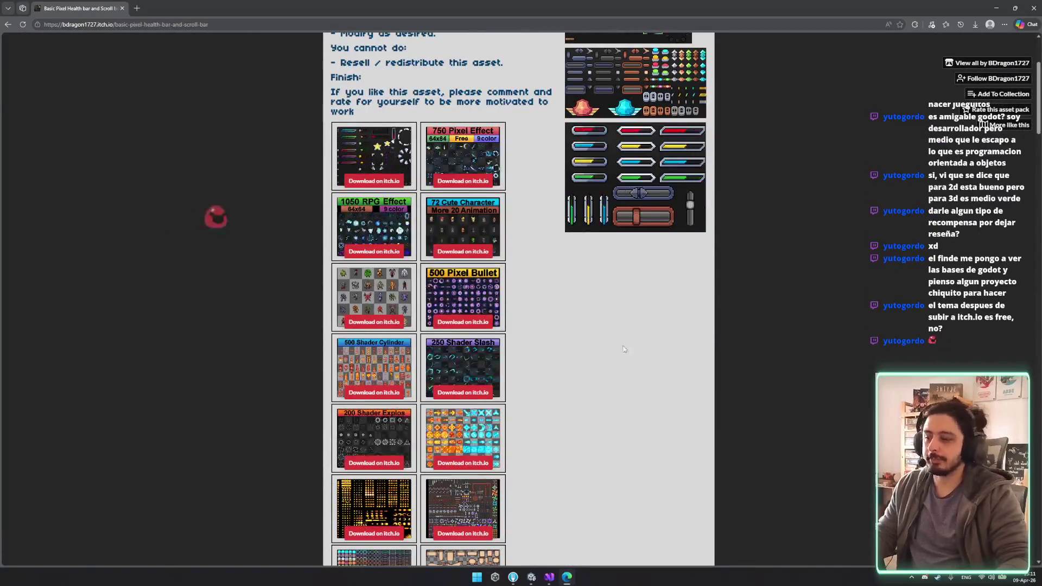
key("alt+Left")
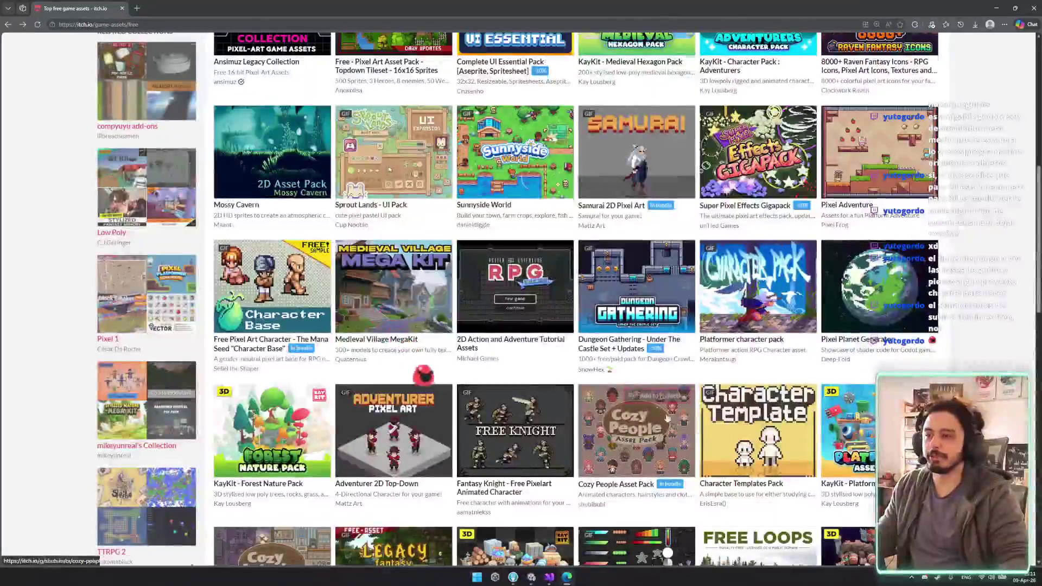
scroll(705, 308, "up", 10)
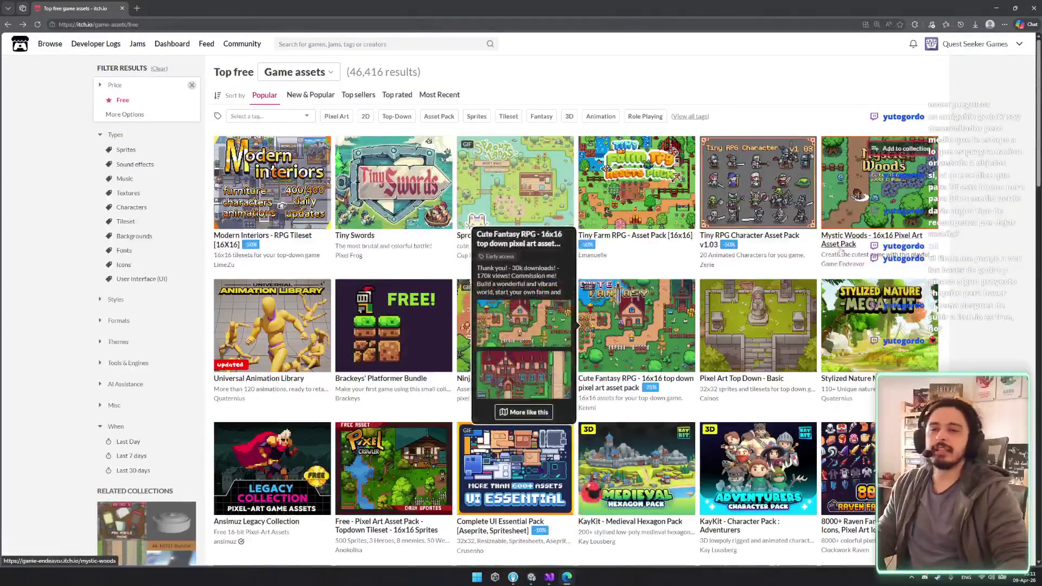
Step: Scroll through more free assets, then return to TowerManager.cs in Visual Studio
mouse_move(739, 220)
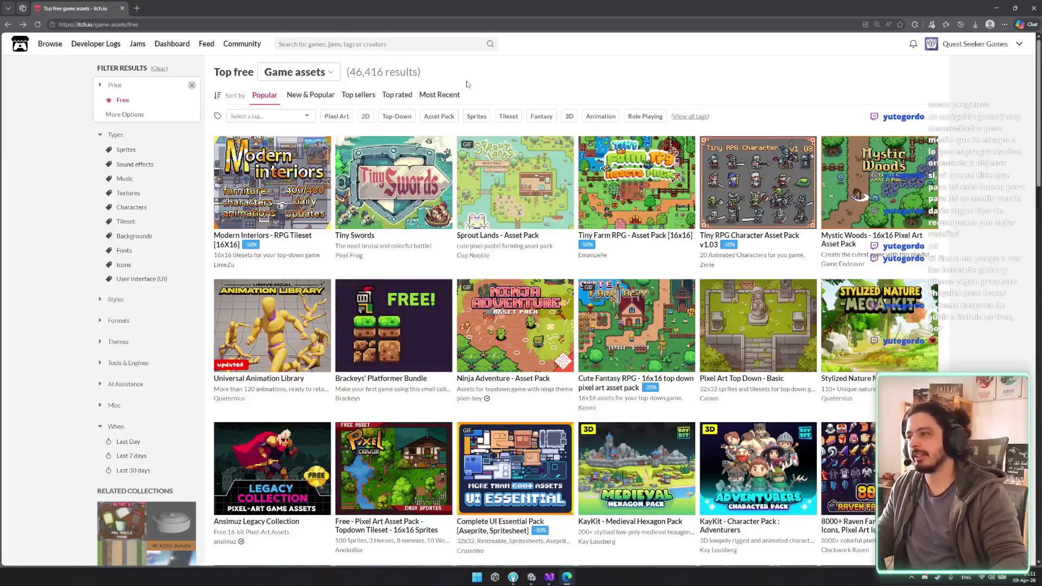
scroll(612, 318, "down", 10)
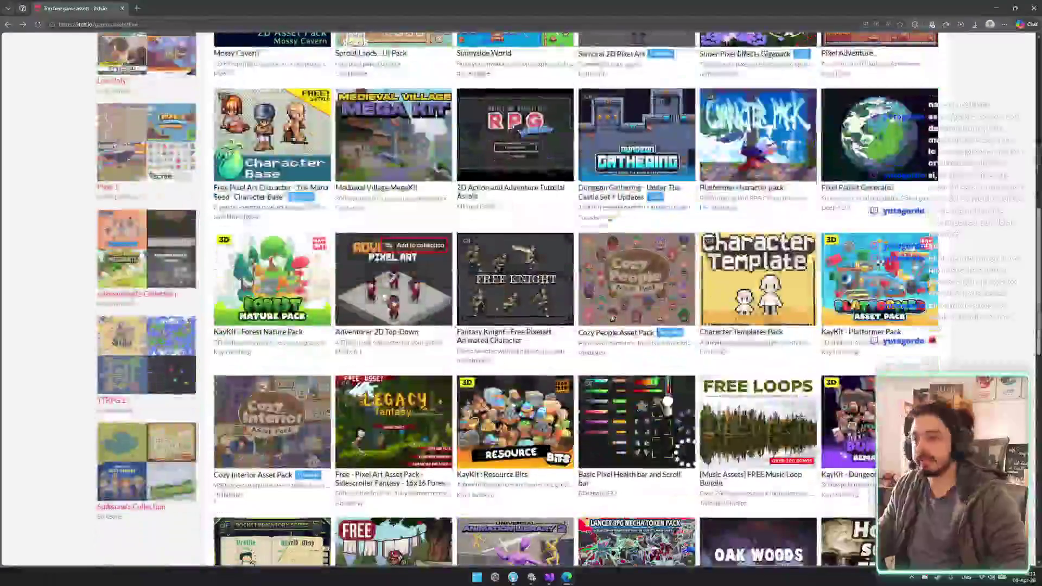
scroll(612, 318, "down", 8)
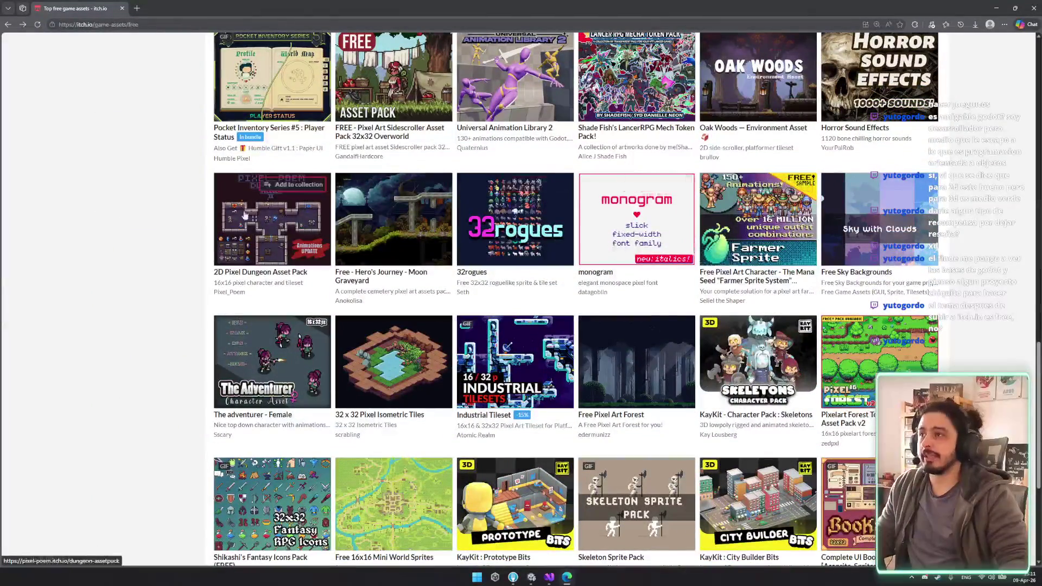
scroll(350, 245, "down", 3)
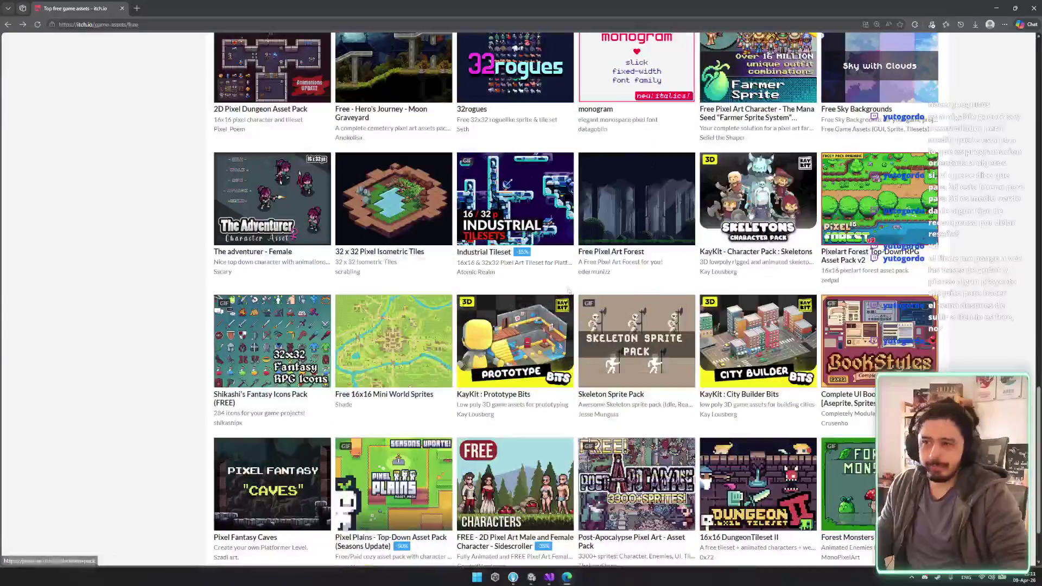
scroll(814, 347, "up", 1)
scroll(841, 413, "up", 1)
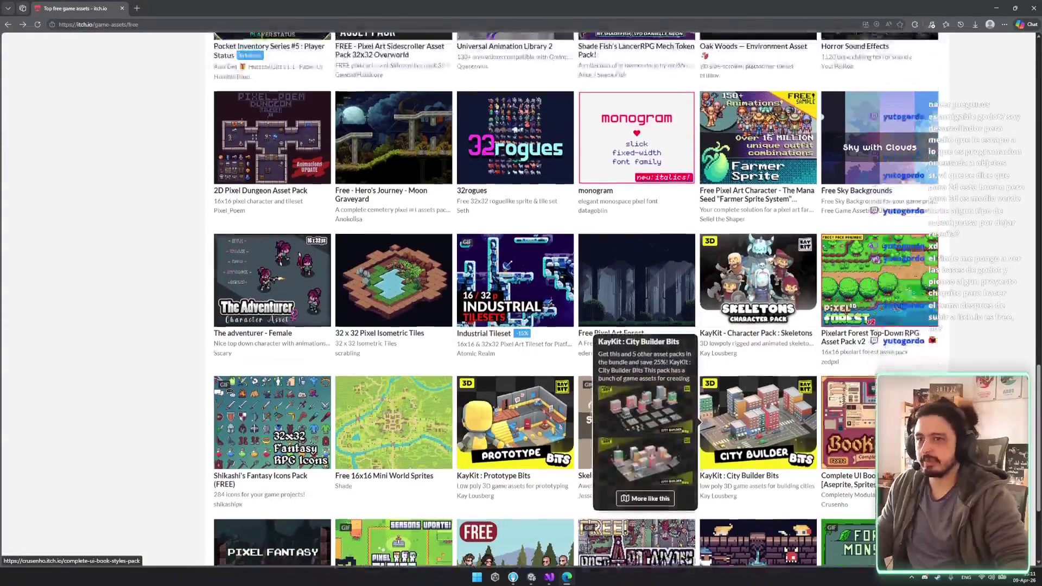
scroll(844, 417, "up", 10)
left_click(559, 578)
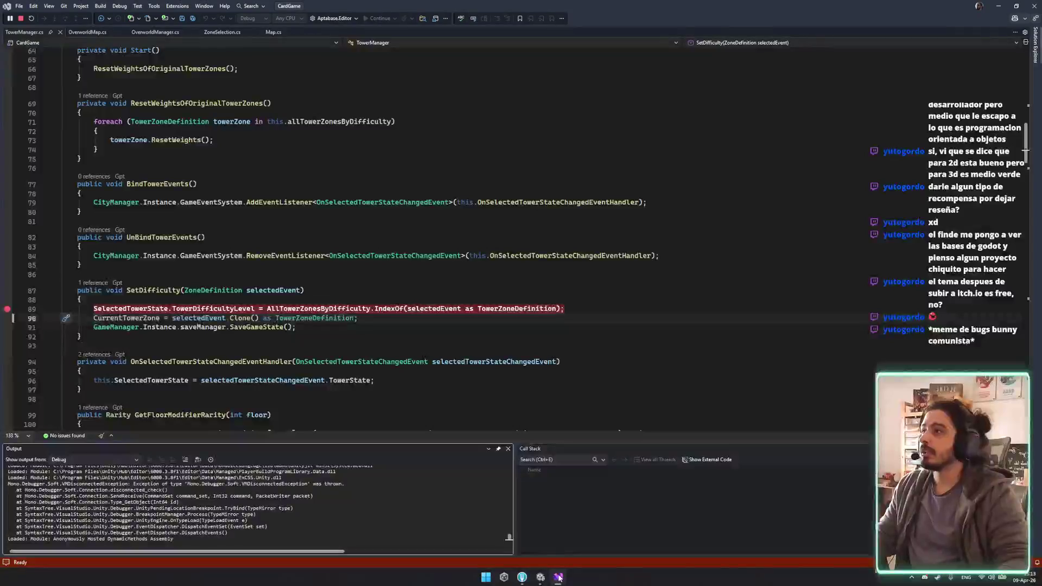
Step: Check the NullReferenceException's source line, ZoneSelection.cs:101, then stop play mode in Unity
left_click(559, 578)
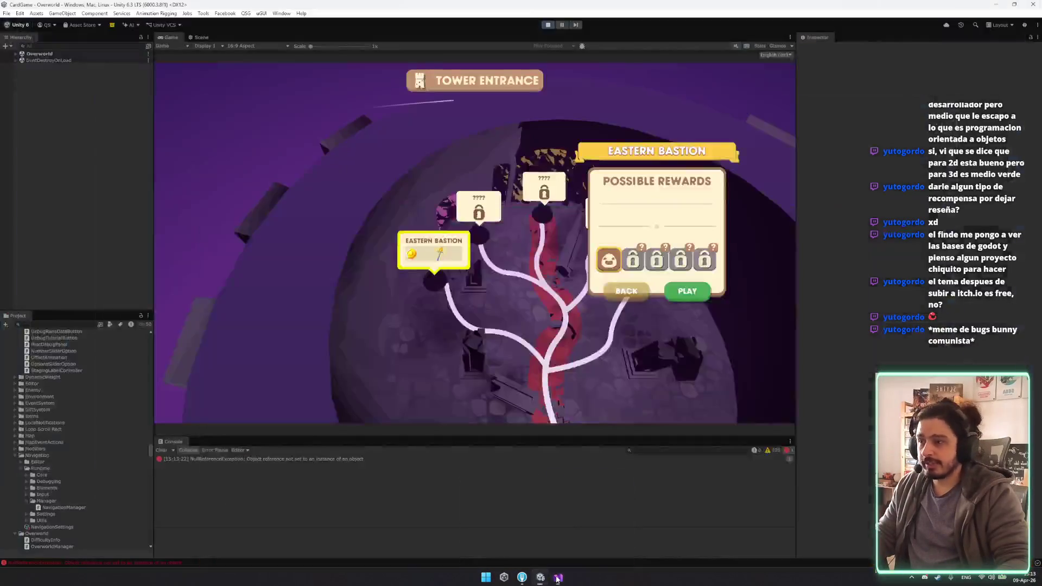
left_click(288, 459)
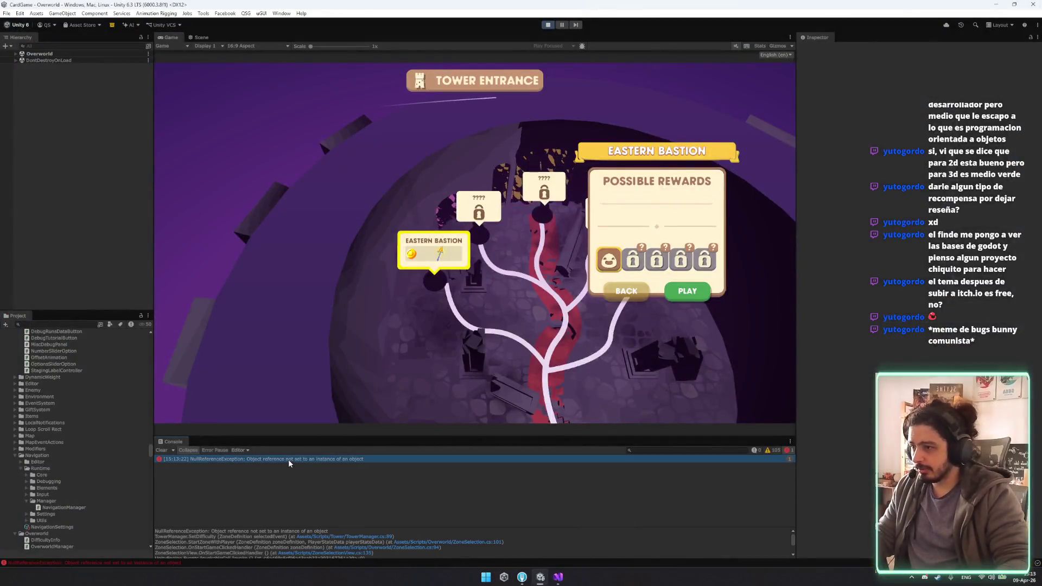
left_click(388, 537)
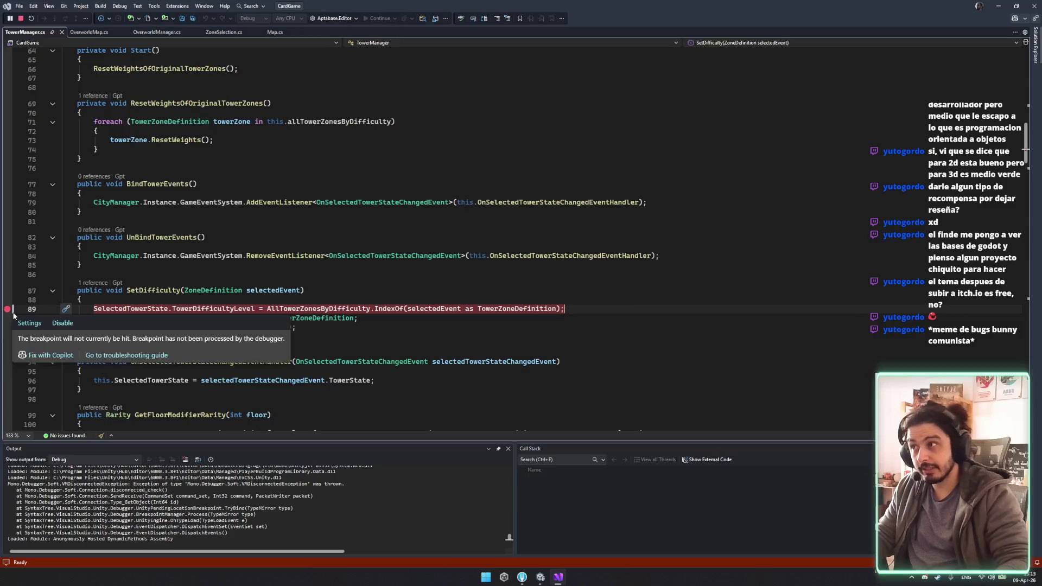
left_click(540, 577)
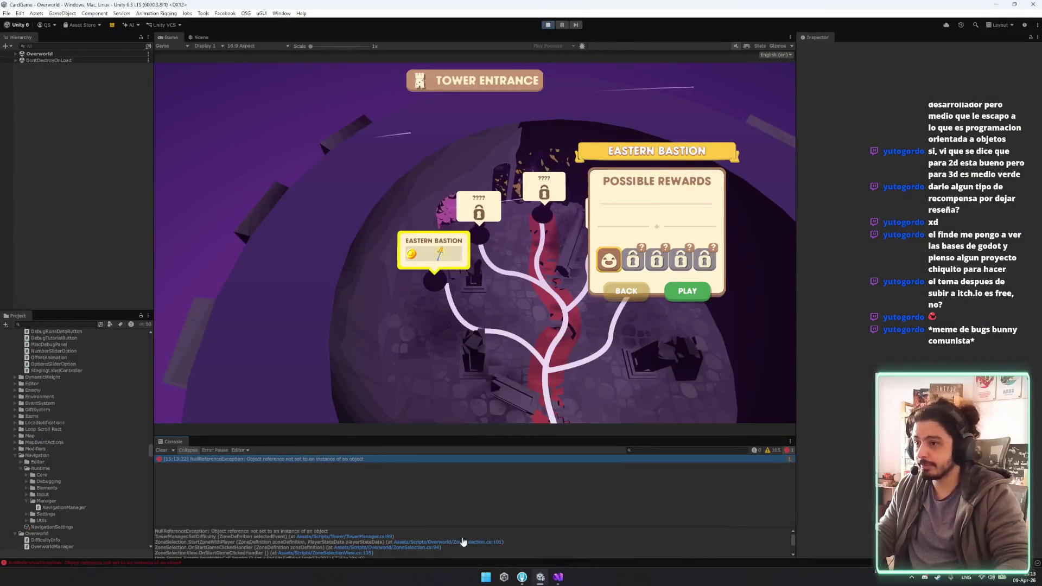
left_click(481, 543)
left_click(481, 544)
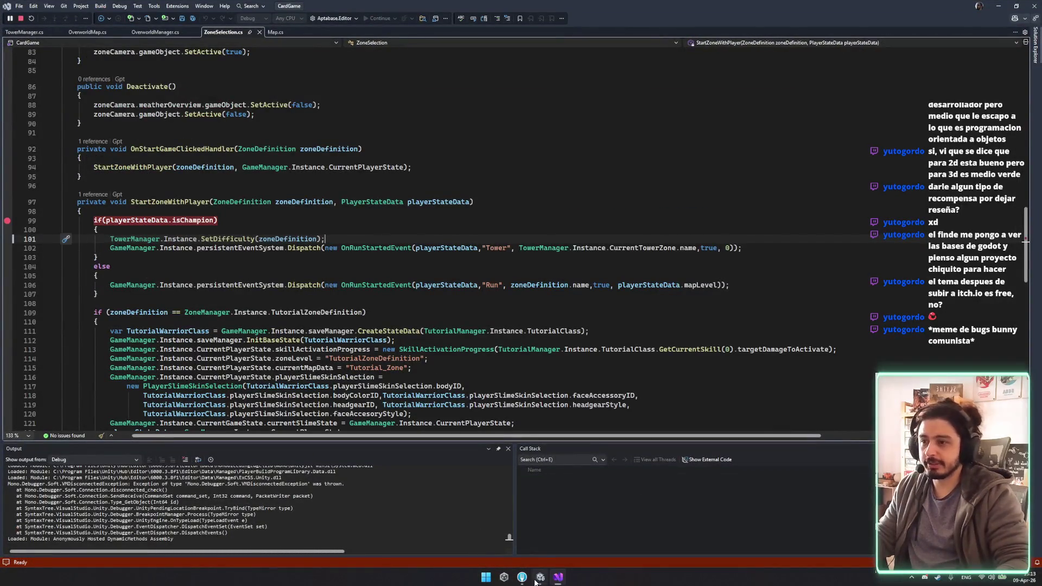
key("alt+Tab")
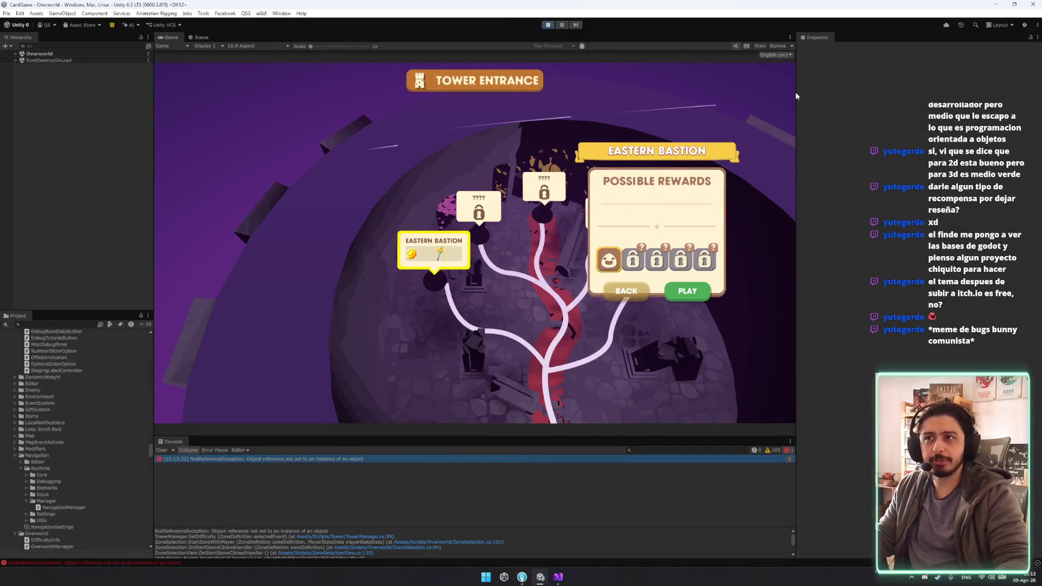
key("ctrl+p")
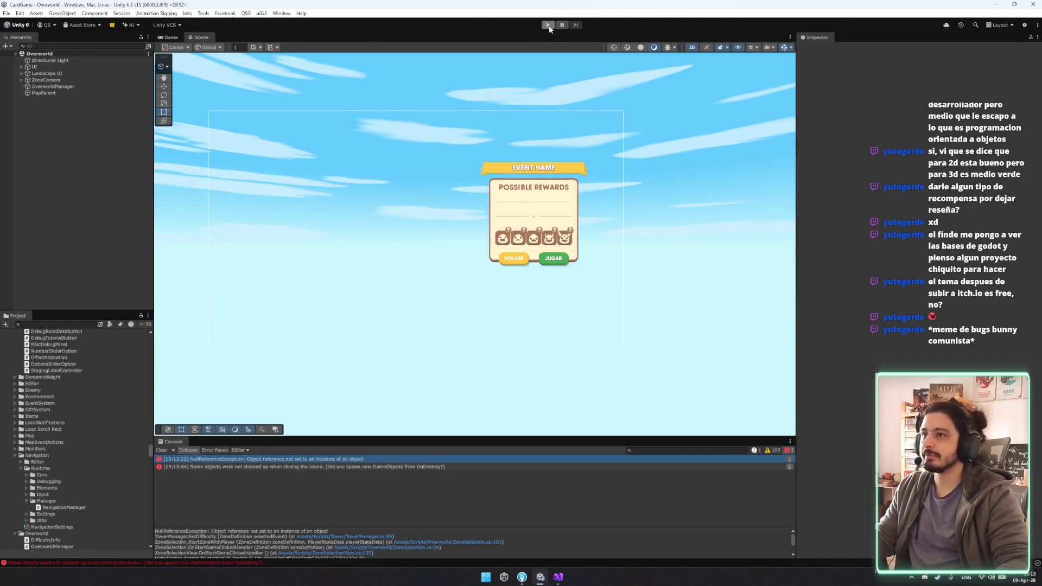
Step: Replay through the main menu and city, then start Eastern Bastion to hit the breakpoint
left_click(548, 25)
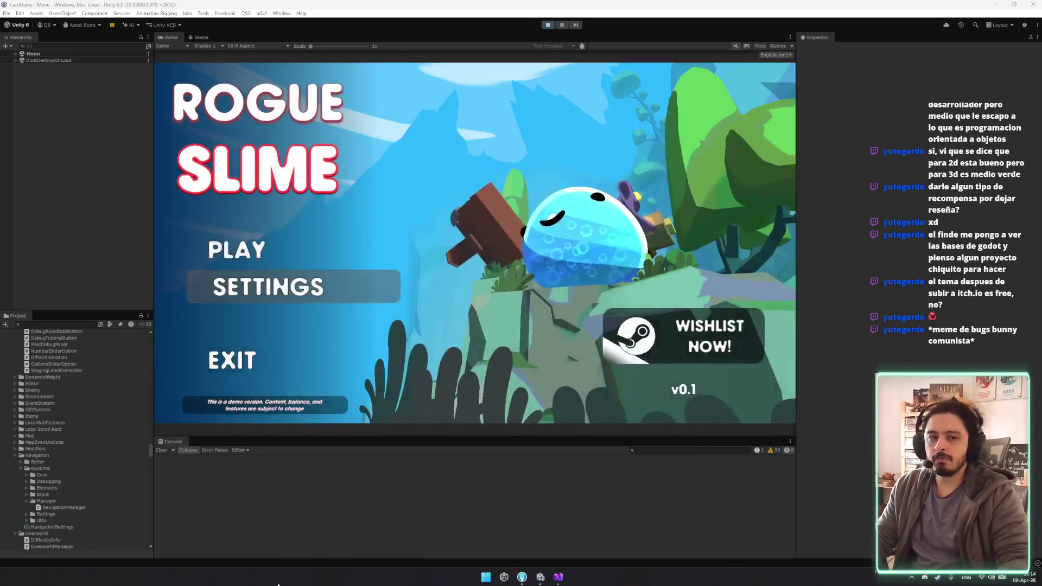
left_click(234, 258)
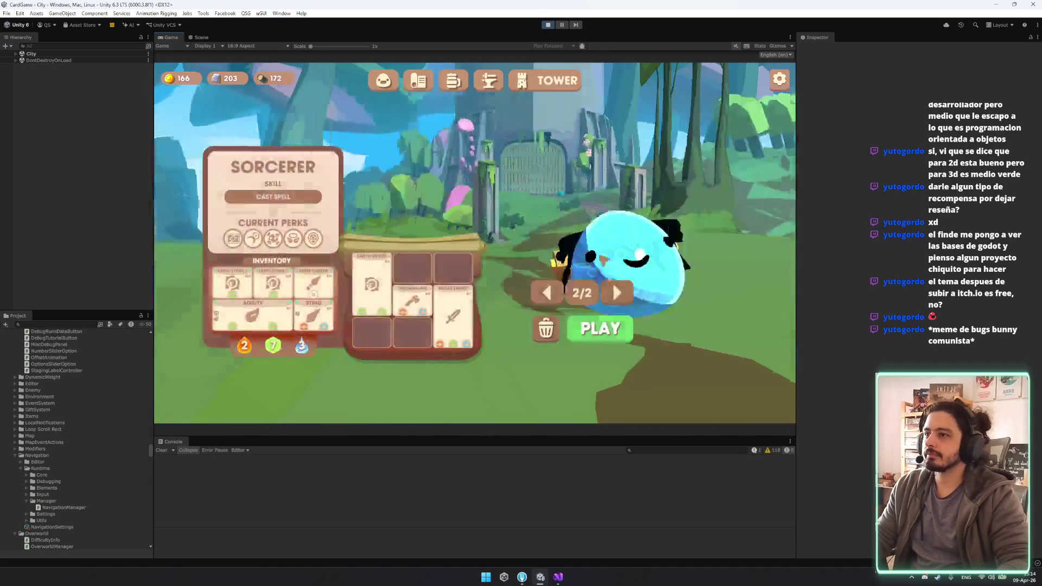
left_click(612, 320)
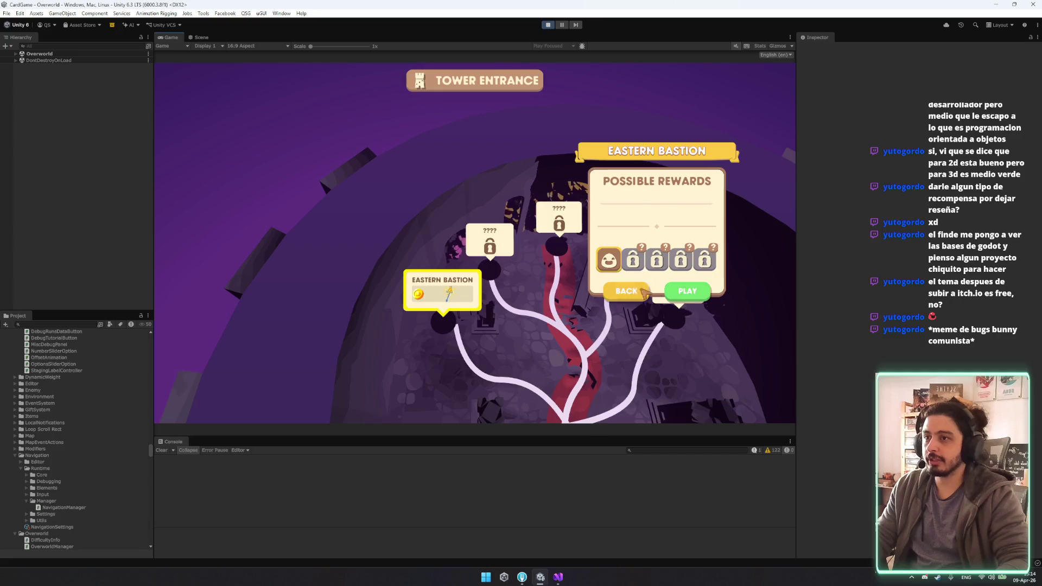
left_click(687, 291)
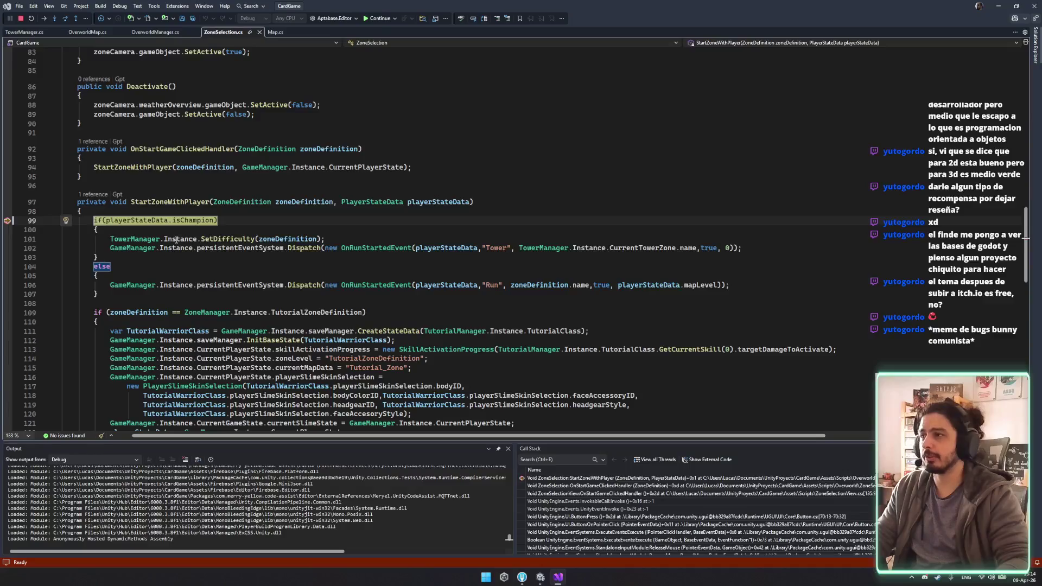
Step: Step over twice to line 101, then step into TowerManager's SetDifficulty method
mouse_move(177, 239)
mouse_move(292, 239)
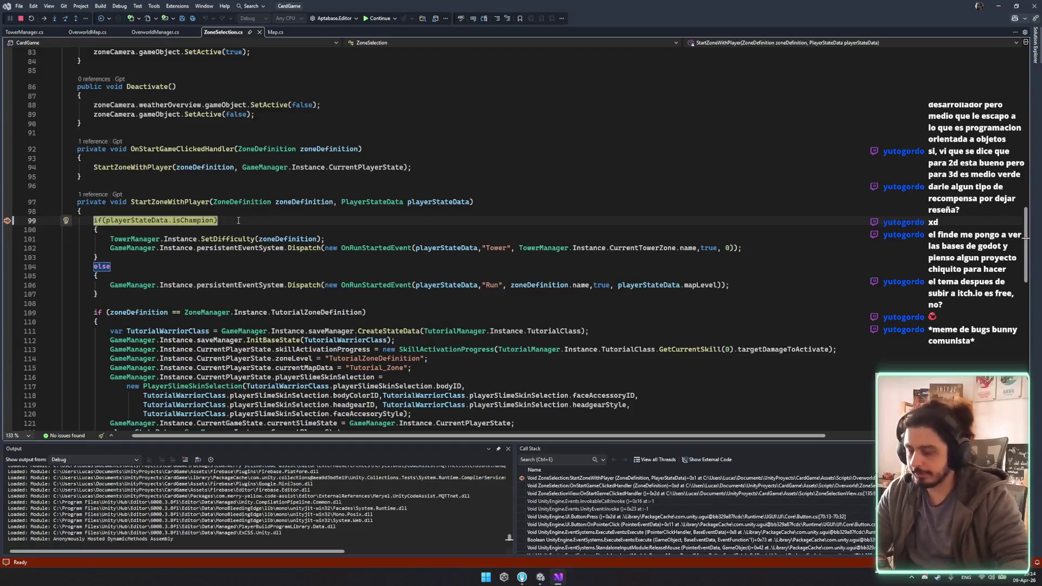
key("F10")
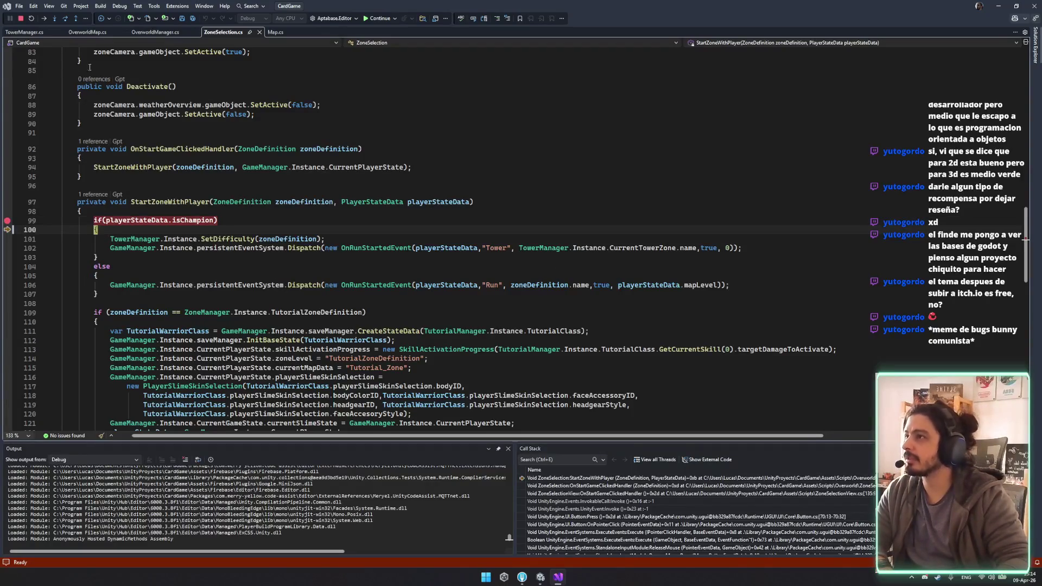
key("F10")
left_click(56, 19)
key("F11")
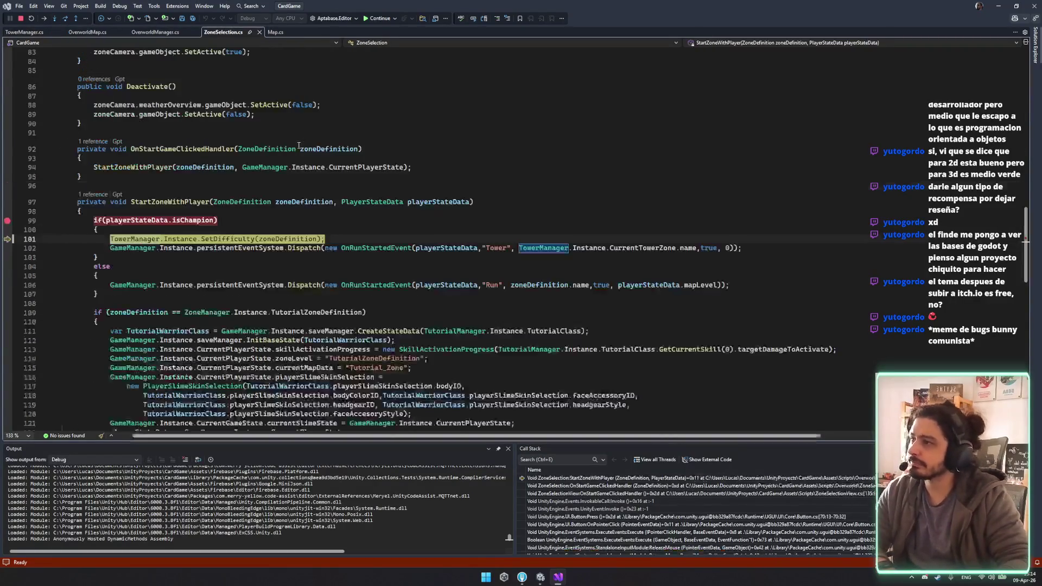
key("F11")
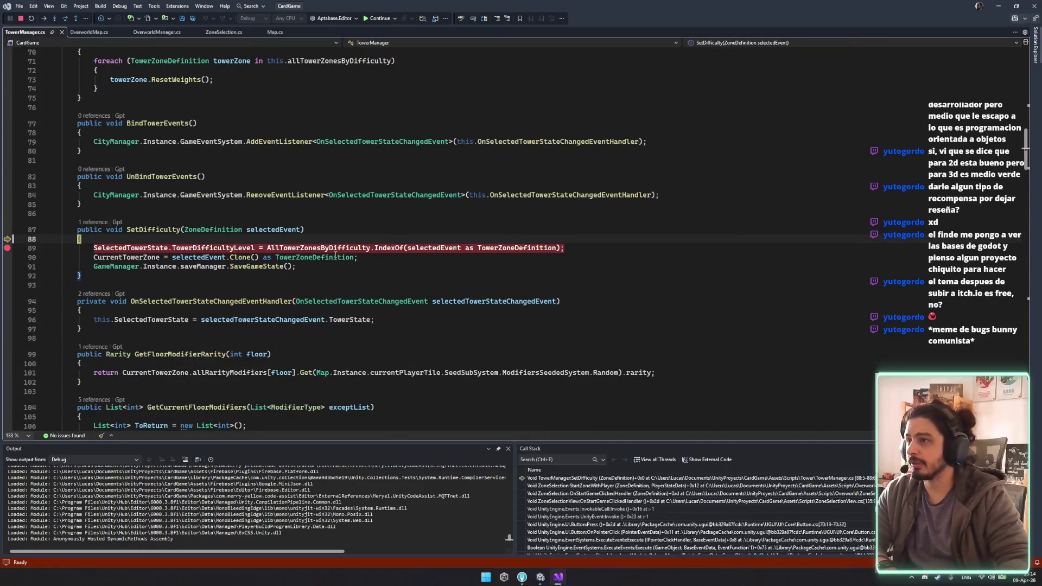
Step: Advance to line 89 and inspect SelectedTowerState, confirming it is null
mouse_move(342, 250)
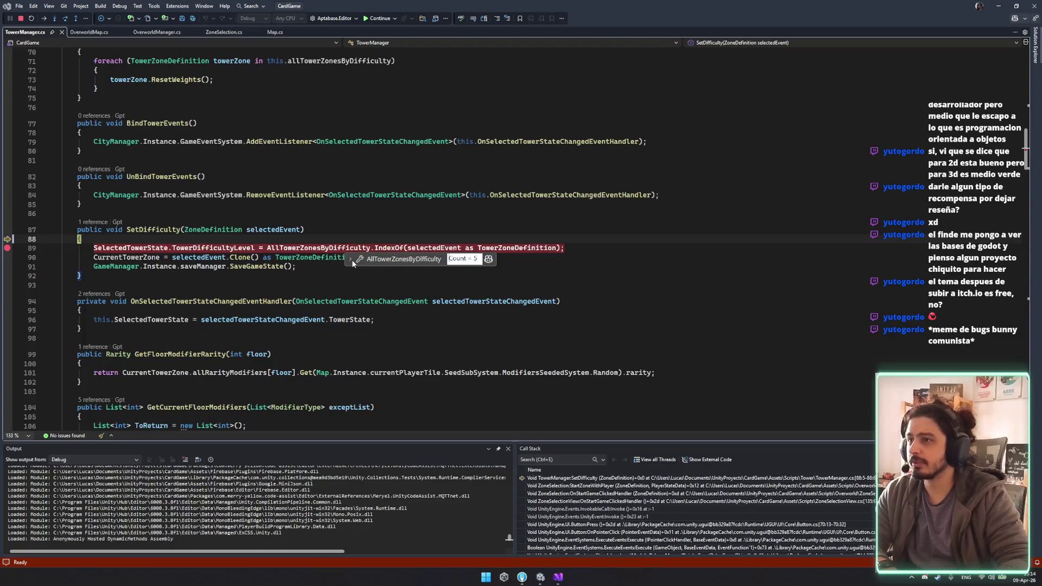
left_click(441, 249)
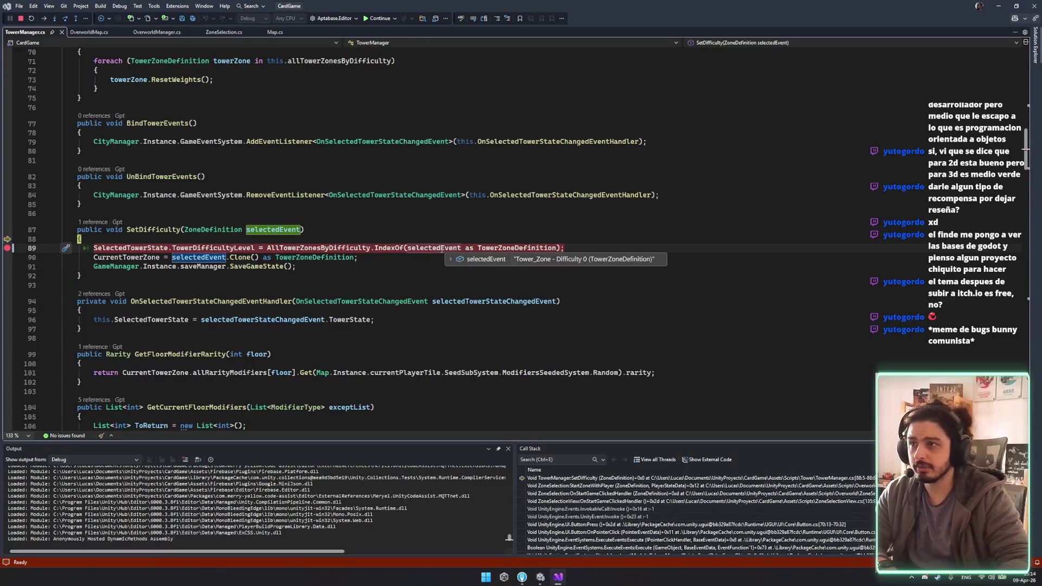
key("F10")
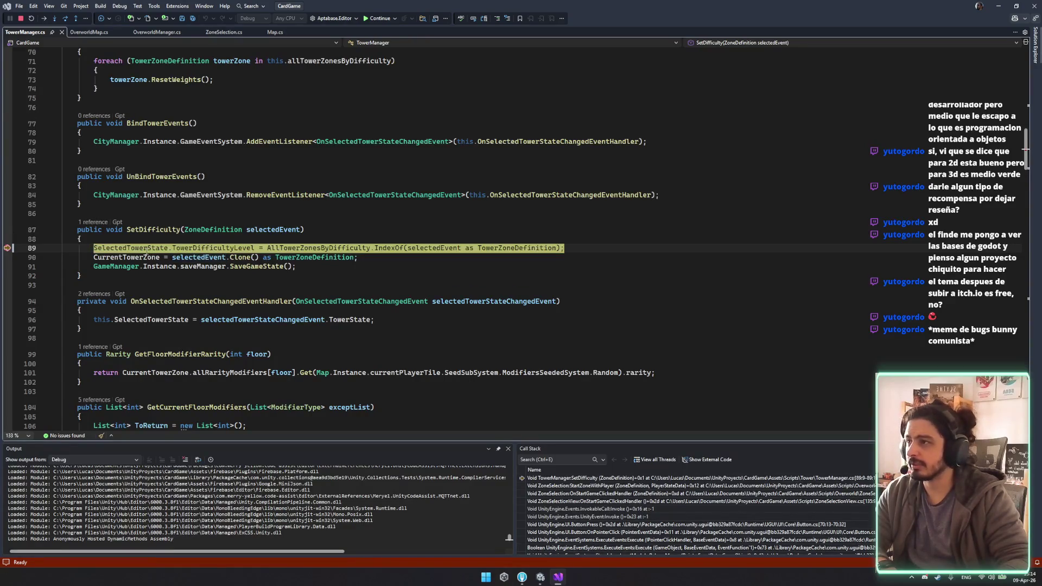
left_click(148, 248)
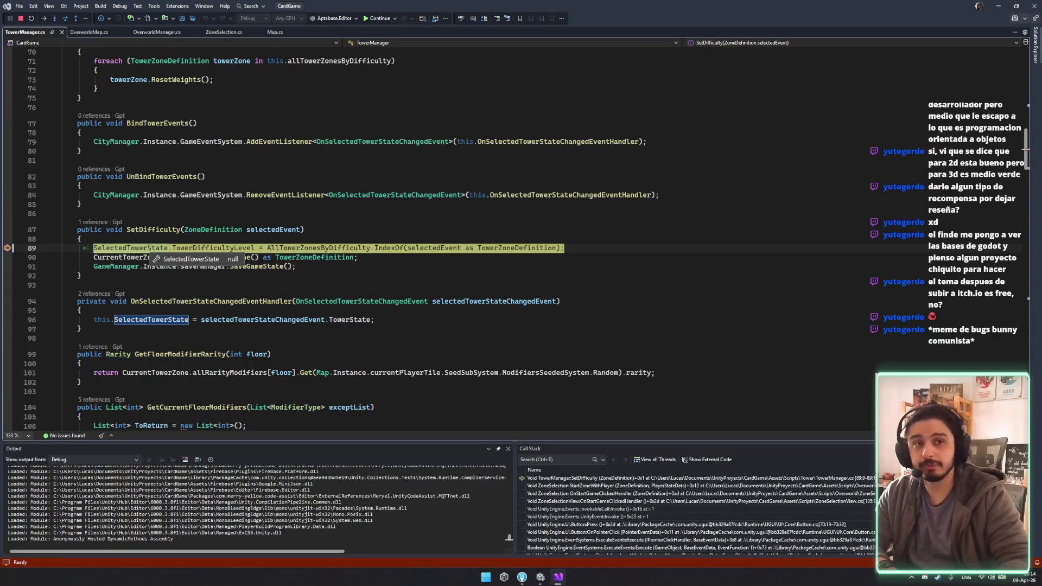
double_click(149, 248)
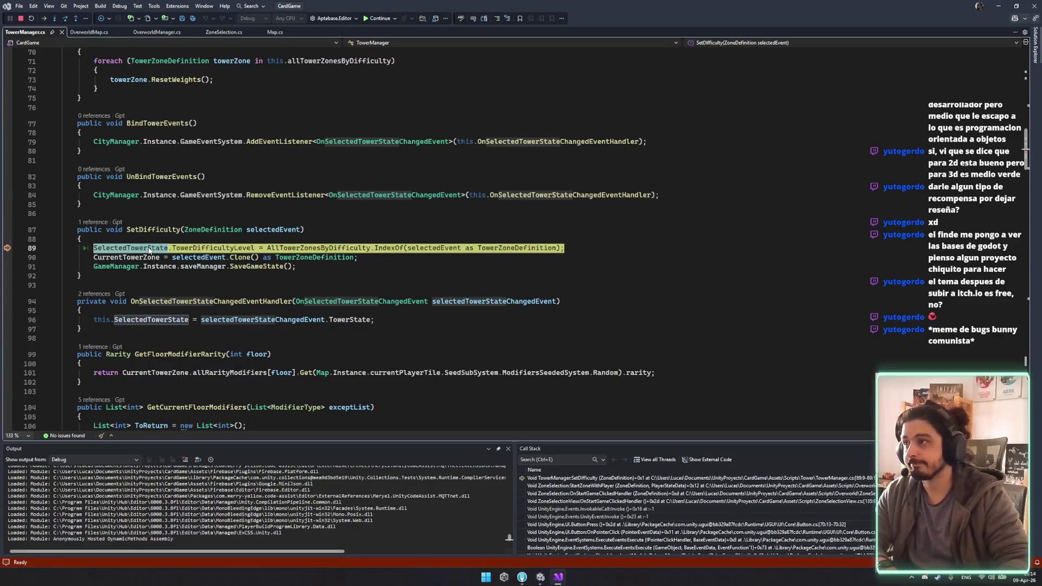
mouse_move(148, 248)
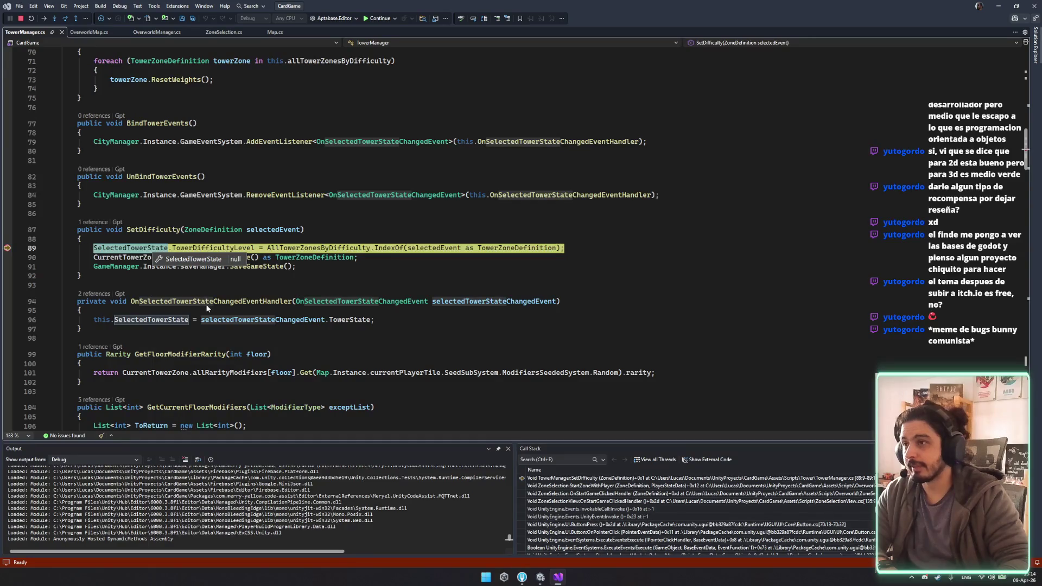
Step: Resume execution and stop the debugging session
left_click(498, 300)
key("F5")
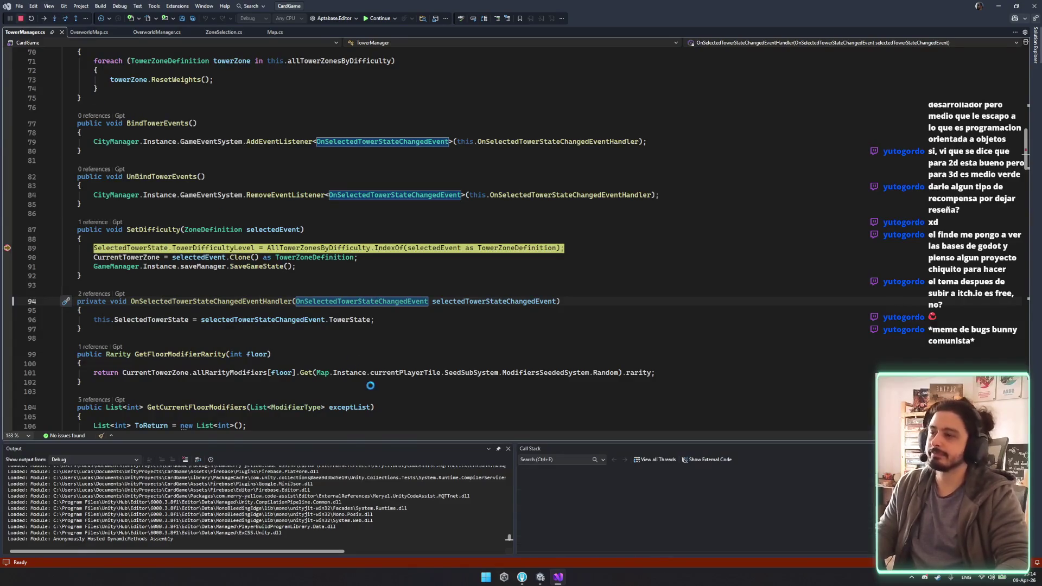
key("shift+F5")
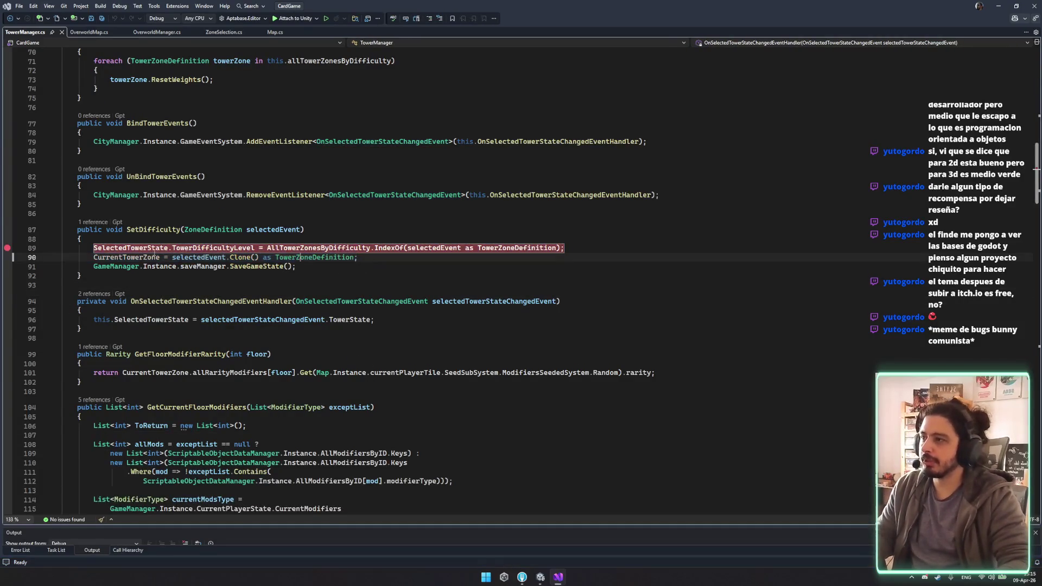
left_click(158, 248)
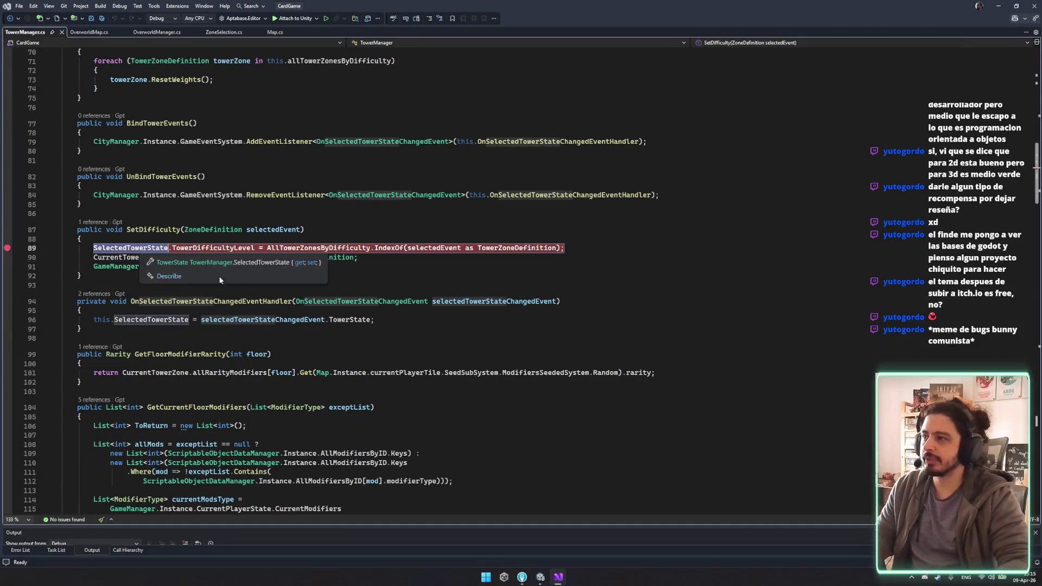
left_click(173, 301)
left_click(93, 294)
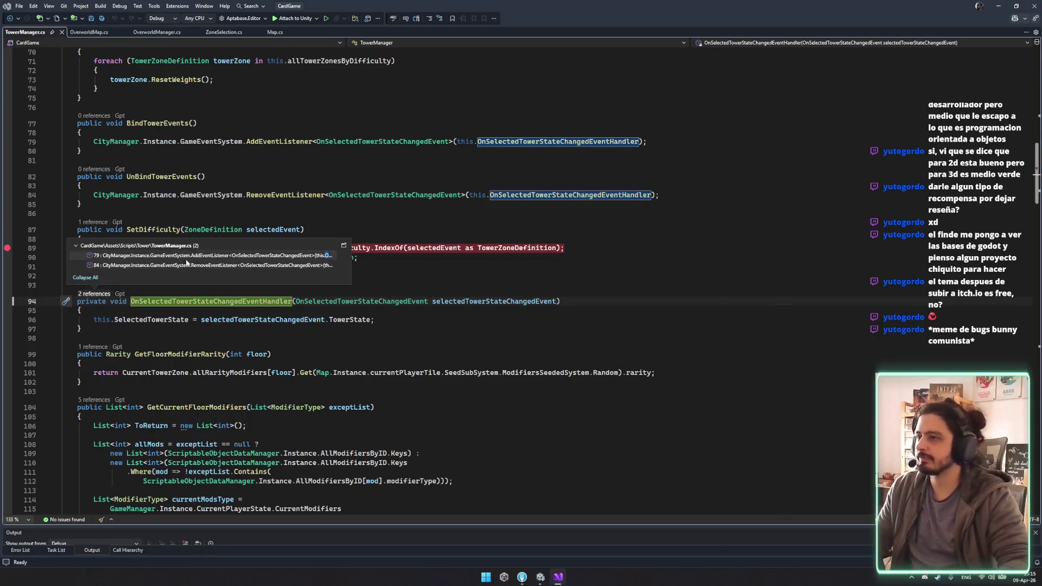
mouse_move(228, 255)
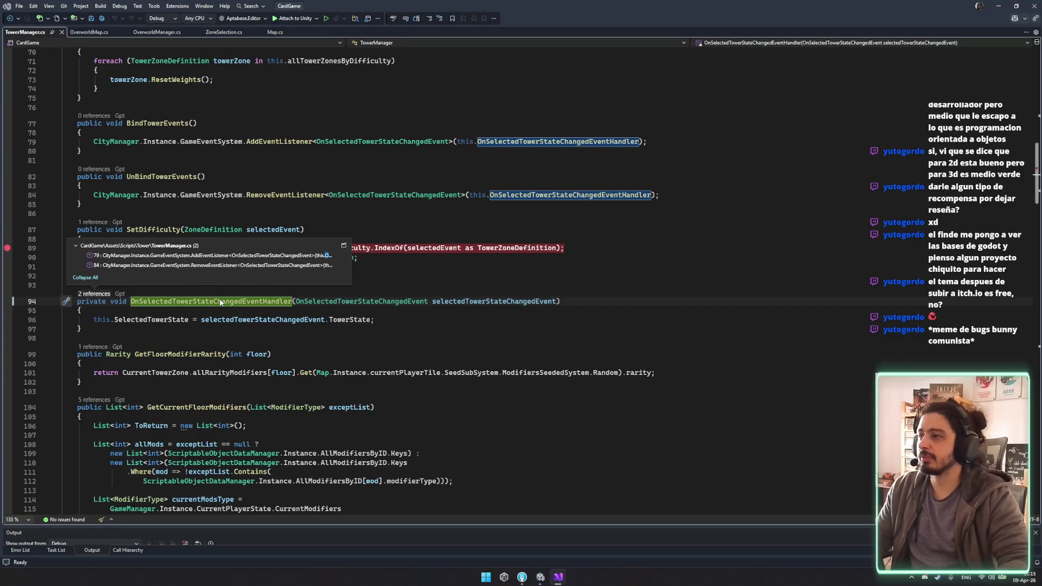
left_click(352, 302)
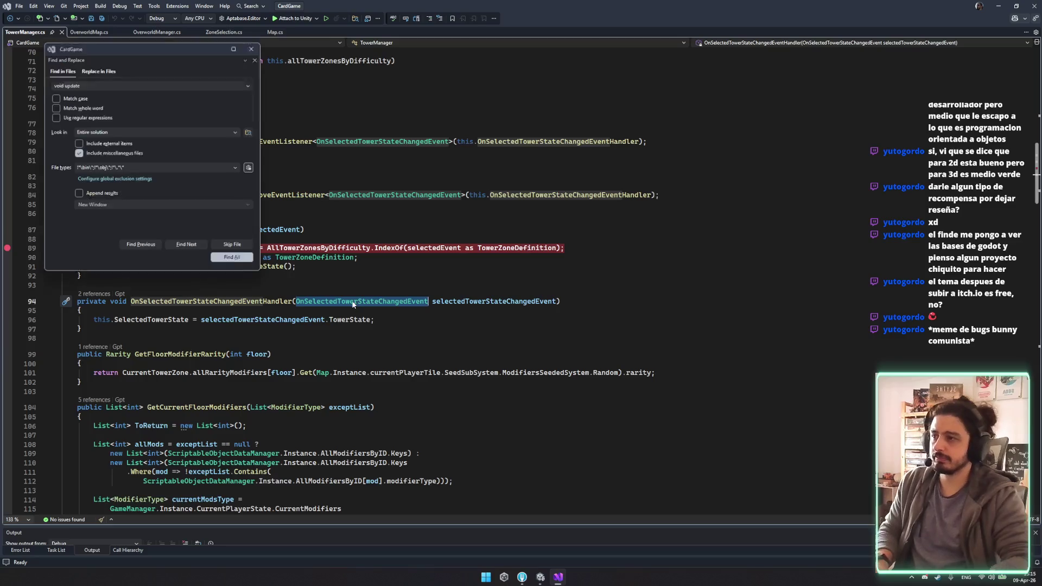
key("Return")
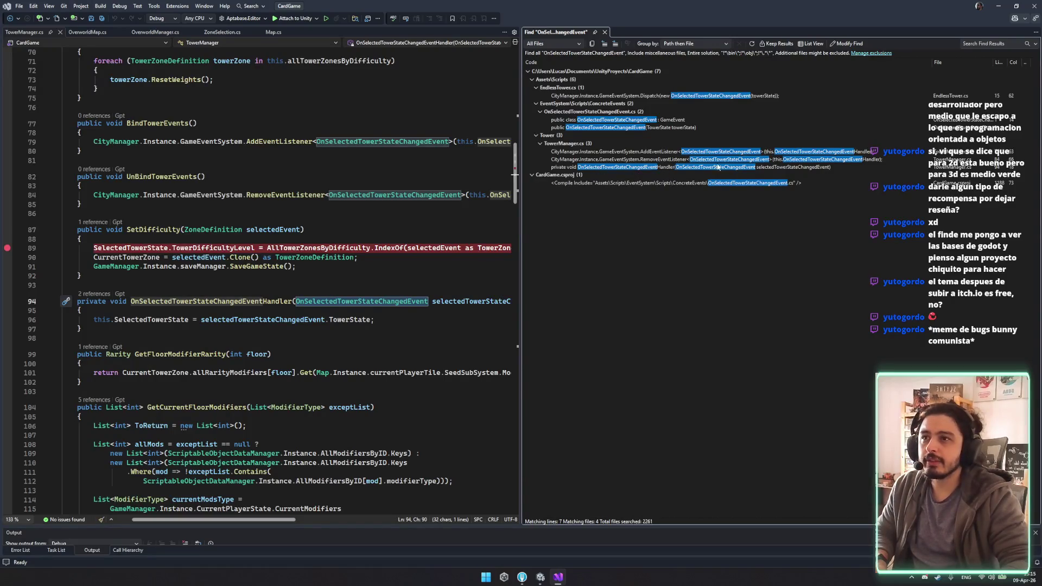
double_click(647, 96)
left_click(738, 198)
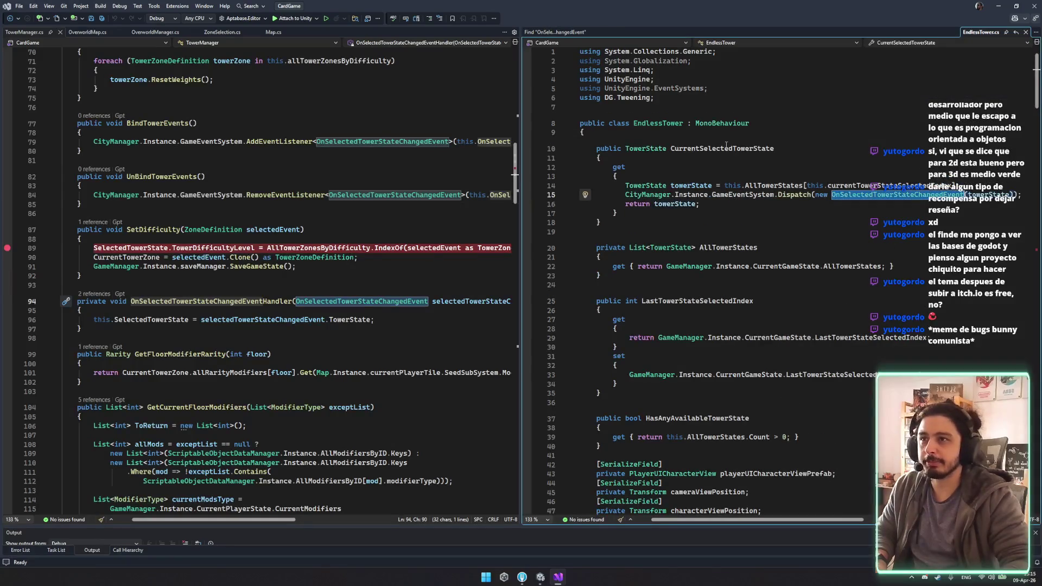
double_click(733, 148)
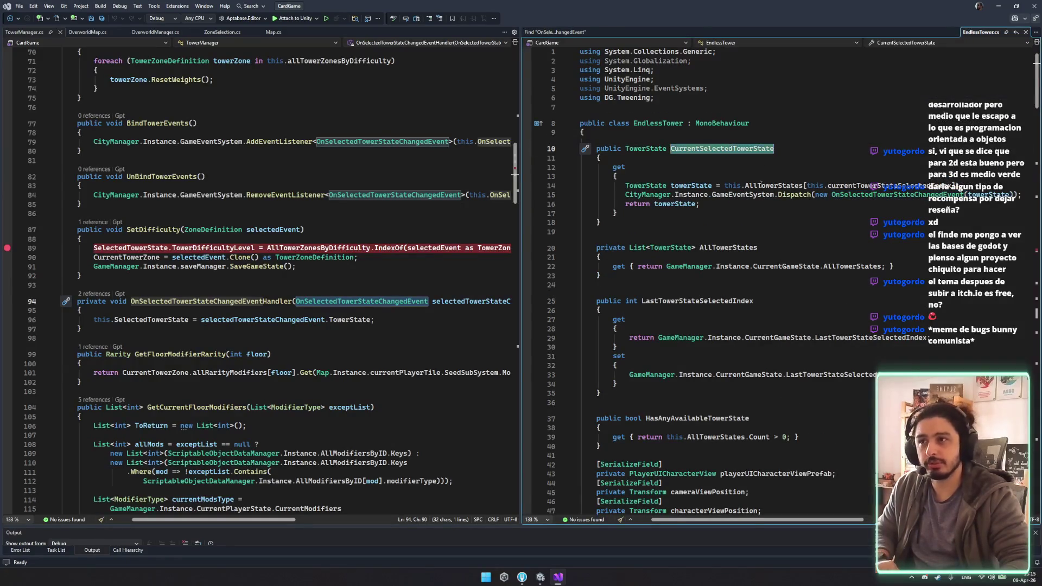
double_click(783, 186)
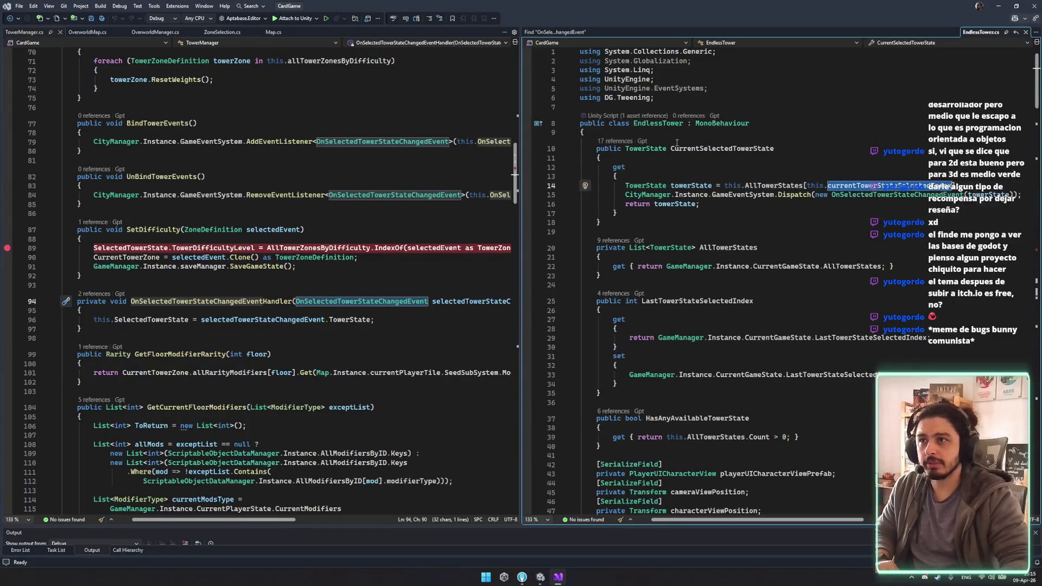
double_click(713, 149)
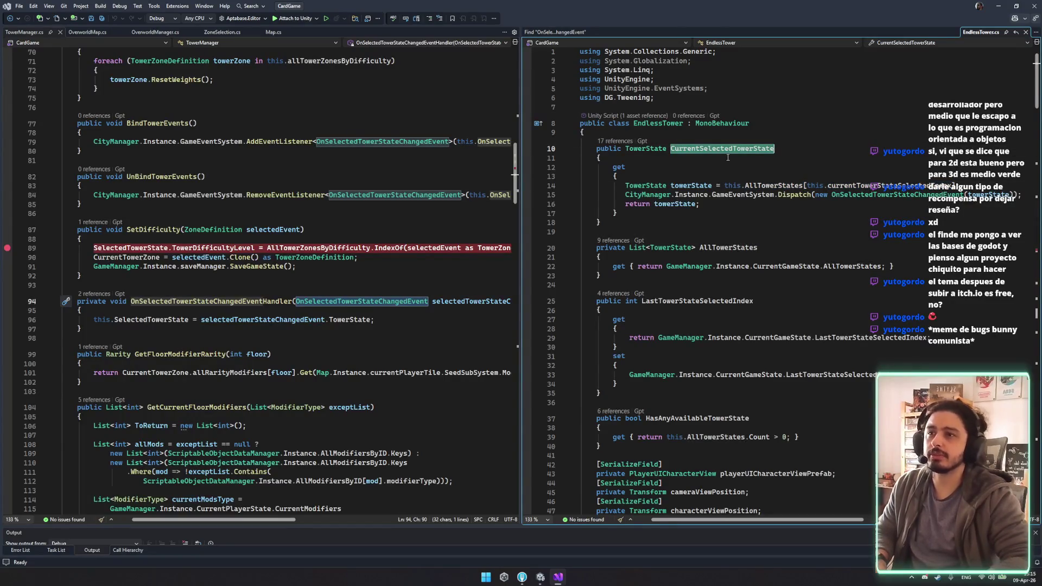
key("ctrl+f")
middle_click(553, 34)
left_click(34, 34)
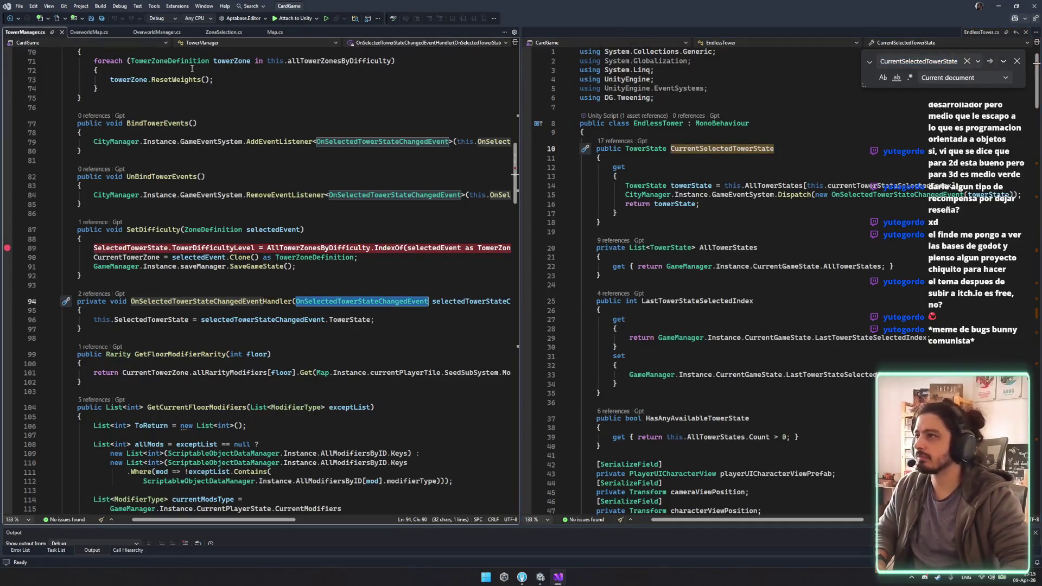
middle_click(979, 31)
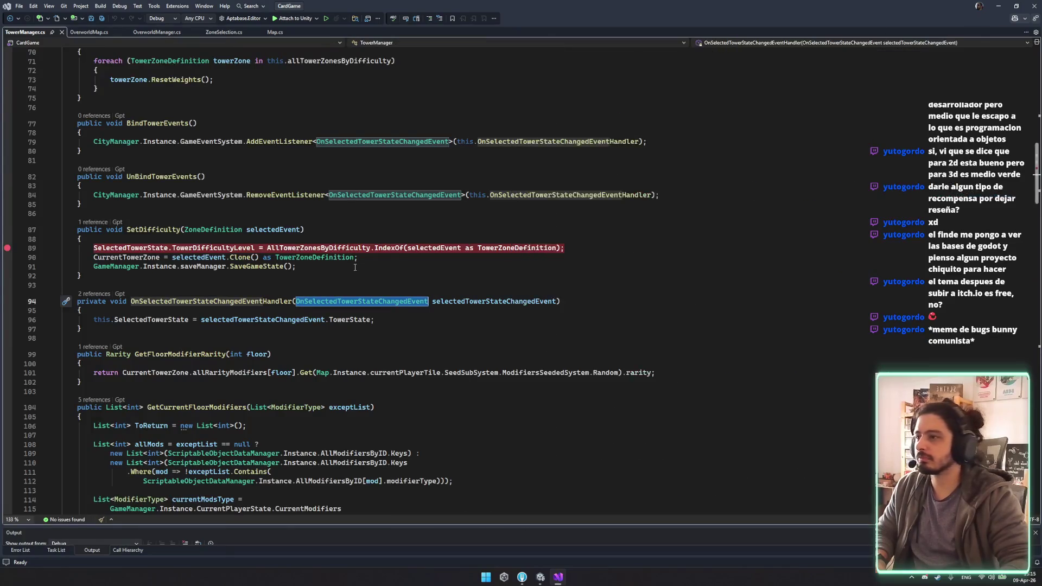
Step: Search TowerManager.cs for 'select' and cycle matches to the BindTowerEvents listener on line 79
scroll(434, 290, "down", 8)
scroll(435, 290, "down", 15)
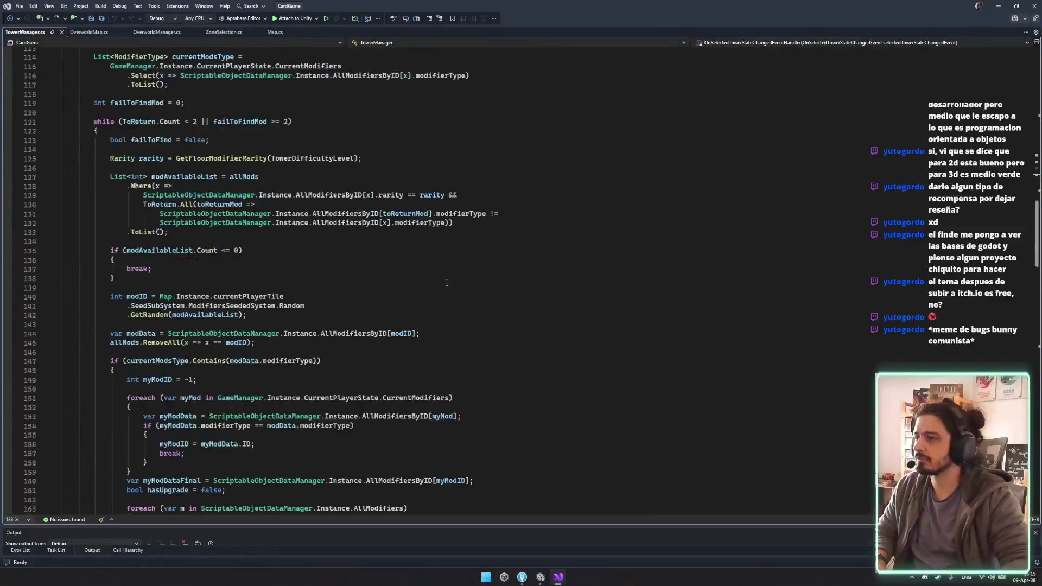
key("ctrl+f")
type("se")
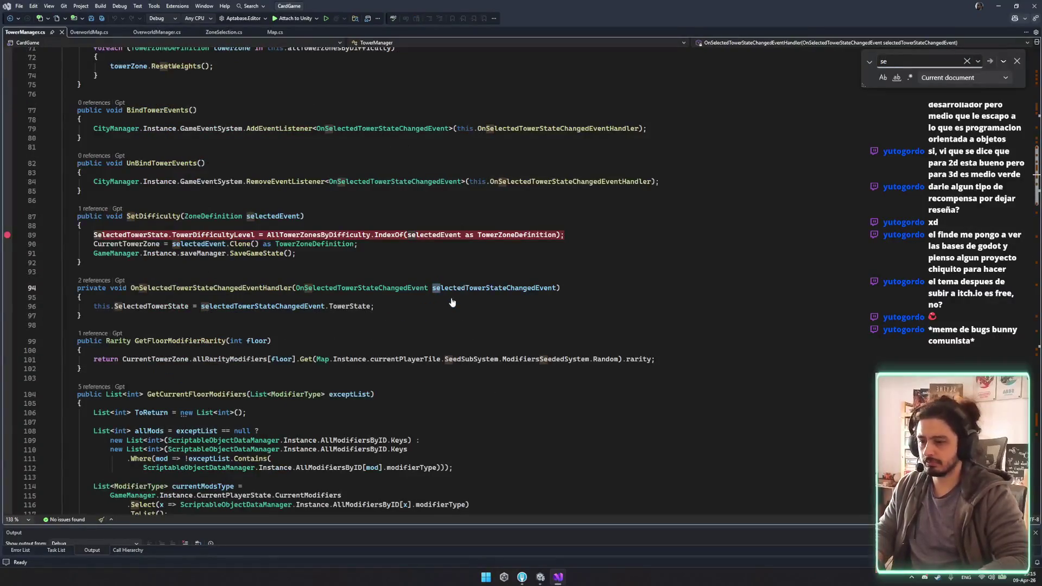
type("lect")
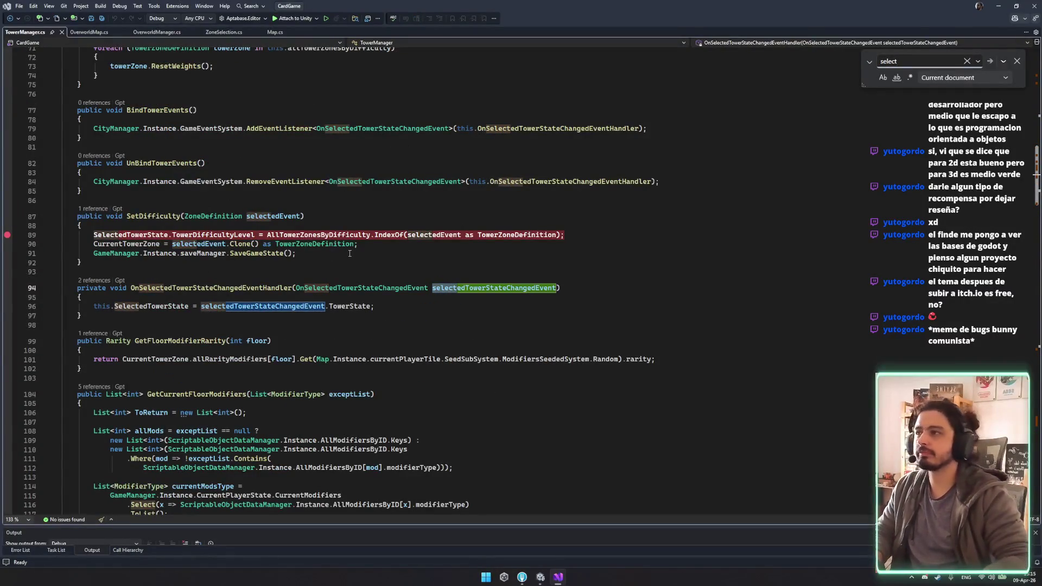
key("Return")
key("Return")
key("Return")
key("Return")
key("Return")
key("Return")
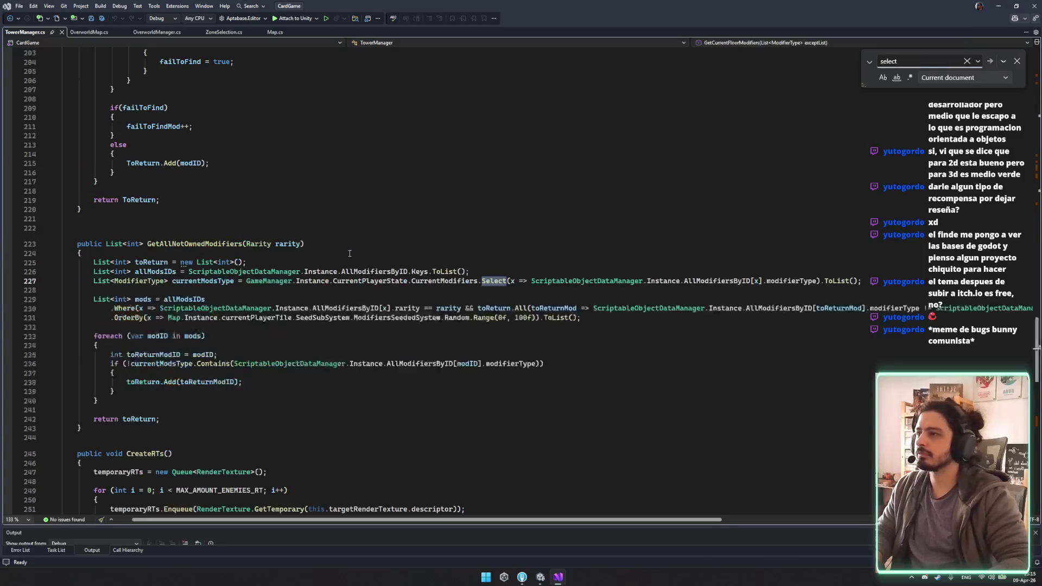
key("Return")
key("Return")
key("Return")
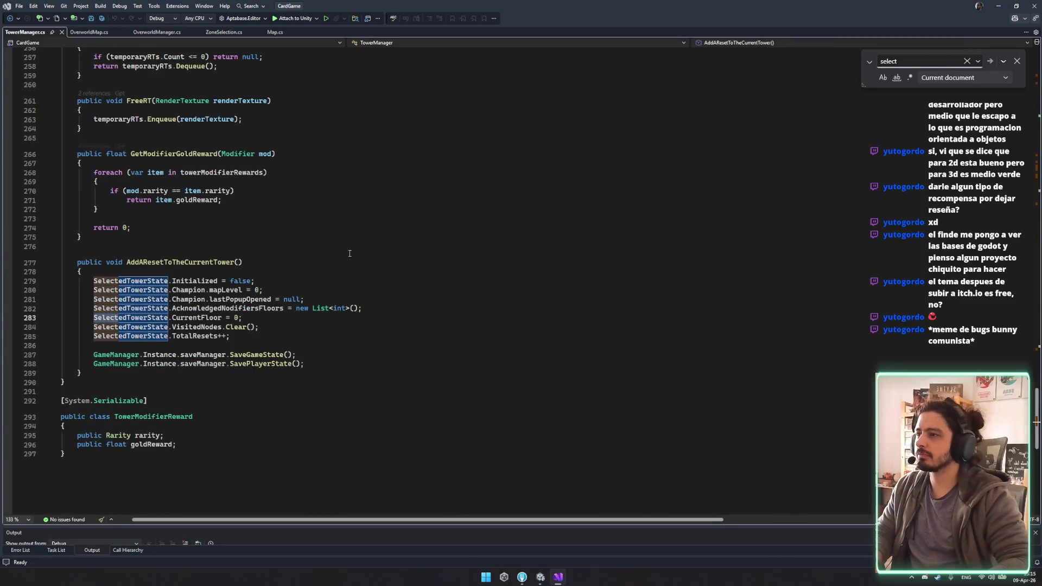
key("Return")
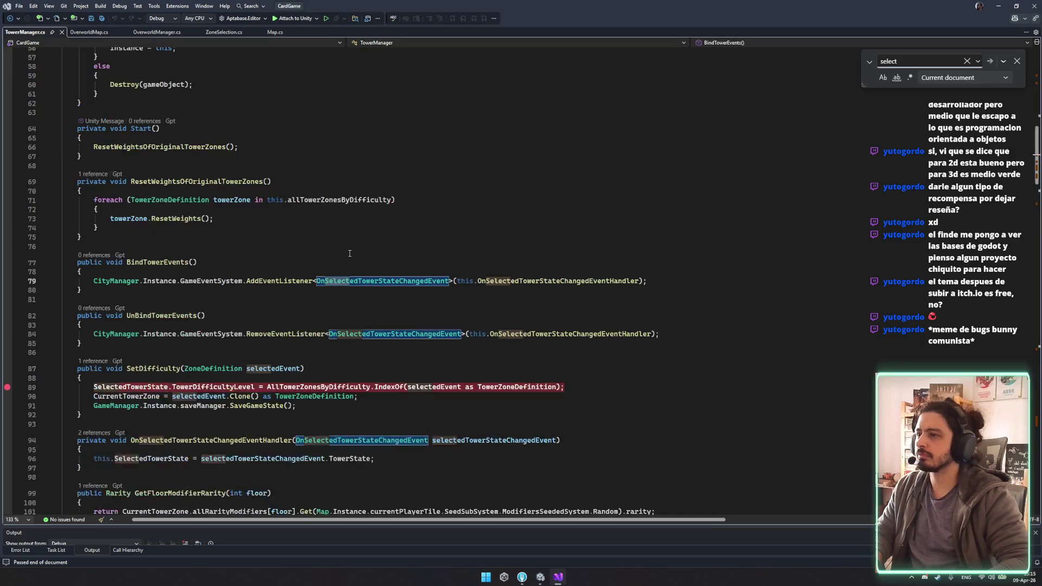
scroll(176, 197, "up", 2)
scroll(177, 197, "up", 3)
scroll(308, 230, "down", 4)
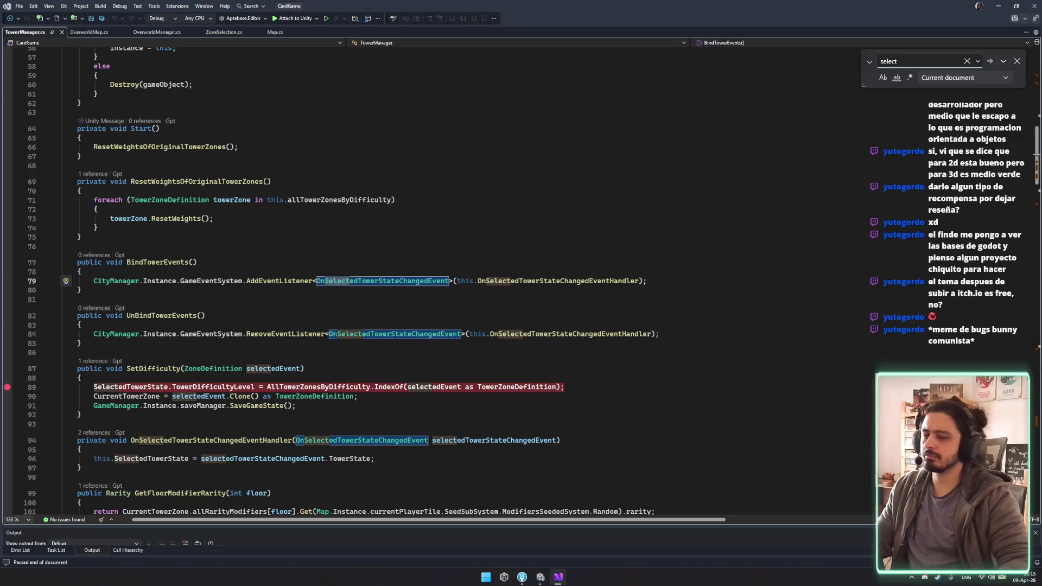
key("alt+Tab")
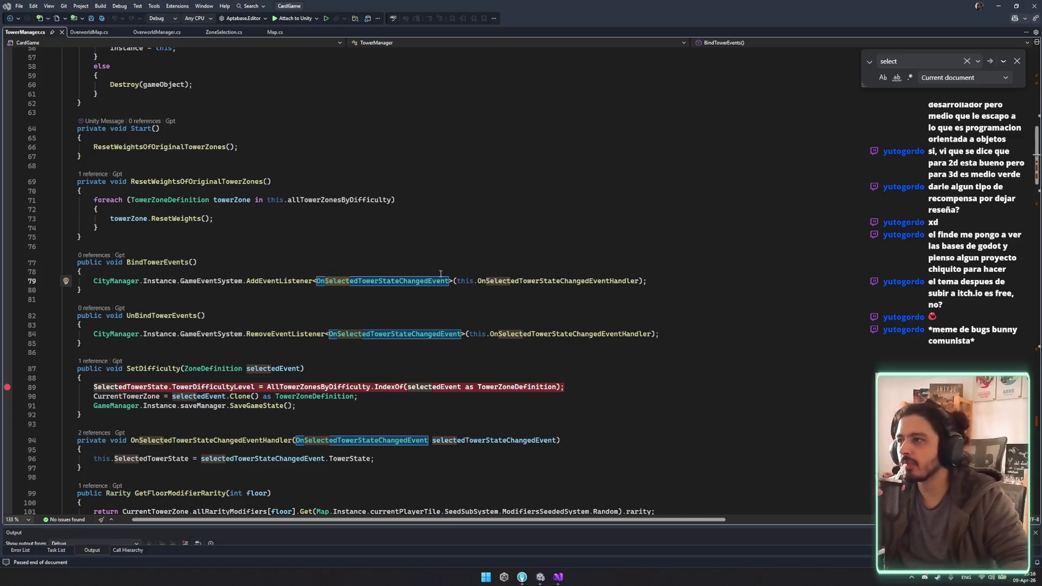
scroll(380, 217, "up", 4)
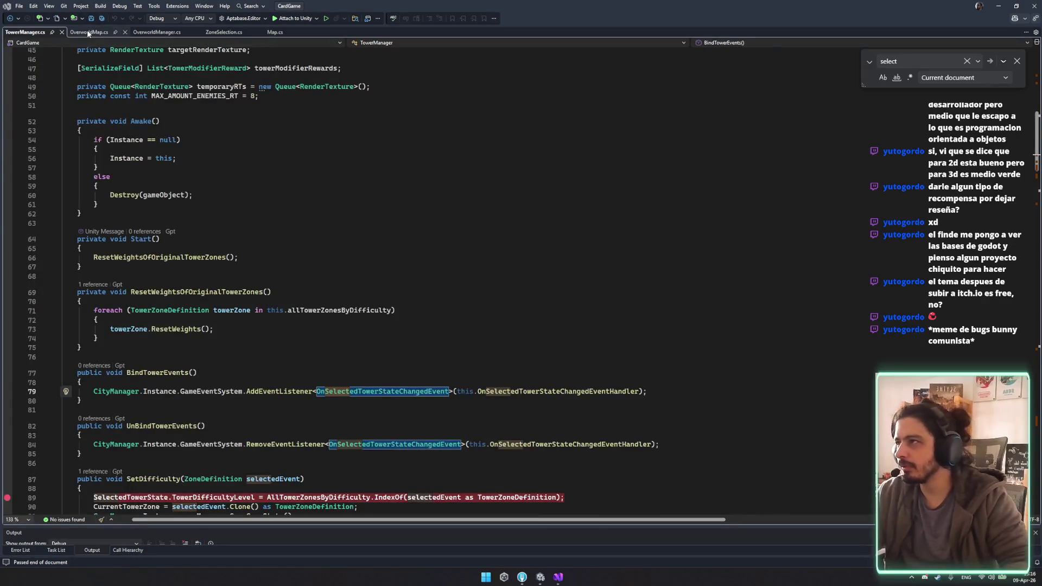
Step: Open ZoneSelection.cs and review its OnStartGameClickedHandler and OnBottomUIButtonSelected handlers
left_click(89, 32)
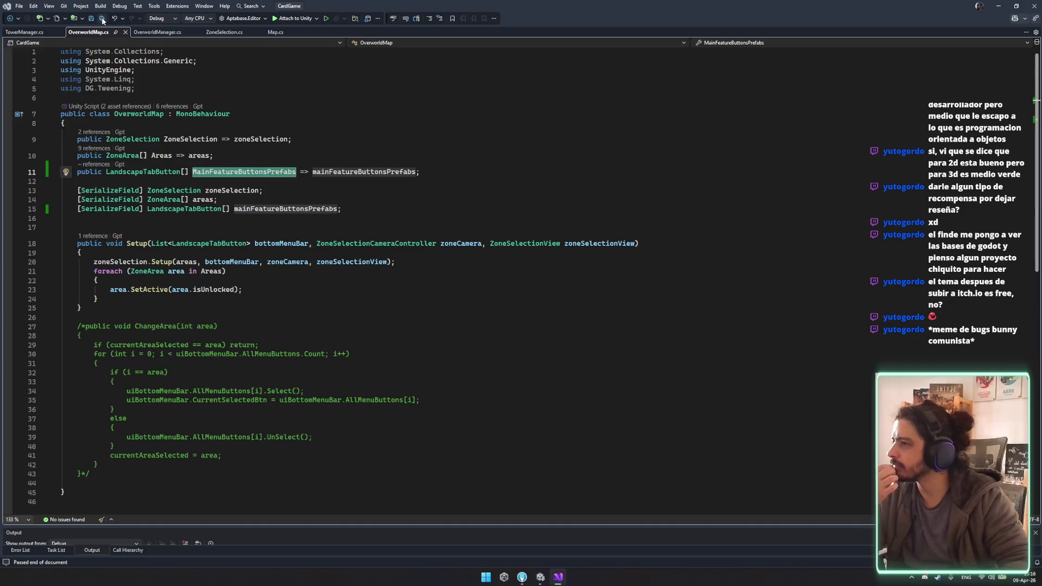
left_click(144, 33)
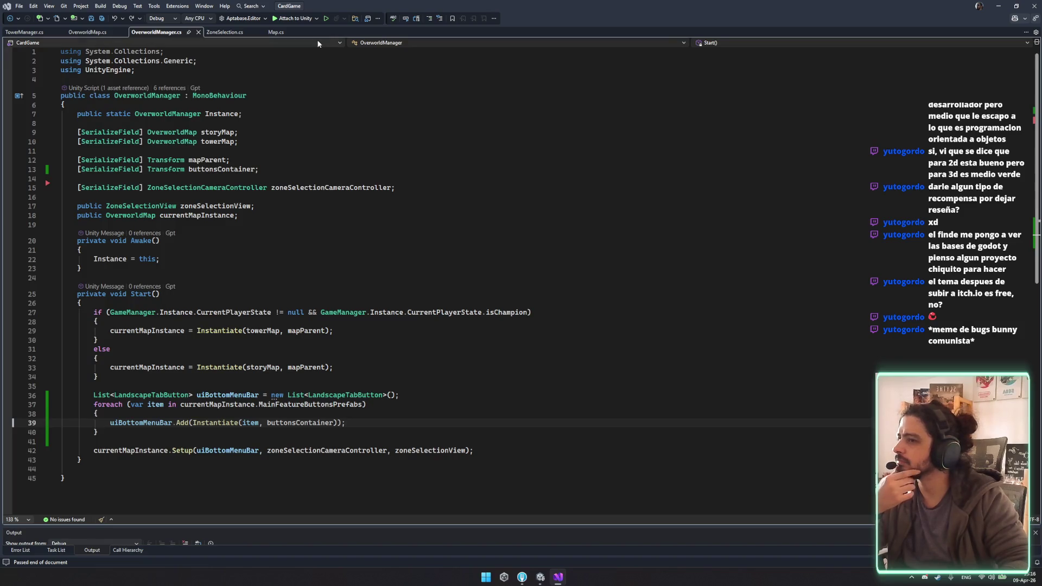
left_click(220, 33)
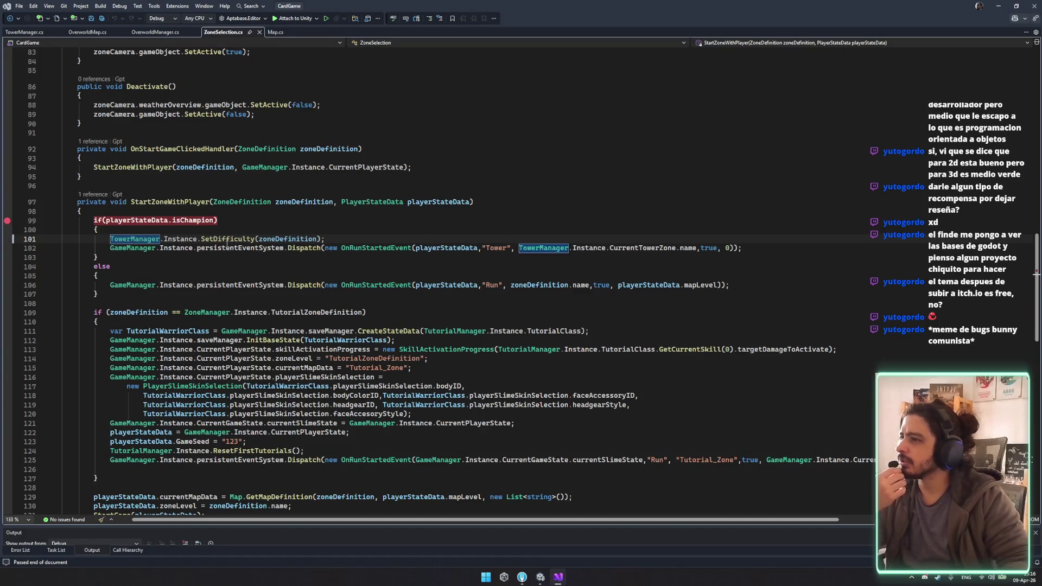
scroll(360, 297, "up", 15)
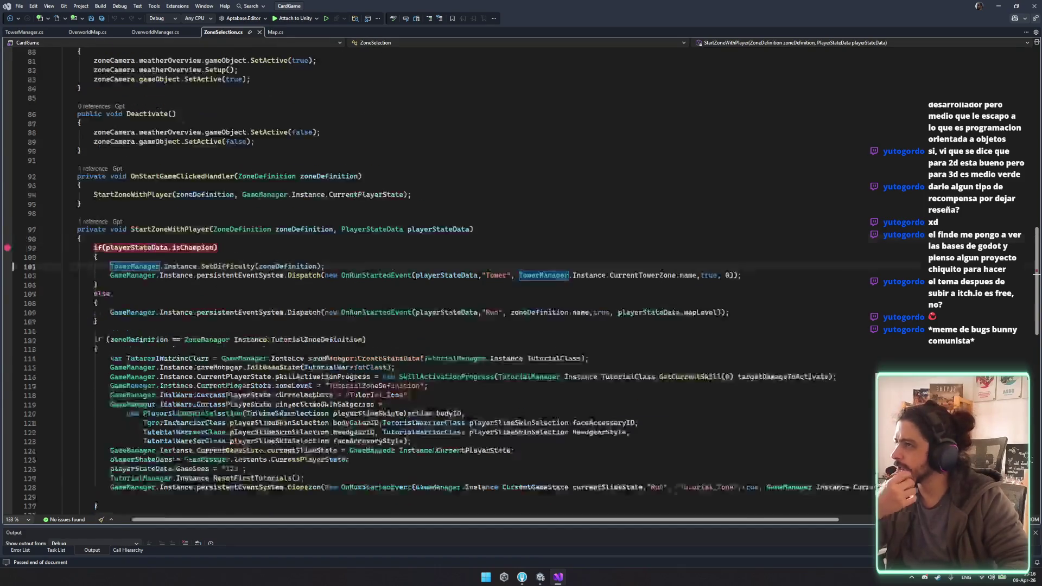
scroll(357, 296, "up", 9)
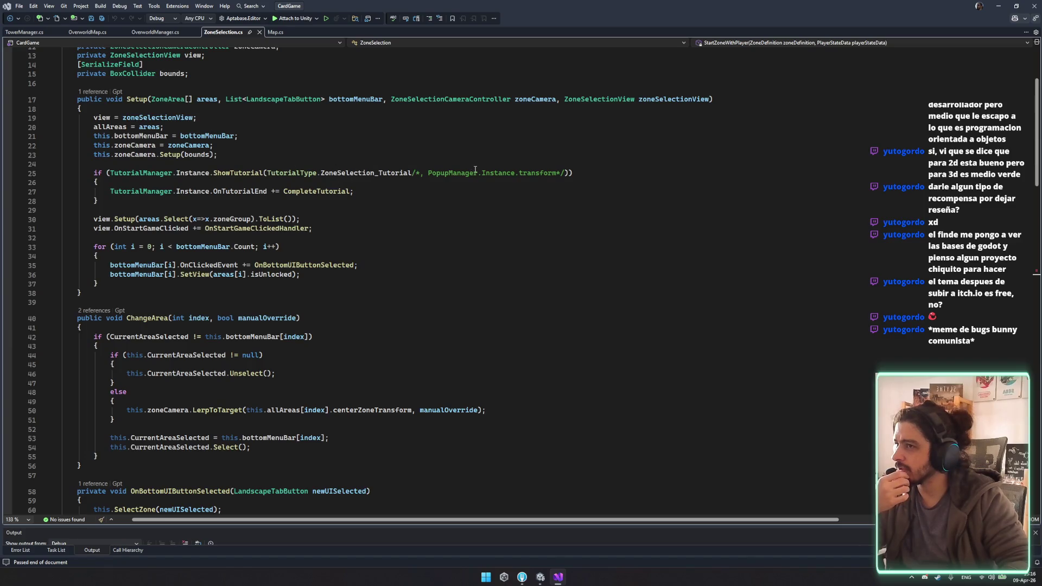
scroll(189, 167, "up", 3)
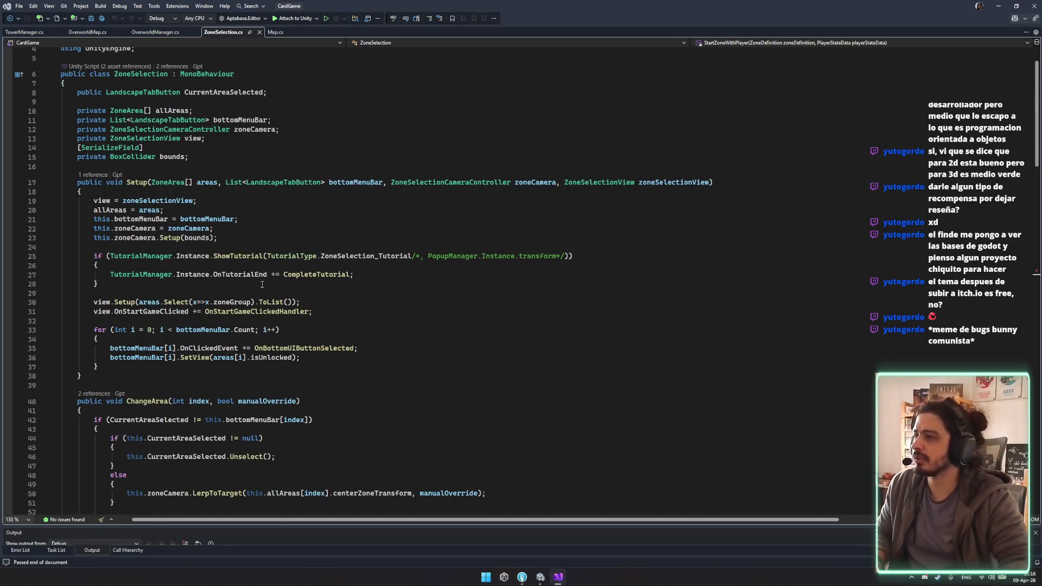
scroll(262, 285, "down", 7)
scroll(166, 155, "up", 2)
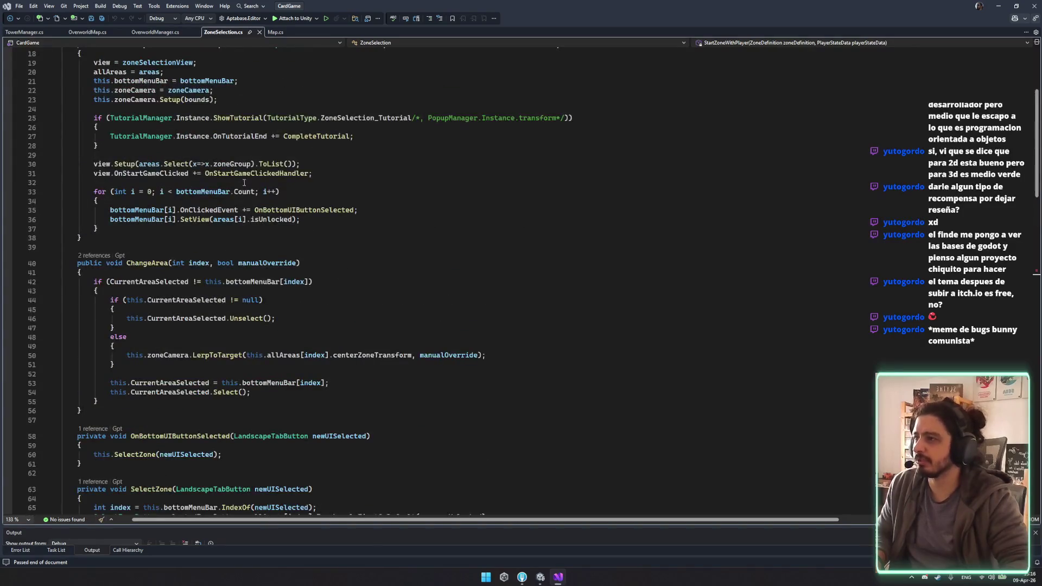
left_click(274, 174)
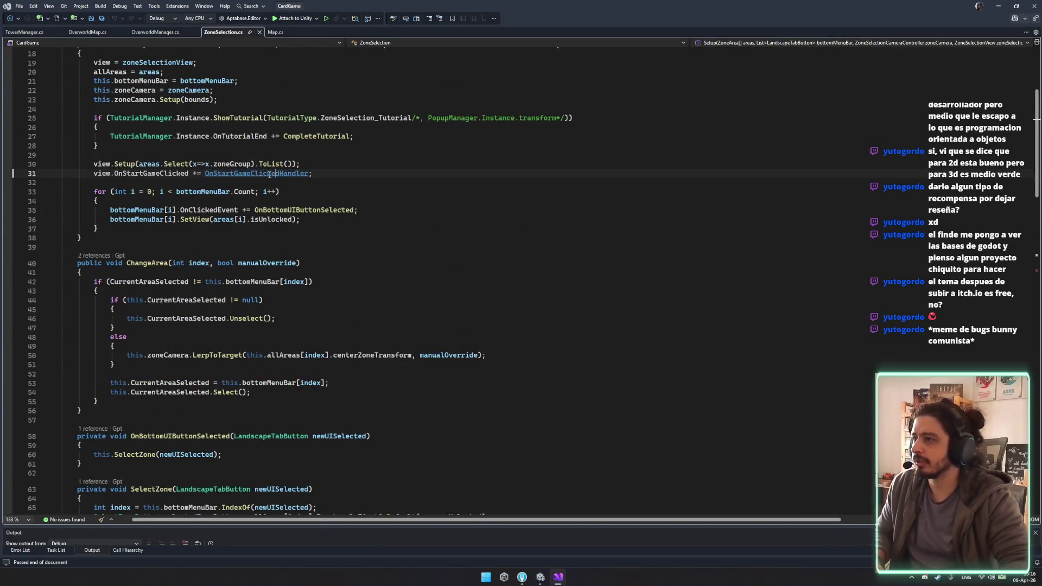
left_click(288, 210)
scroll(245, 227, "down", 4)
scroll(245, 226, "down", 3)
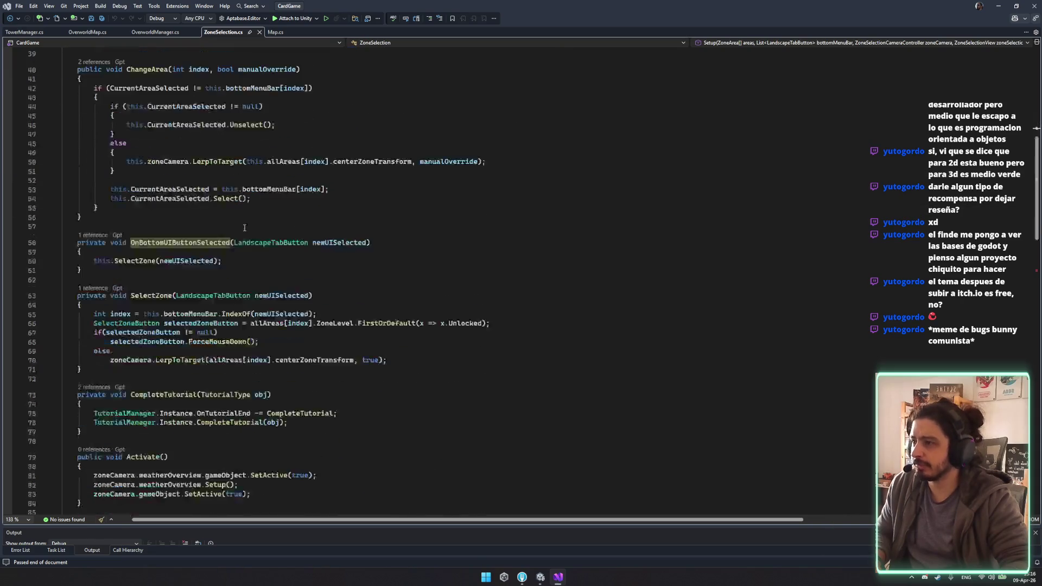
Step: Go to the SelectZone definition, break on line 66, and attach the debugger to Unity
left_click(139, 261)
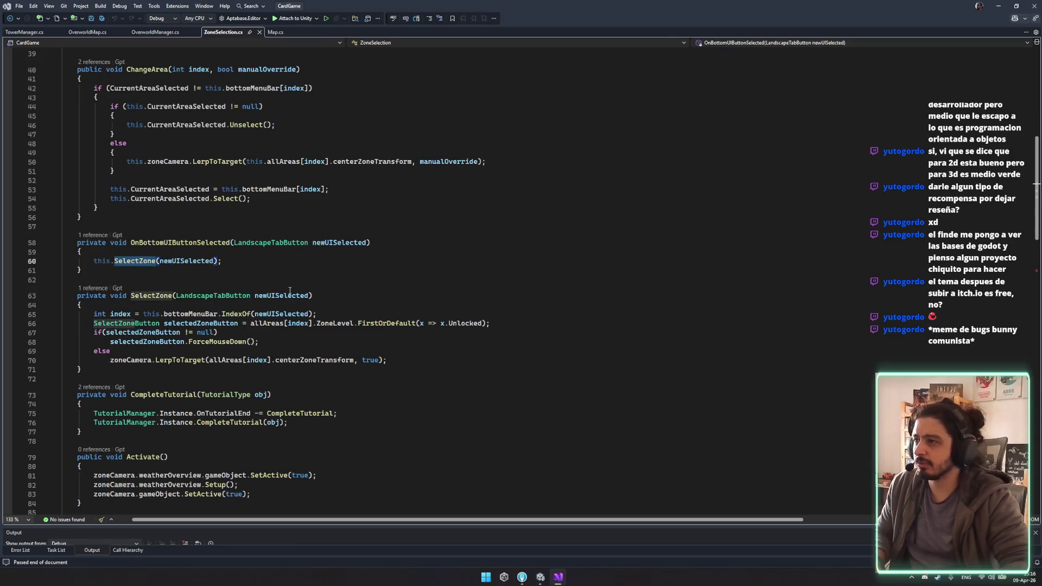
scroll(307, 256, "down", 2)
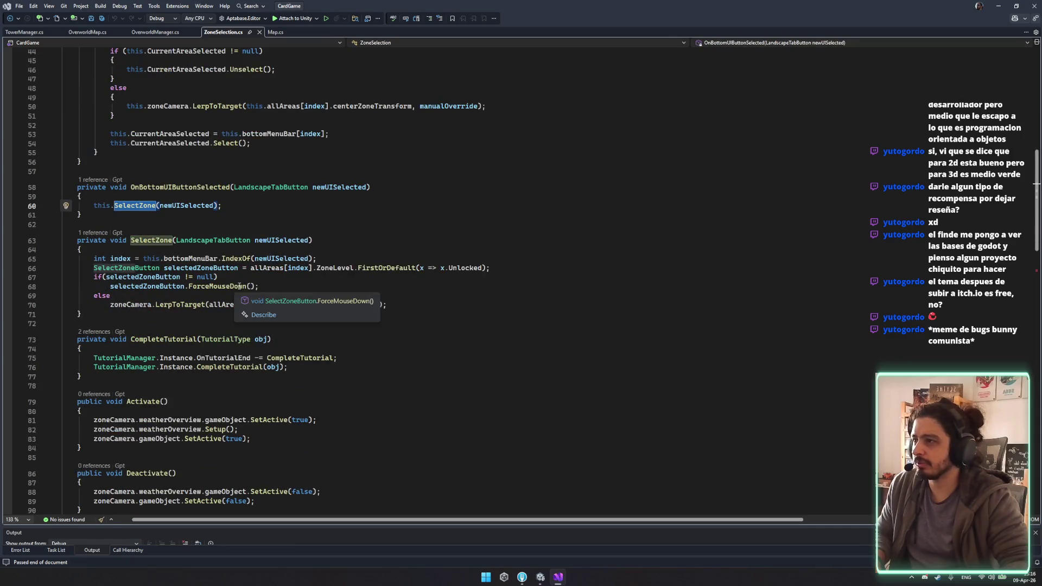
key("F12")
double_click(281, 242)
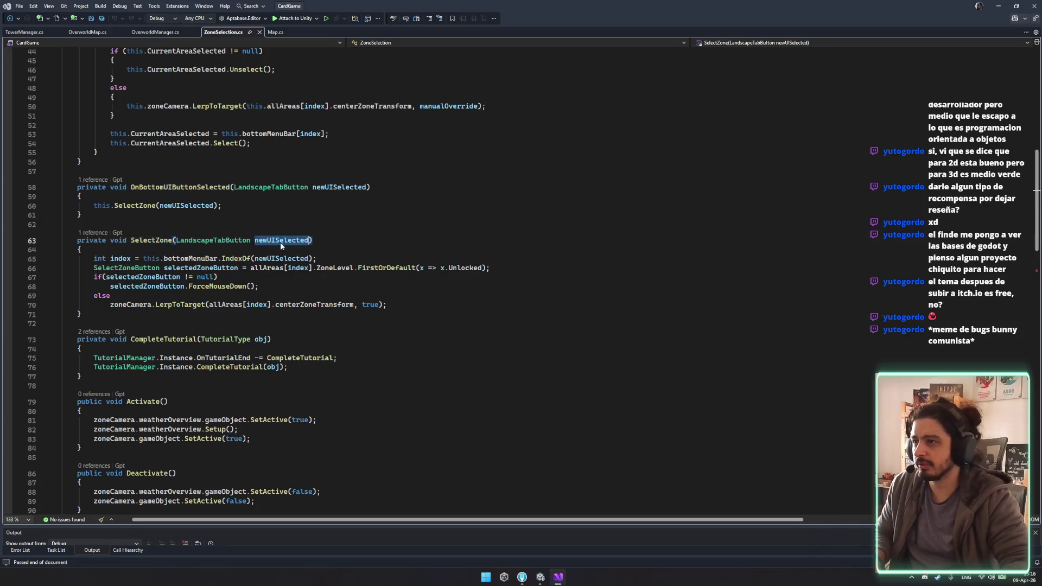
scroll(264, 272, "down", 2)
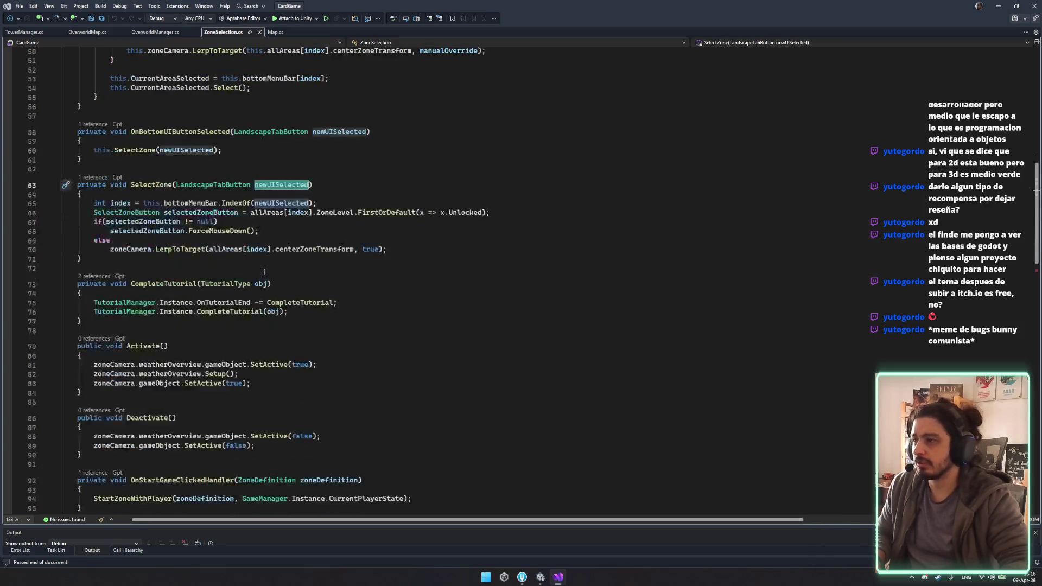
left_click(560, 213)
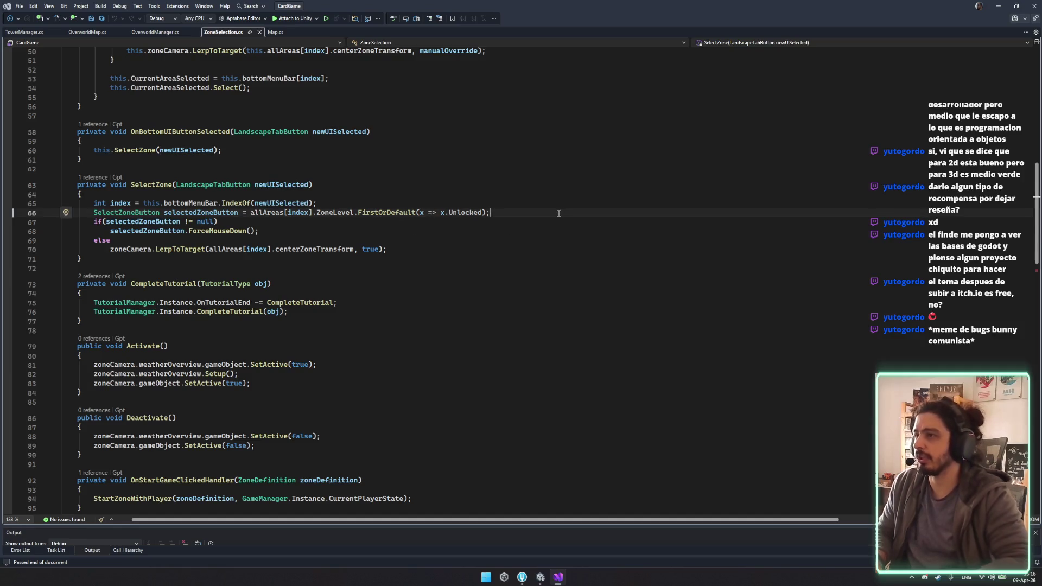
key("Down")
key("Down")
key("Down")
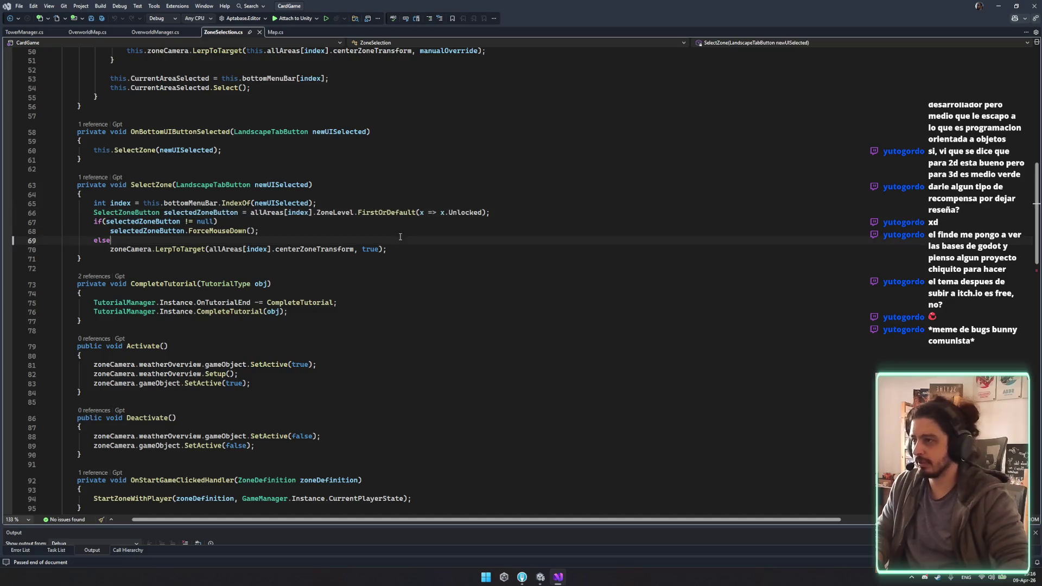
left_click(63, 209)
left_click(293, 18)
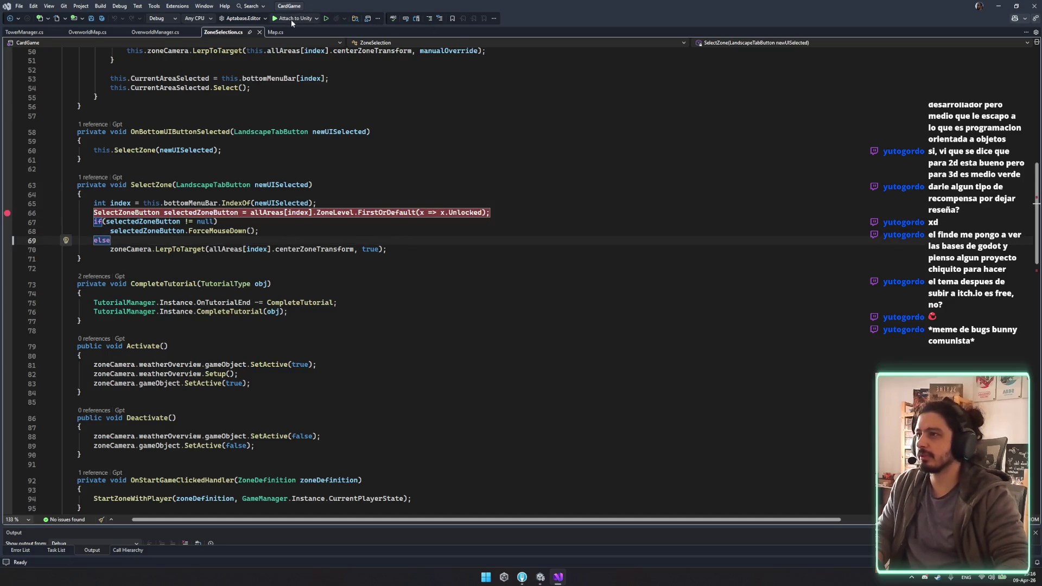
left_click(540, 581)
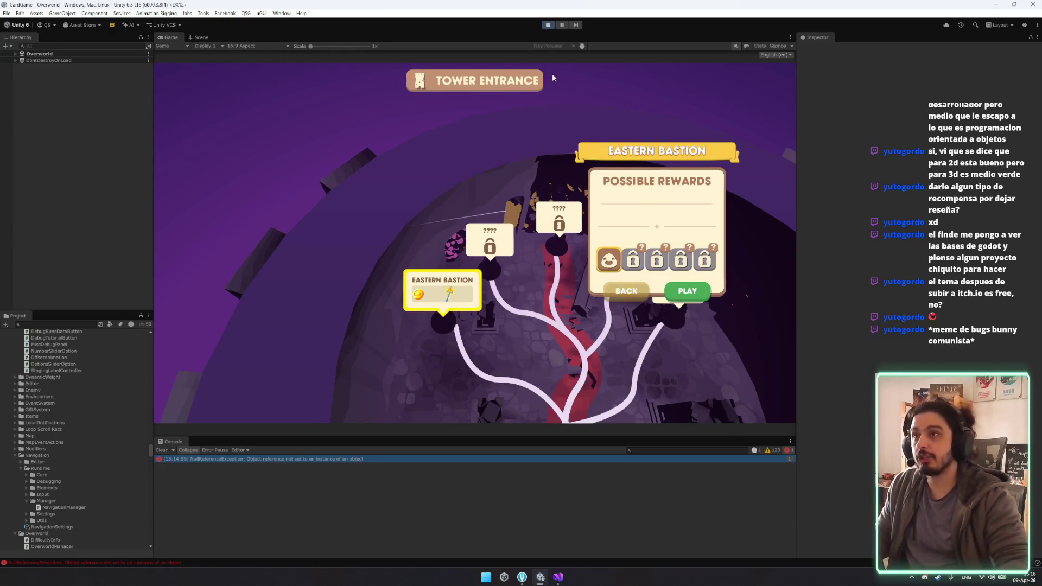
Step: Look at the CompleteTutorial method on line 76 in Visual Studio
mouse_move(522, 577)
left_click(558, 576)
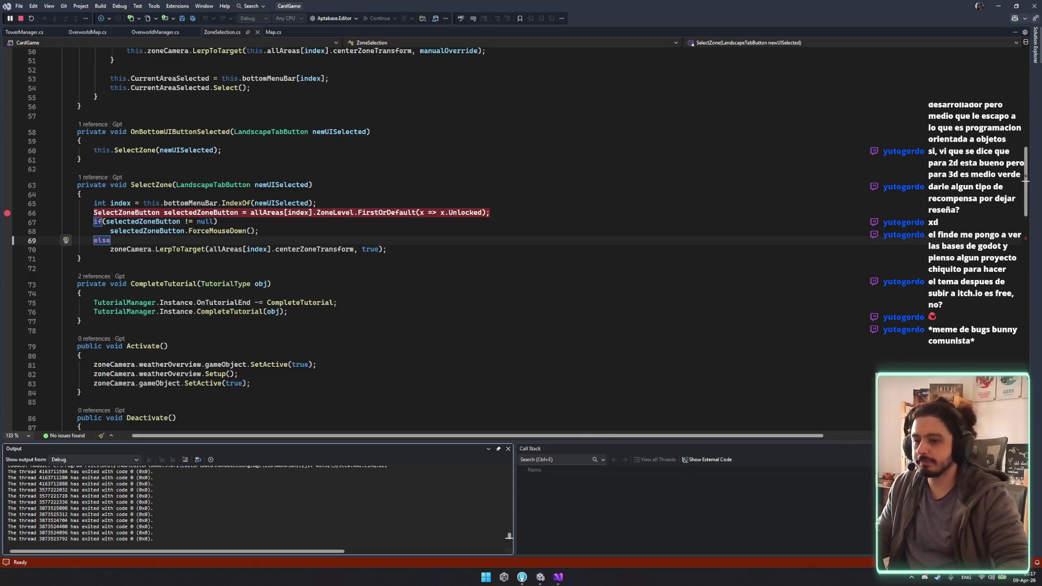
left_click(597, 313)
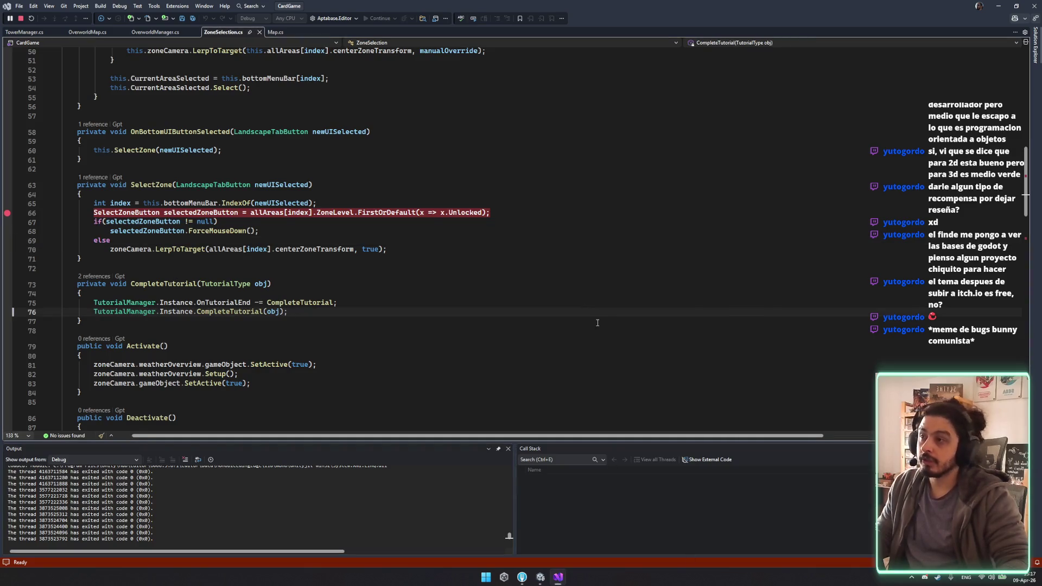
scroll(499, 278, "up", 3)
Step: Clear the Unity Console errors, enter play mode, and start from the Rogue Slime main menu
left_click(540, 577)
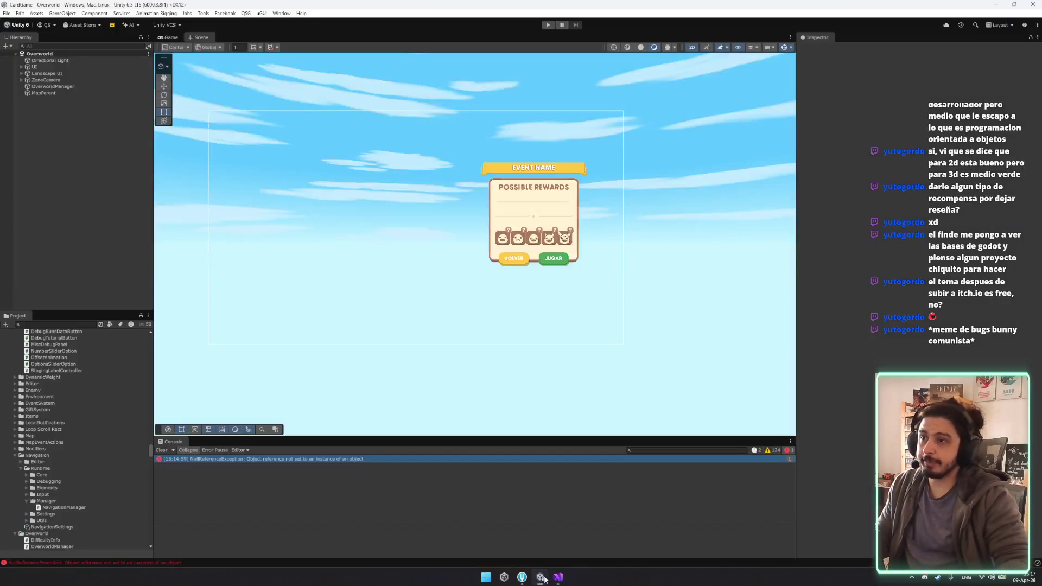
left_click(165, 452)
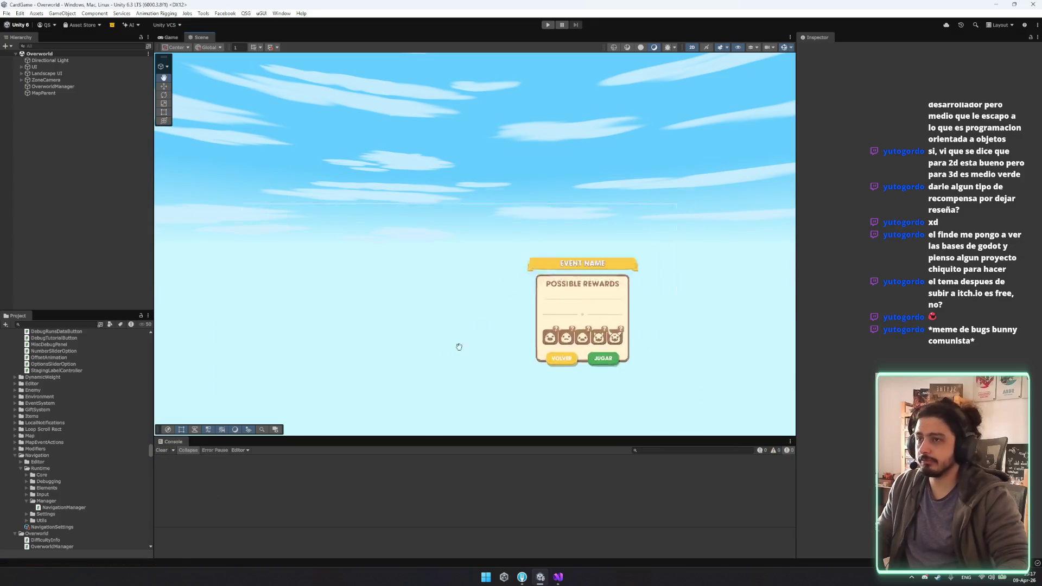
left_click(548, 26)
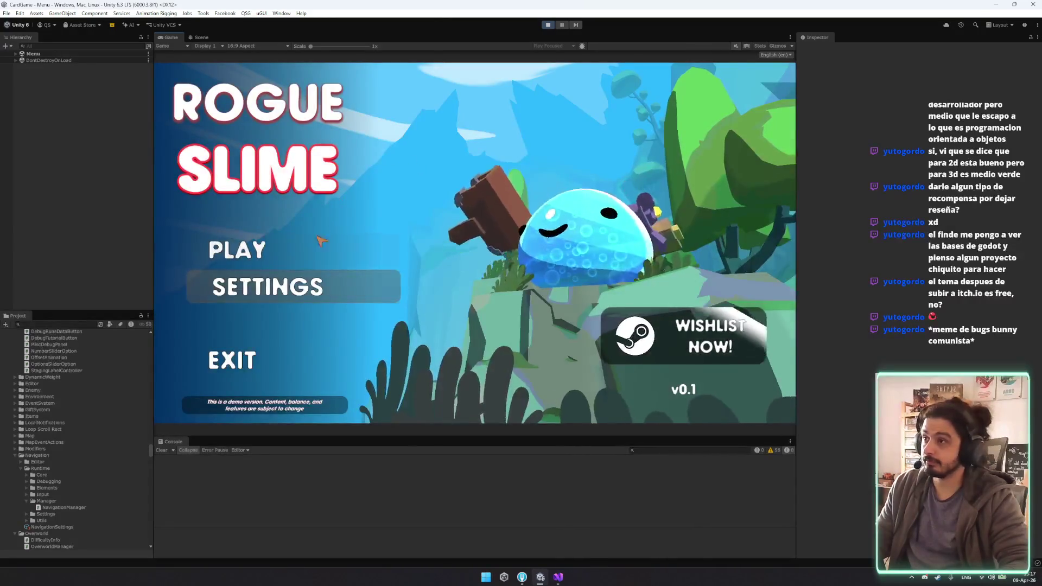
left_click(369, 246)
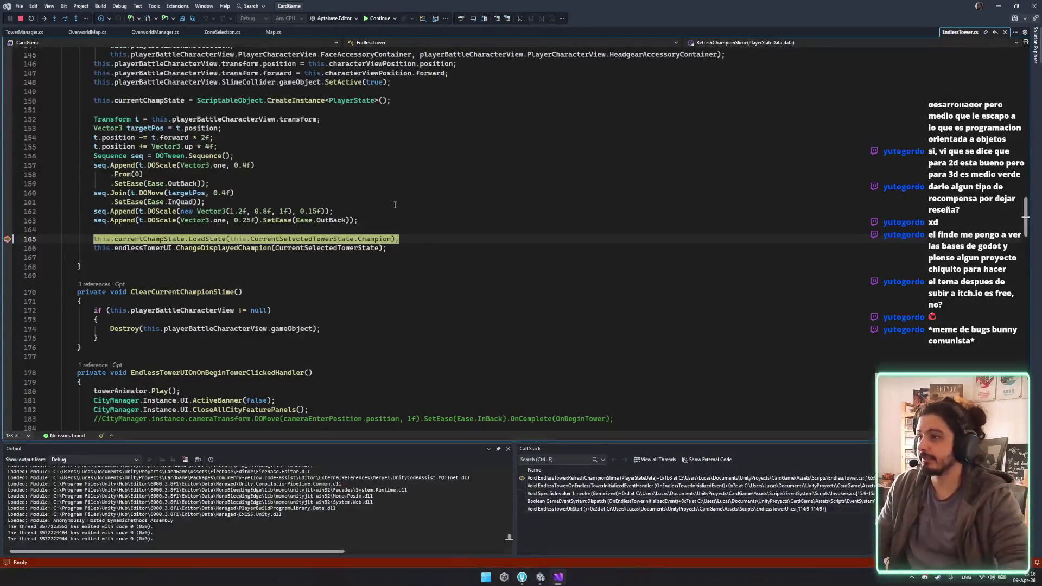
Step: Resume the game, start the Sorcerer's tower run, and check the ZoneSelection line 66 break
left_click(368, 18)
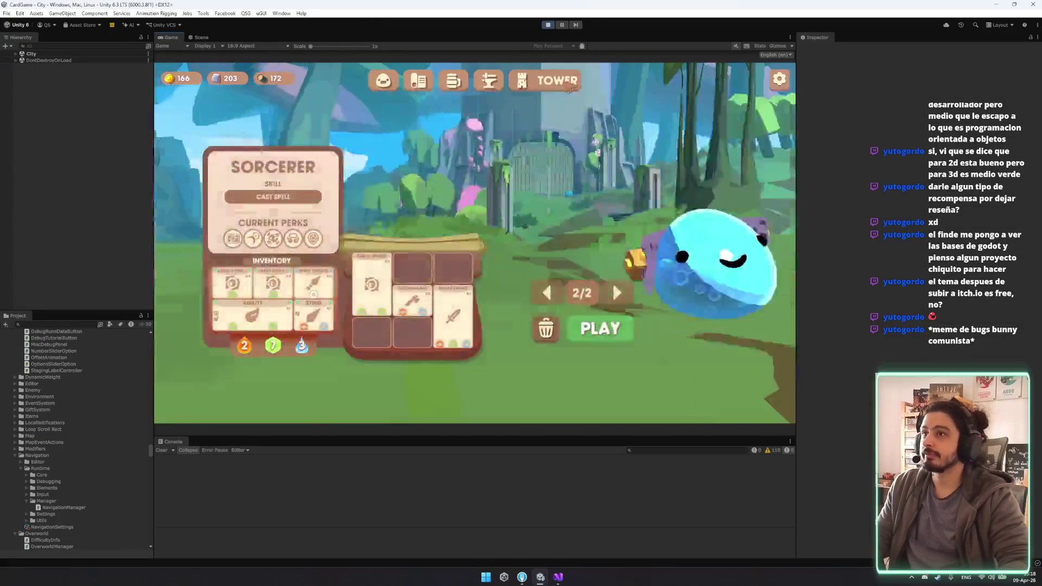
left_click(598, 332)
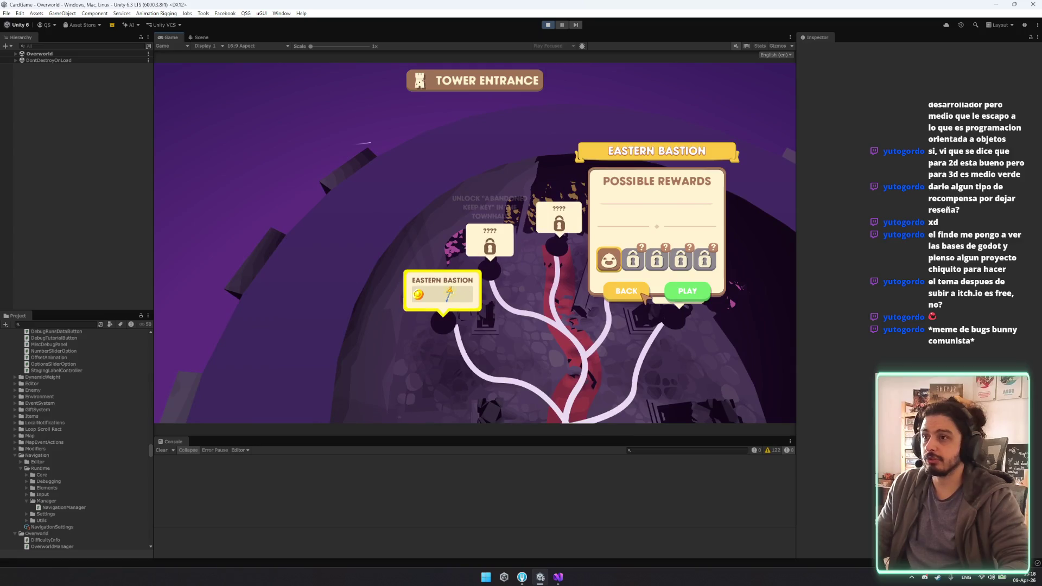
left_click(559, 576)
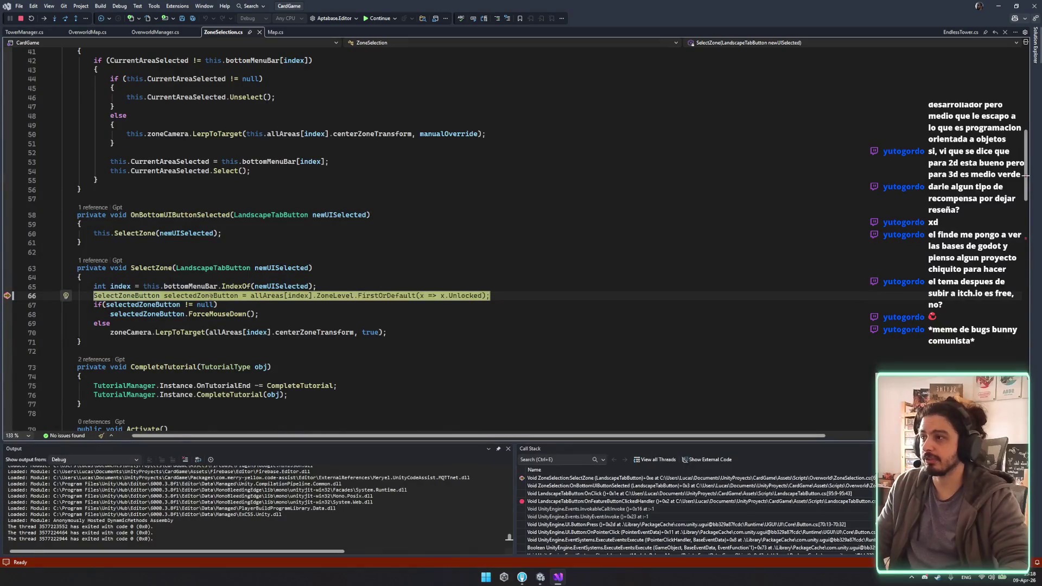
Step: Check that selectedZoneButton is null, then resume past the zone-selection breakpoint
mouse_move(215, 296)
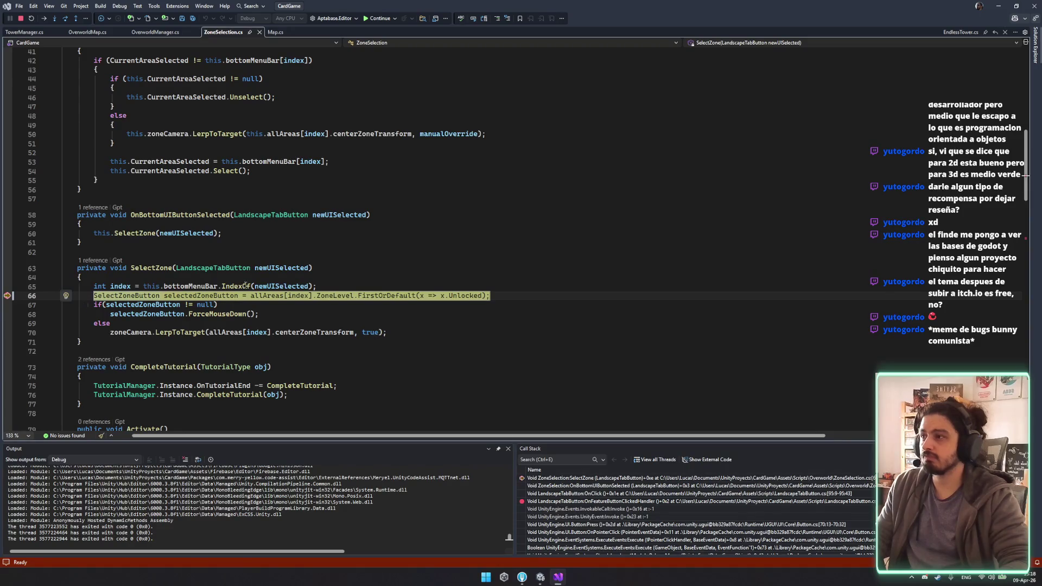
left_click(380, 18)
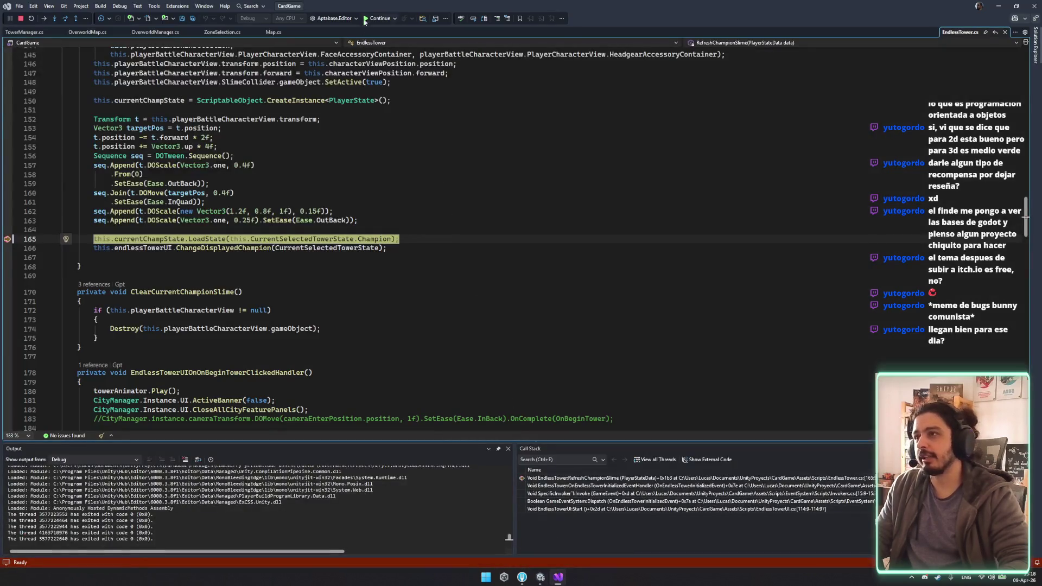
Step: Resume the game from the debugger, then continue from the Sorcerer inventory into the map
left_click(375, 18)
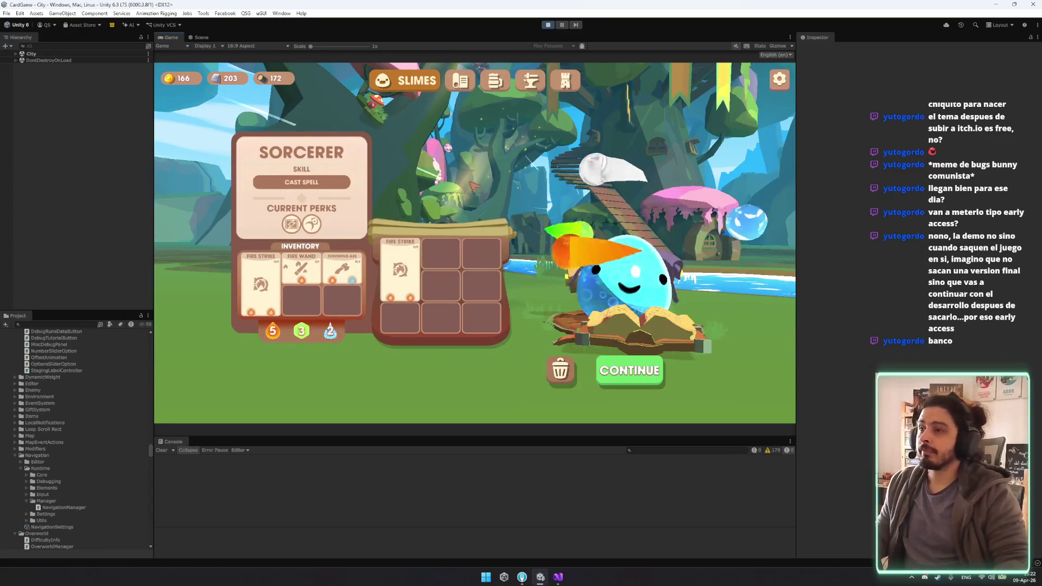
left_click(640, 375)
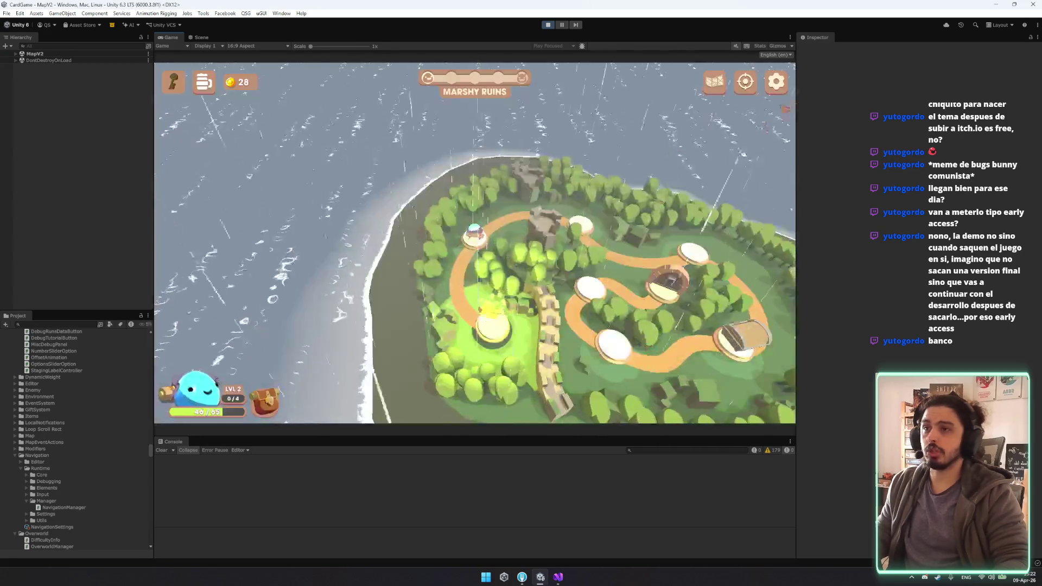
Step: Quit the current game and resume past the champion-loading breakpoint
key("Escape")
key("Escape")
left_click(520, 287)
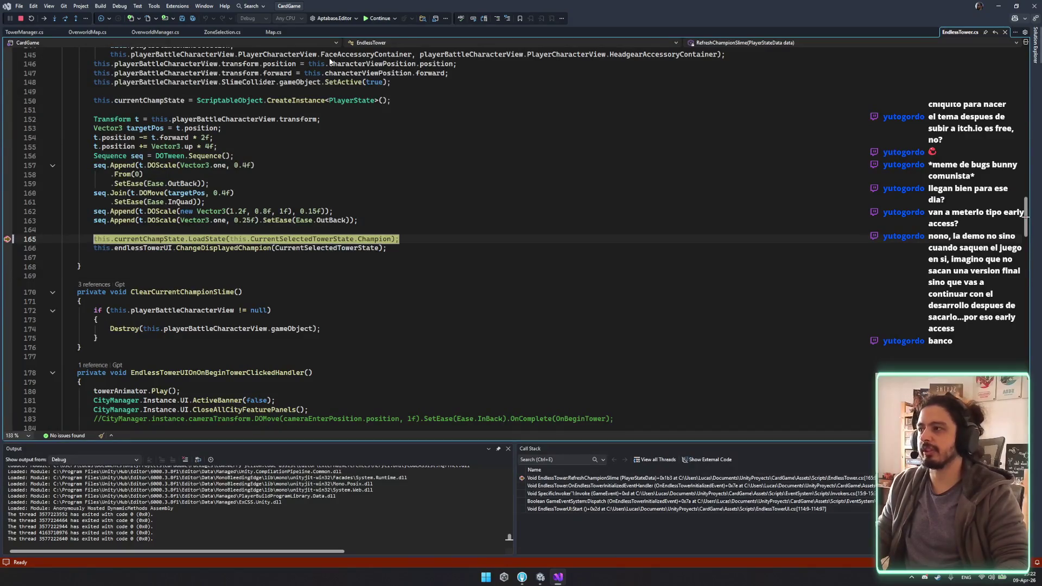
left_click(374, 18)
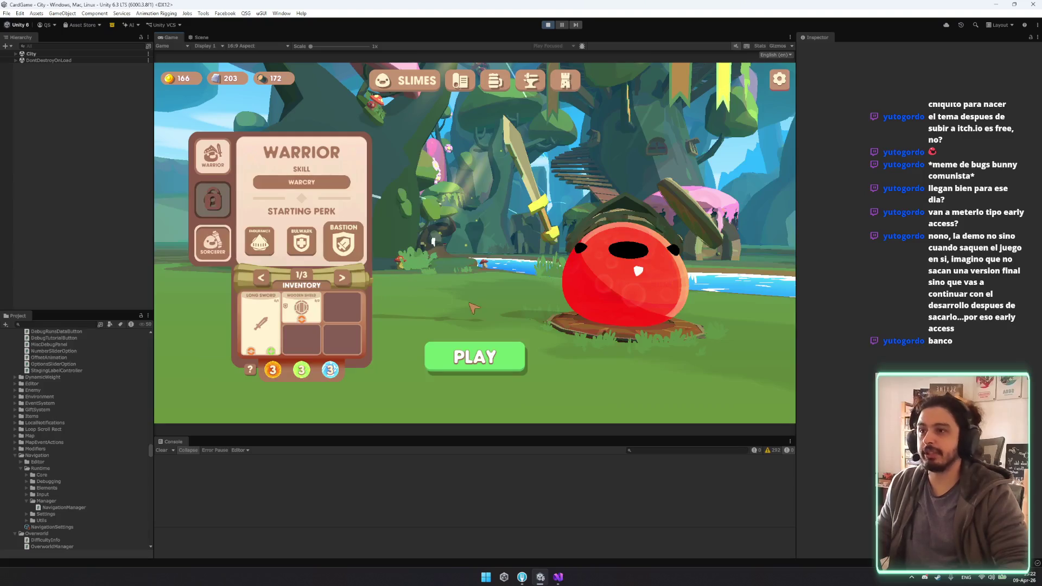
Step: Change the slime's class, resume past the class-change breakpoint, and select the Ruins zone
left_click(558, 577)
left_click(7, 260)
left_click(376, 20)
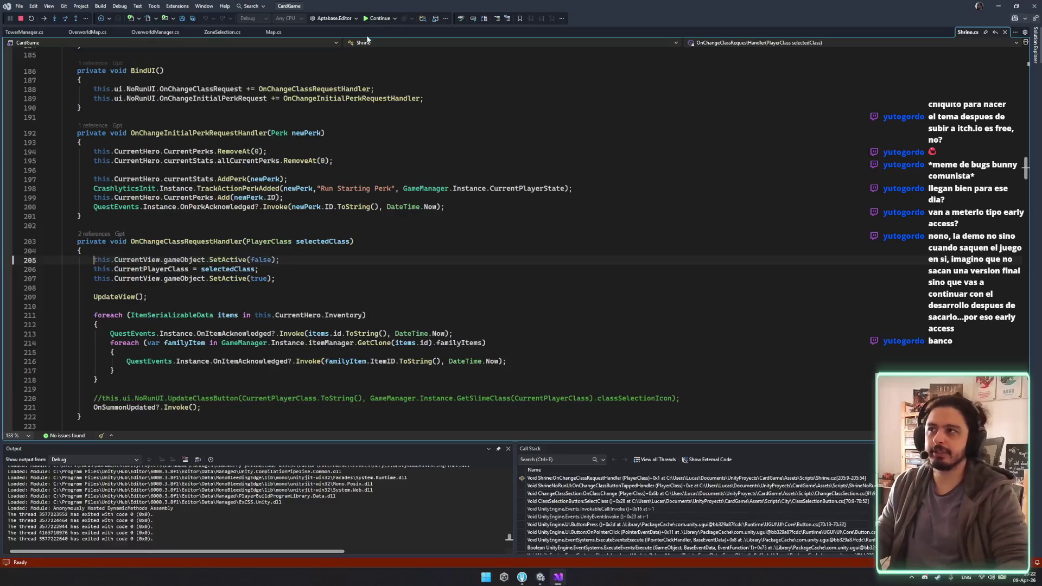
key("alt+Tab")
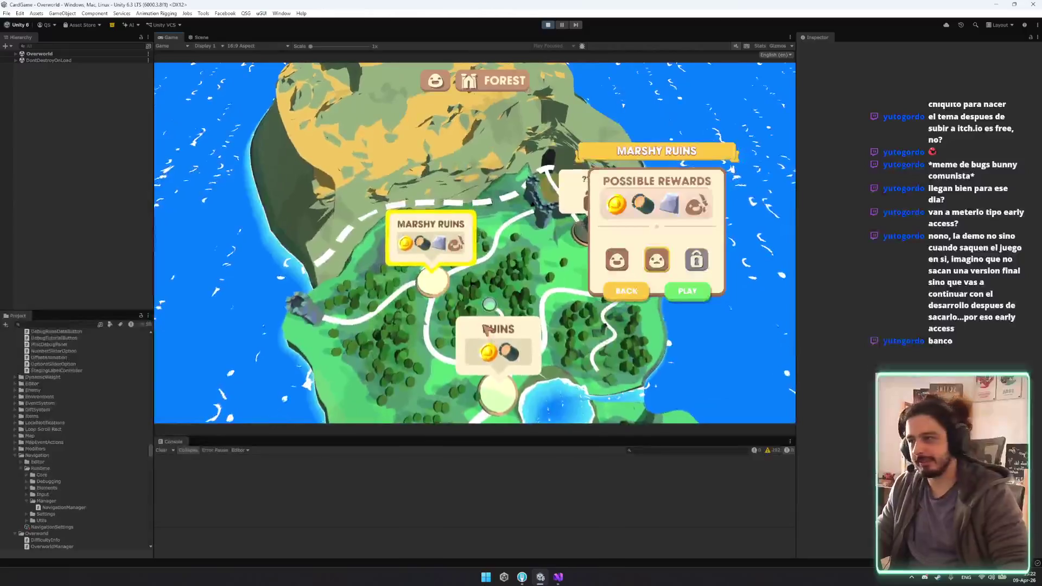
left_click(488, 330)
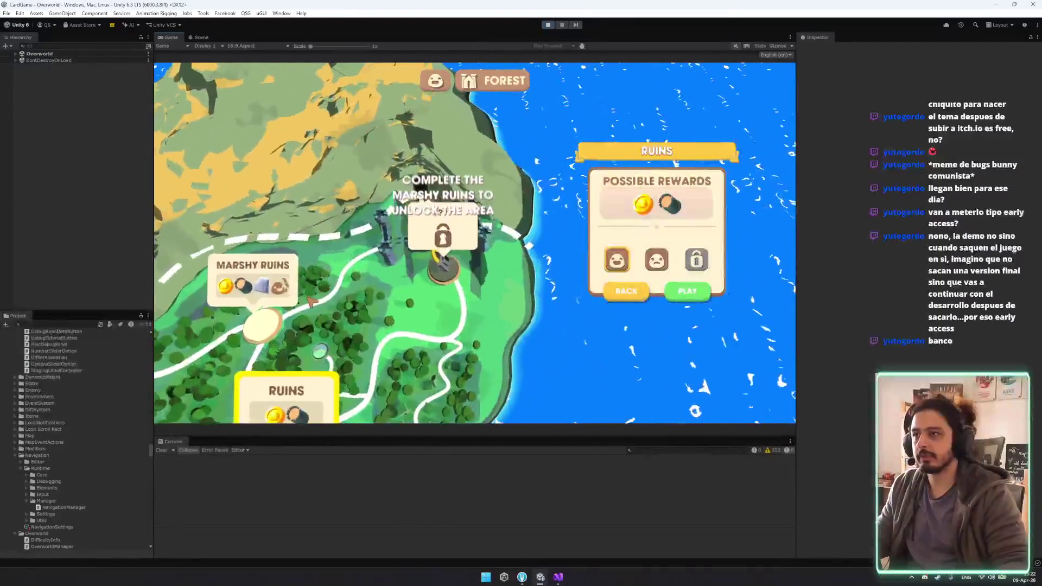
Step: Play the Ruins zone and confirm zoneDefinition is Ruins_Medium at the SetDifficulty call
left_click(310, 300)
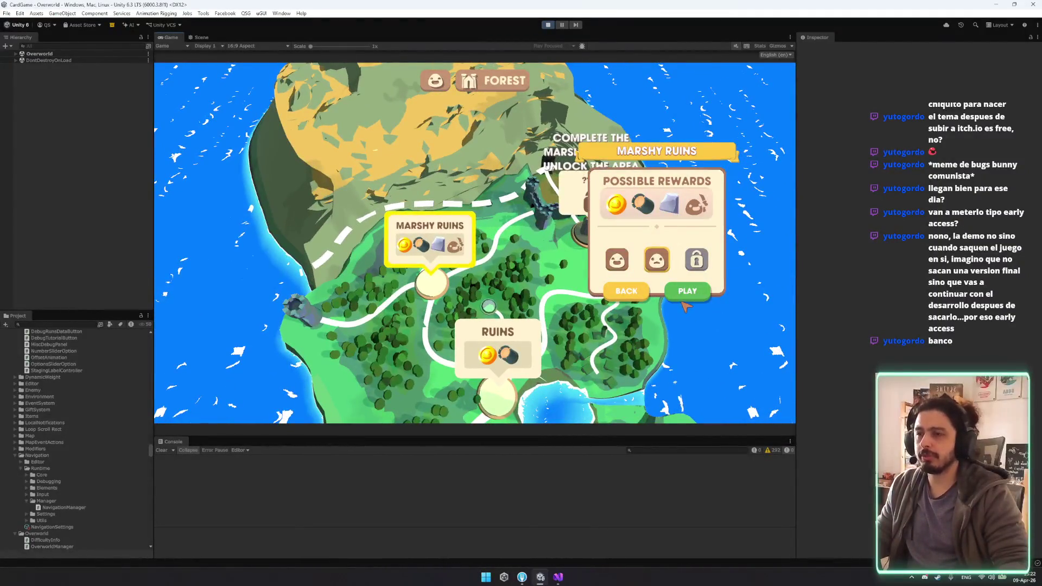
left_click(685, 299)
left_click(558, 576)
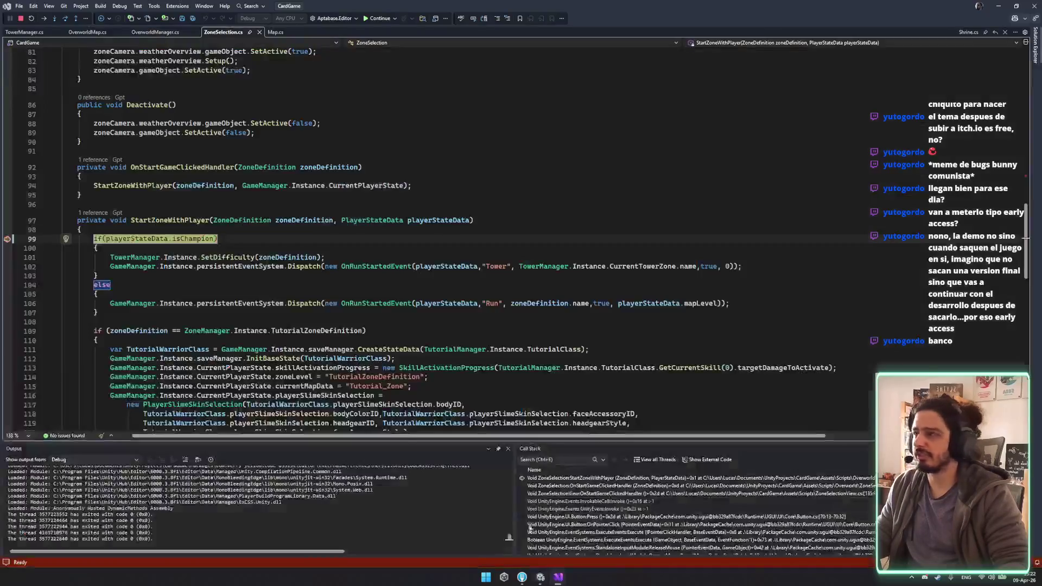
mouse_move(313, 217)
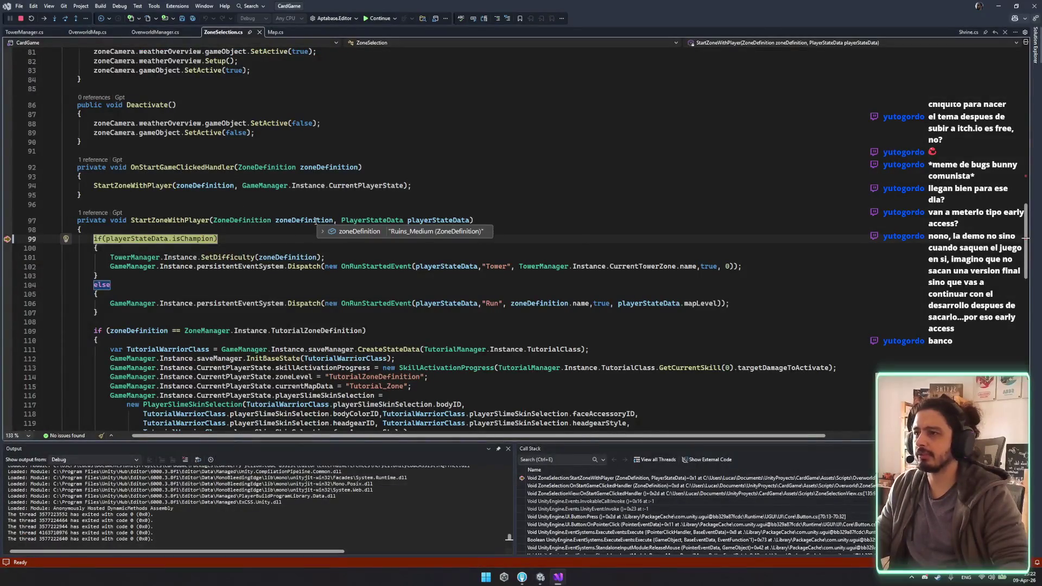
double_click(240, 258)
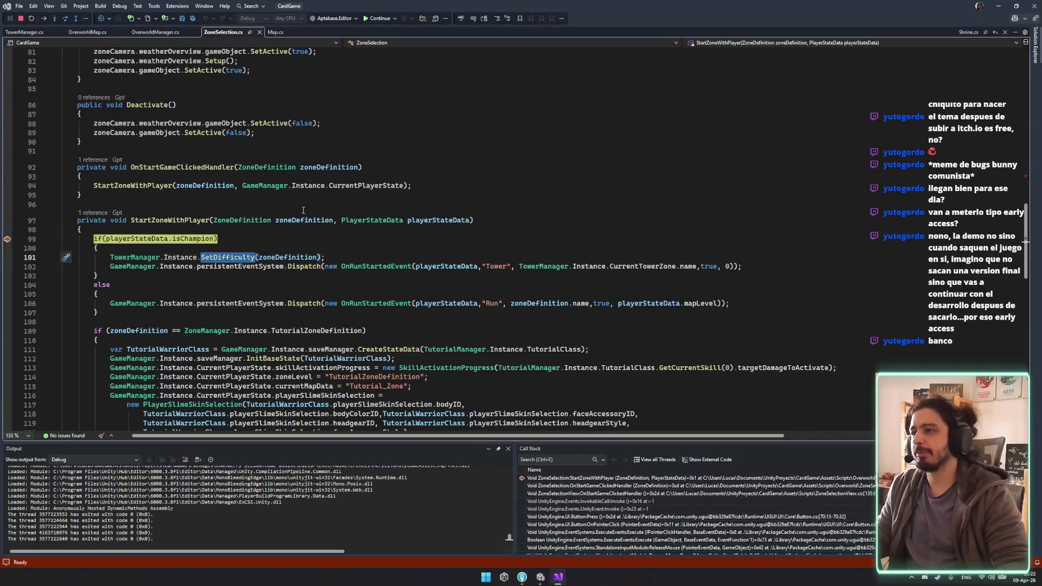
key("Up")
key("Up")
key("Up")
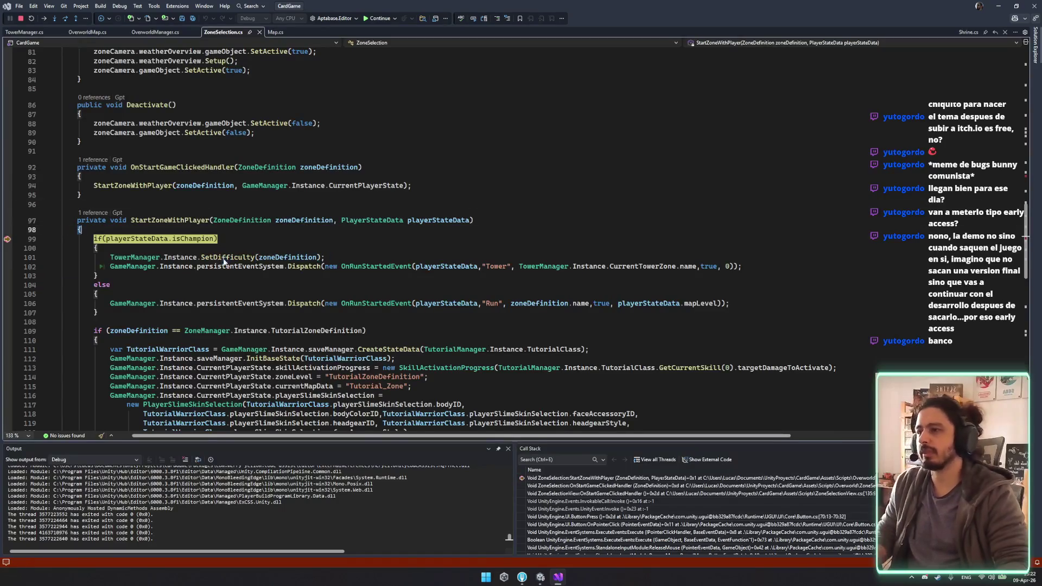
Step: Inspect how SetDifficulty sets SelectedTowerState in TowerManager.cs, return to ZoneSelection, and resume
left_click(223, 257, "ctrl")
left_click(152, 255)
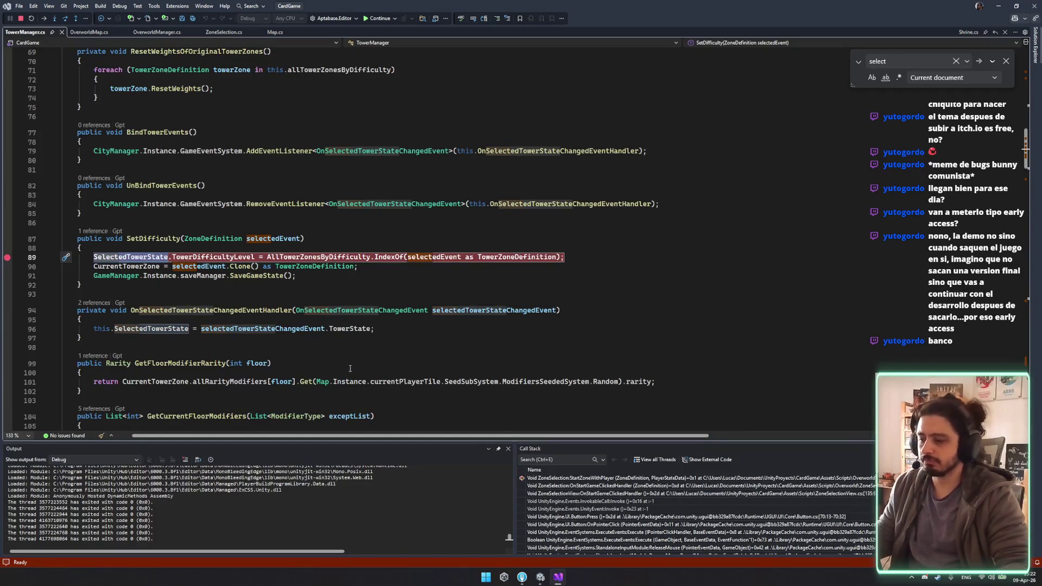
scroll(421, 397, "up", 1)
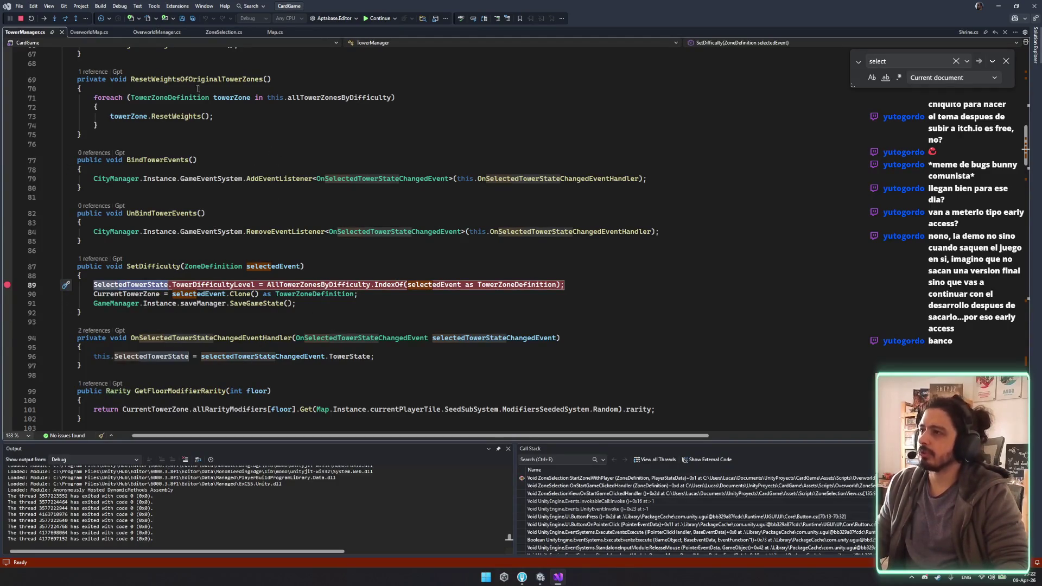
key("ctrl+minus")
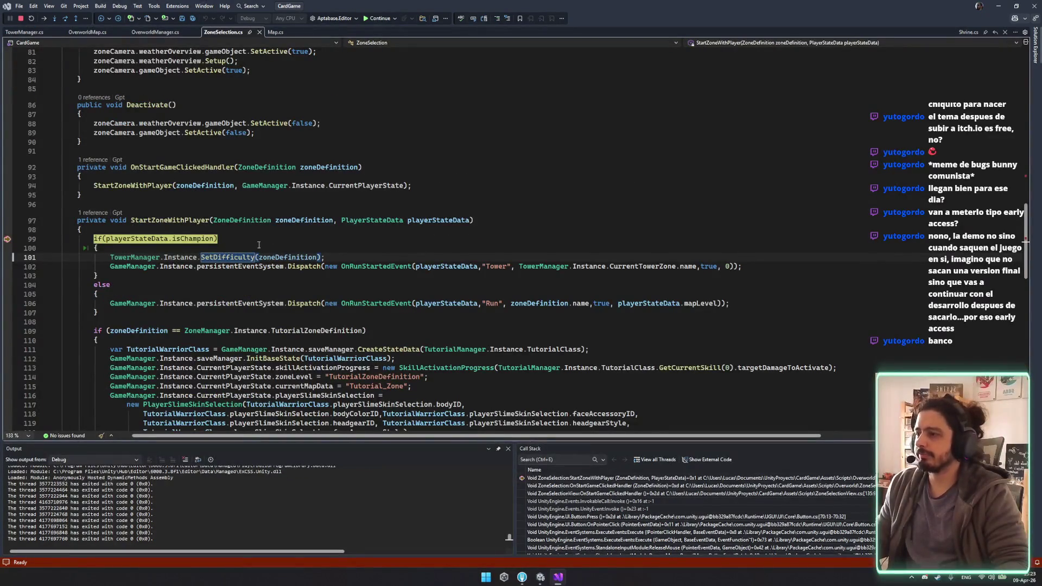
key("F5")
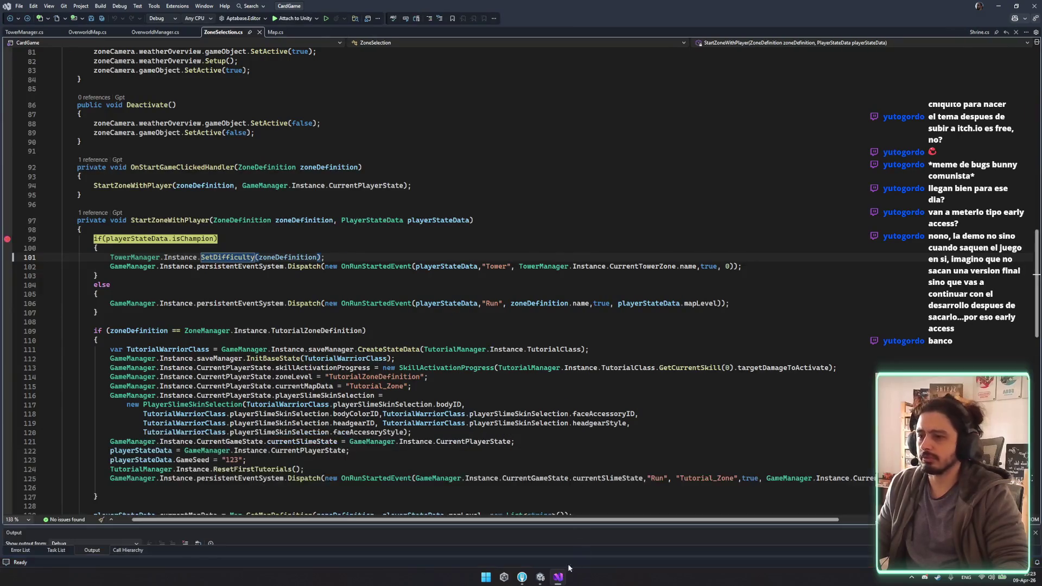
Step: Detach the debugger, stop play mode, pan to the Event Name panel, and close the browser window
left_click(534, 581)
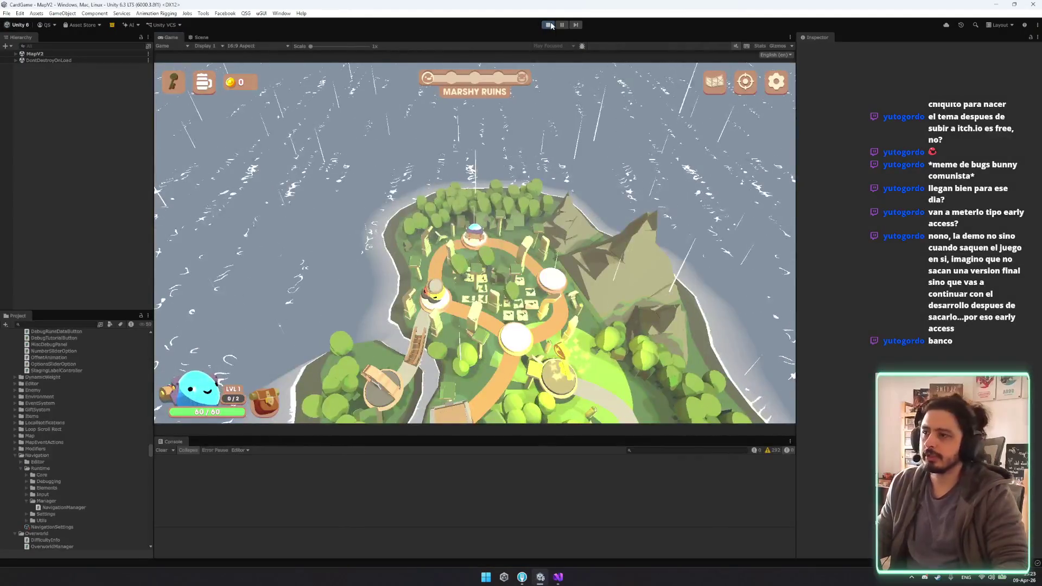
left_click(548, 25)
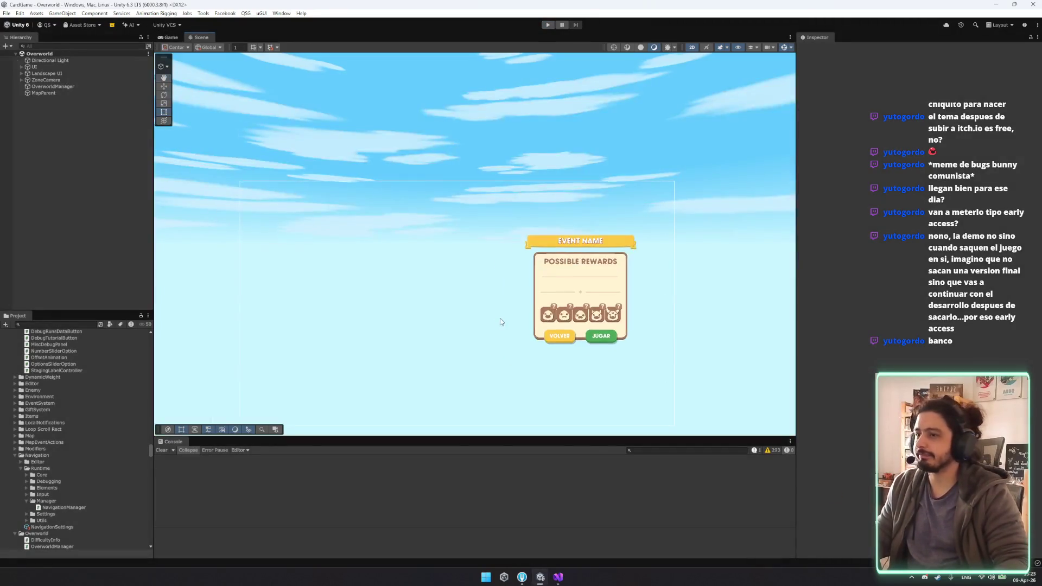
left_click_drag(503, 262, 565, 239)
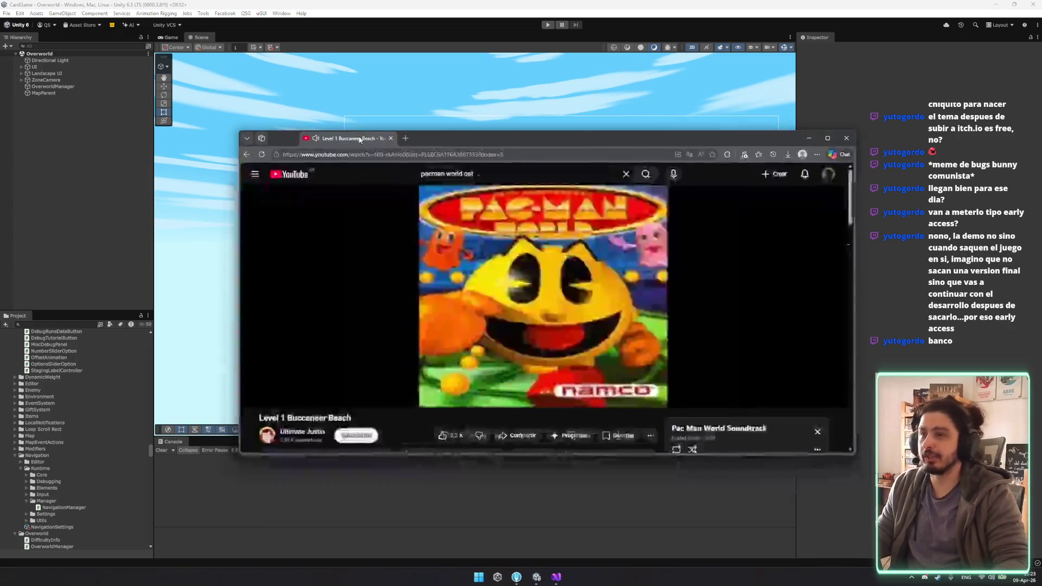
mouse_move(356, 138)
left_mouse_down()
mouse_move(356, 129)
mouse_move(359, 141)
left_mouse_up()
key("ctrl+w")
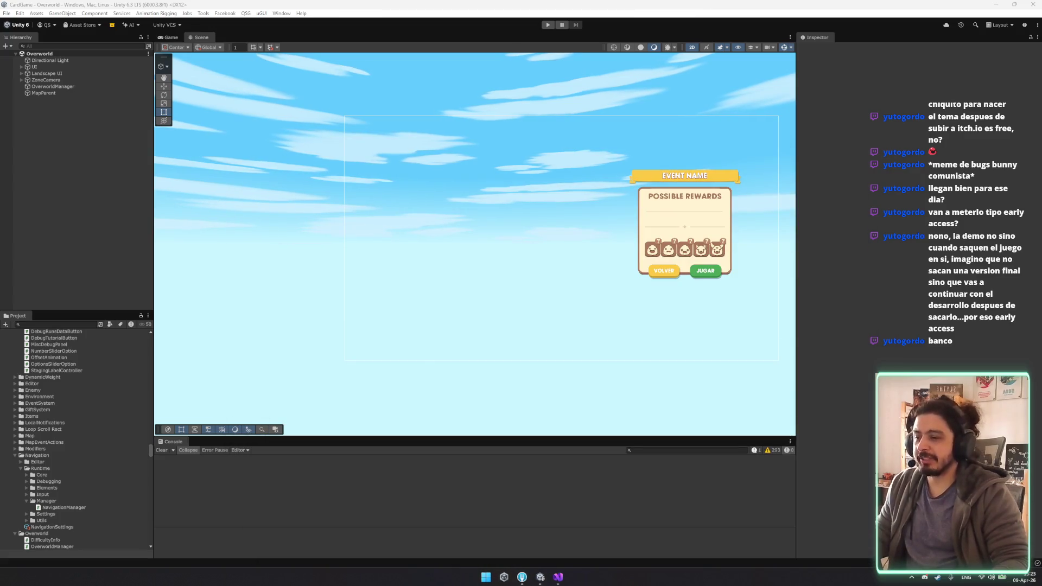
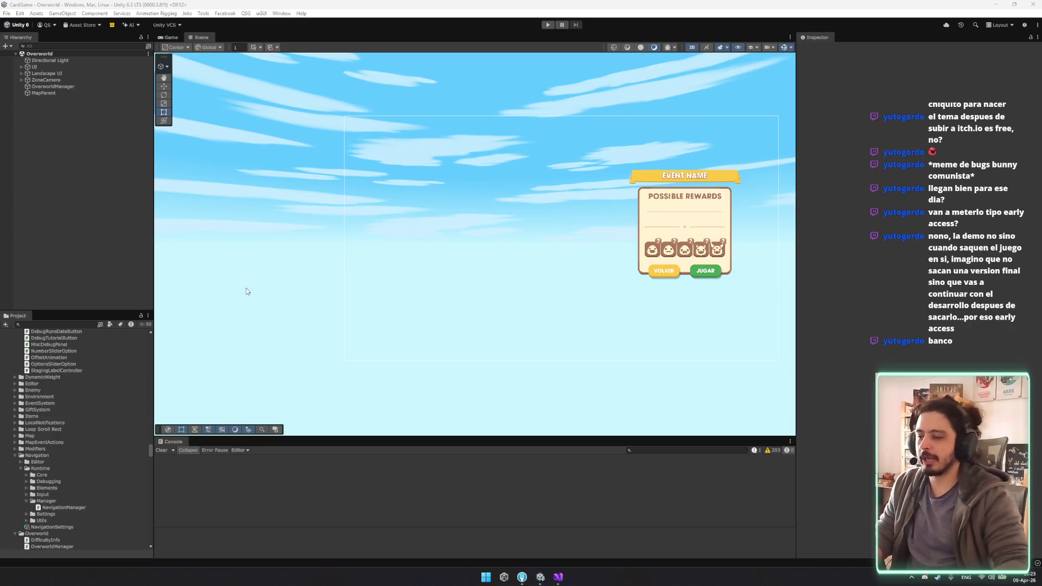
Step: Select and frame ZoneCamera in the Unity Scene view, then return to ZoneSelection.cs in Visual Studio
scroll(67, 381, "up", 5)
scroll(68, 382, "down", 3)
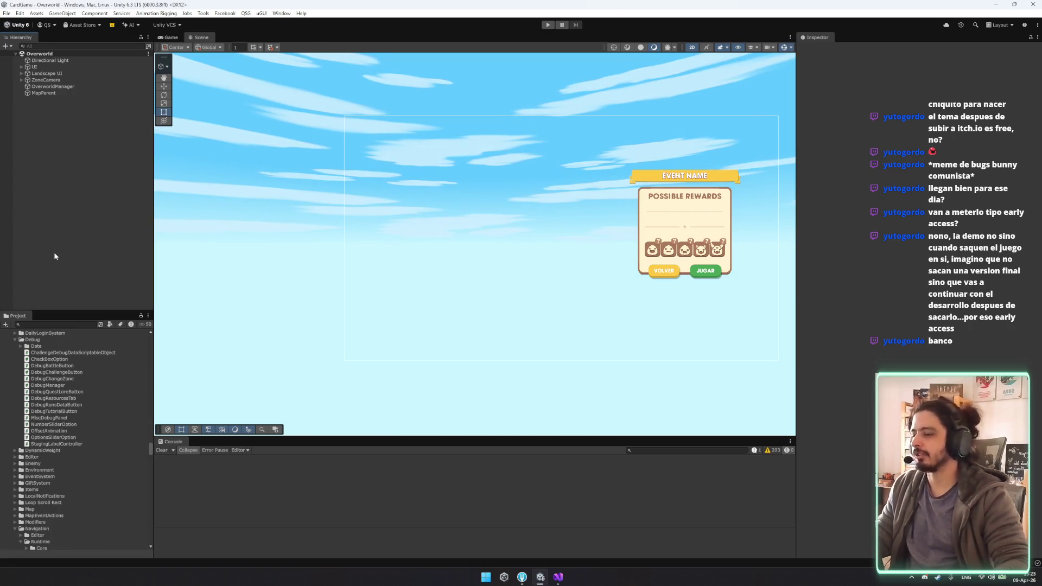
left_click(78, 80)
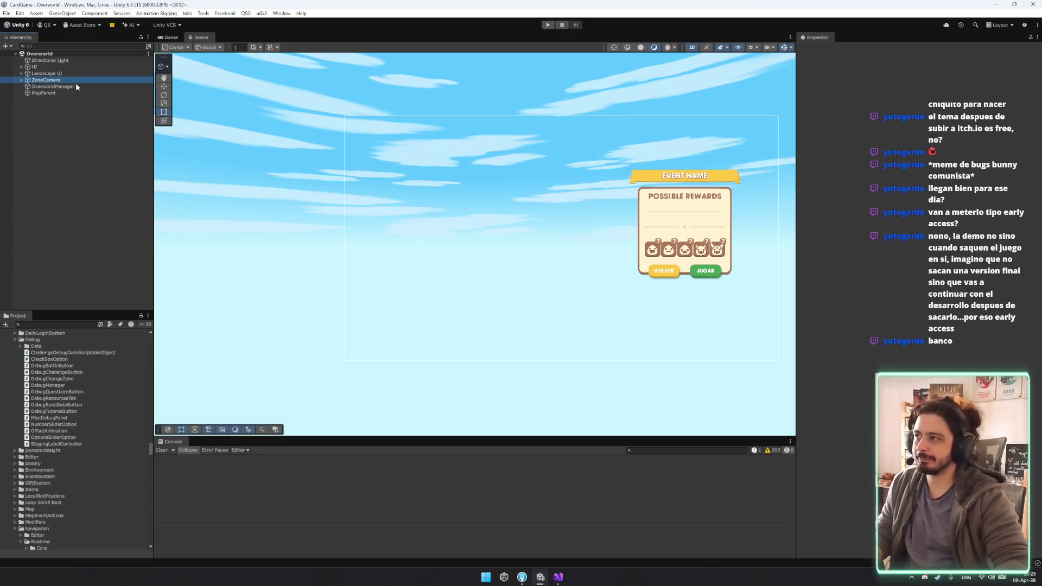
key("f")
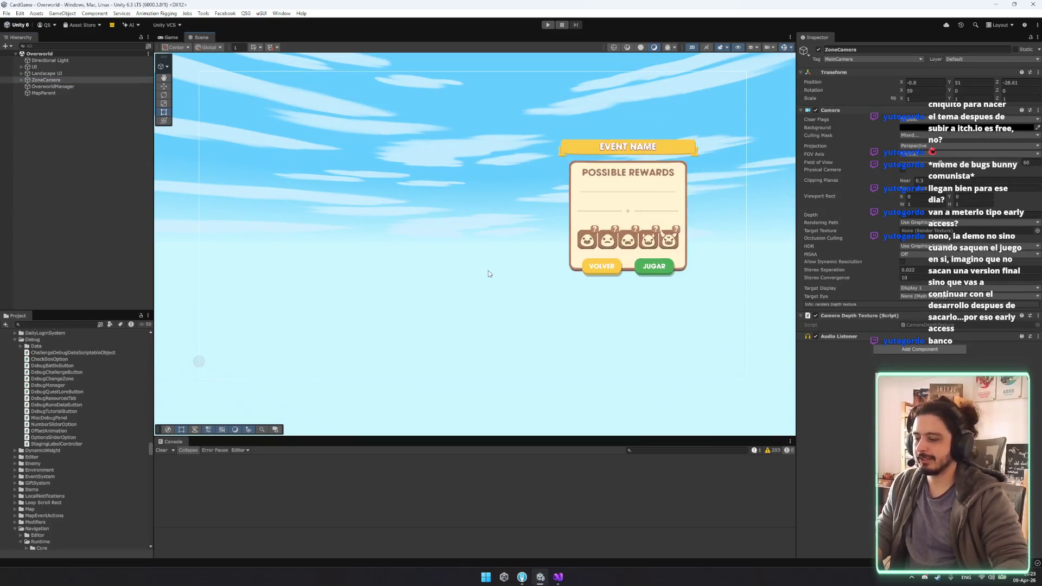
scroll(543, 285, "down", 2)
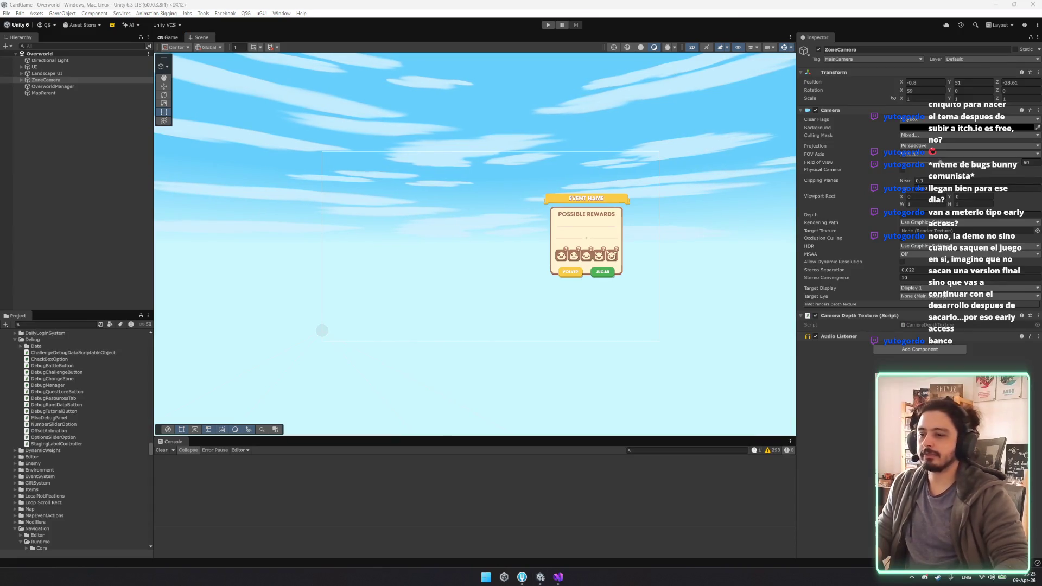
key("alt+Tab")
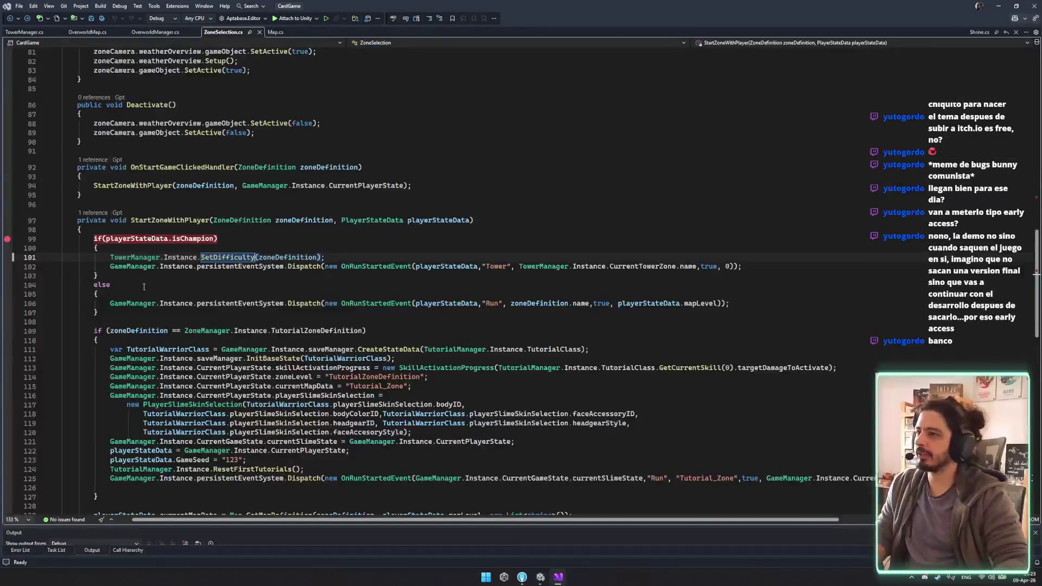
Step: Go to SetDifficulty's definition in TowerManager and remove the breakpoint on line 89
left_click(245, 259, "ctrl")
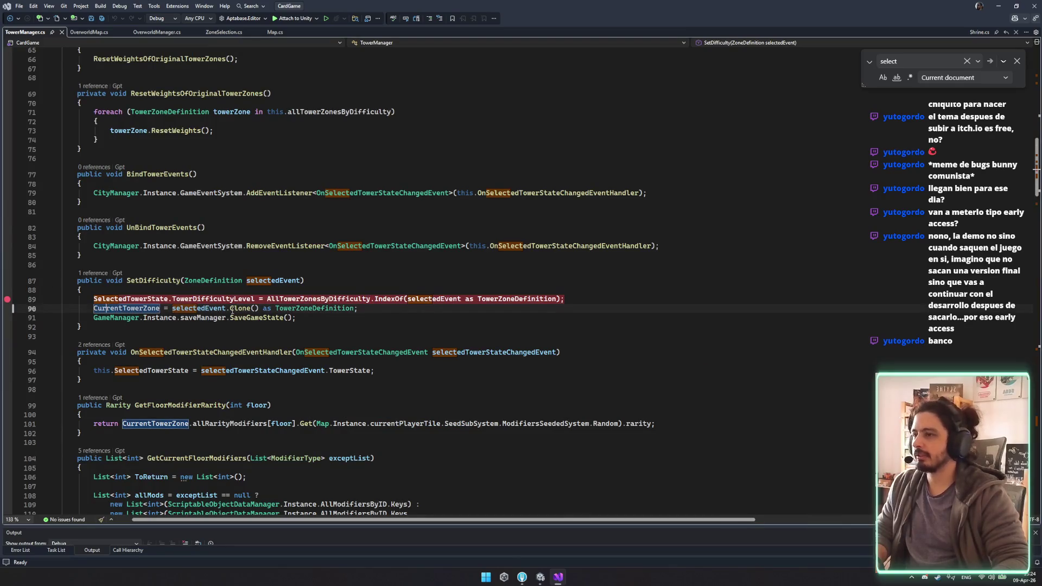
key("Up")
key("F9")
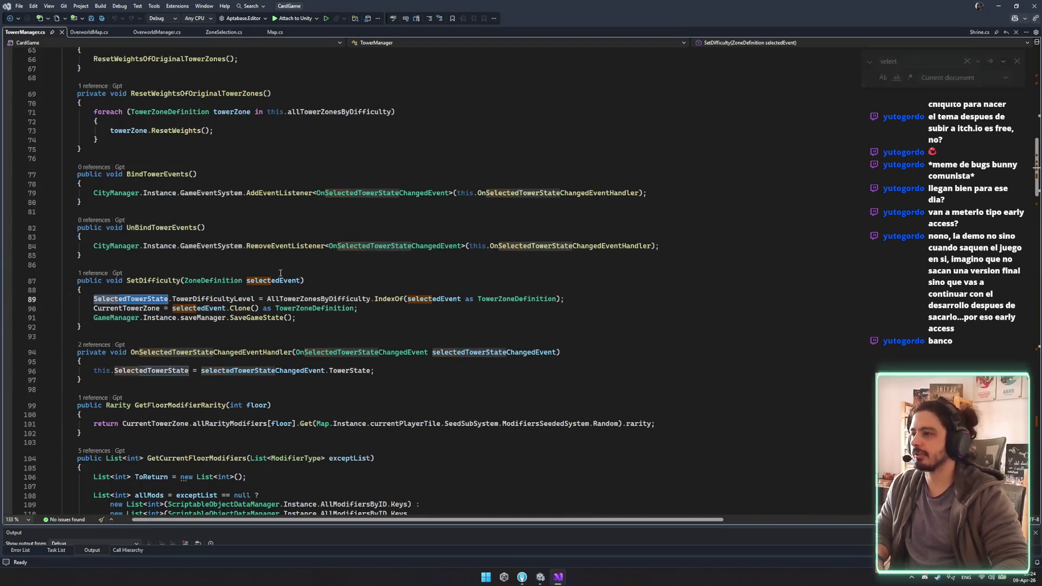
scroll(279, 272, "down", 4)
Step: Find all references to OnSelectedTowerStateChangedEvent and open the EndlessTower.cs match
left_click(166, 243)
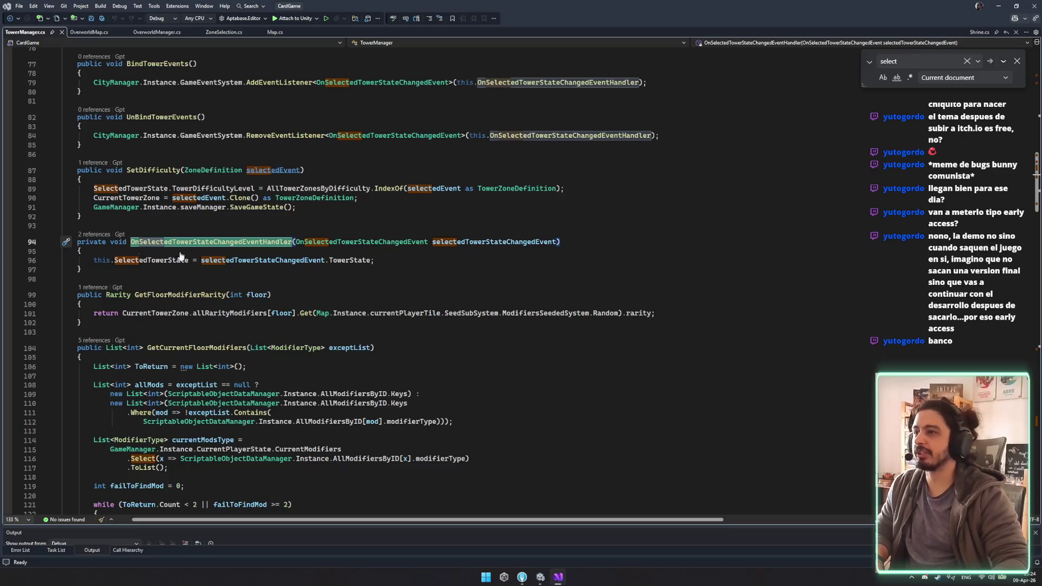
double_click(358, 241)
key("ctrl+shift+f")
key("Return")
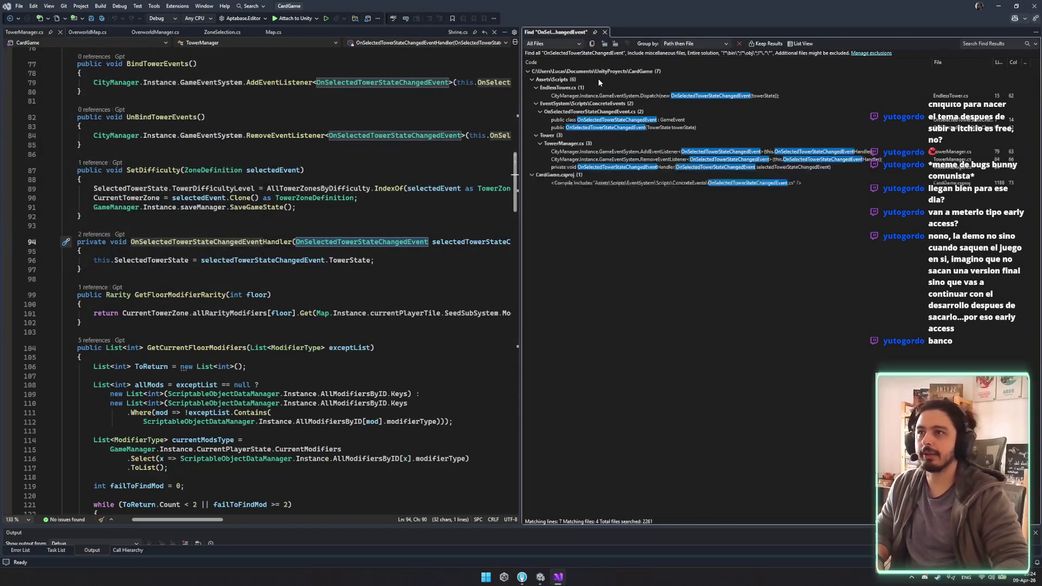
double_click(692, 98)
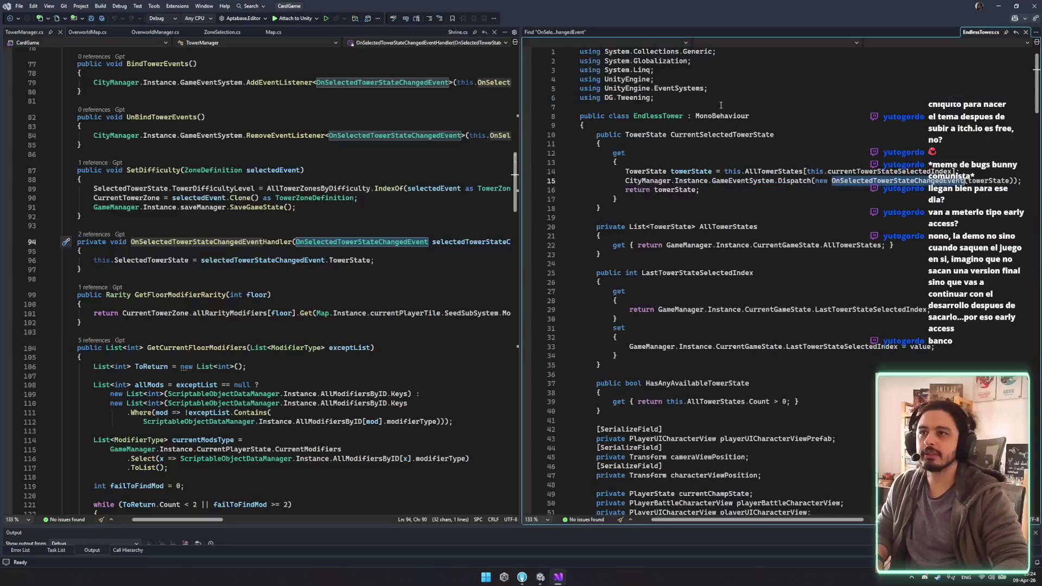
Step: Inspect the CurrentSelectedTowerState property, the scene object using EndlessTower, and the Dispatch call on line 15
double_click(722, 148)
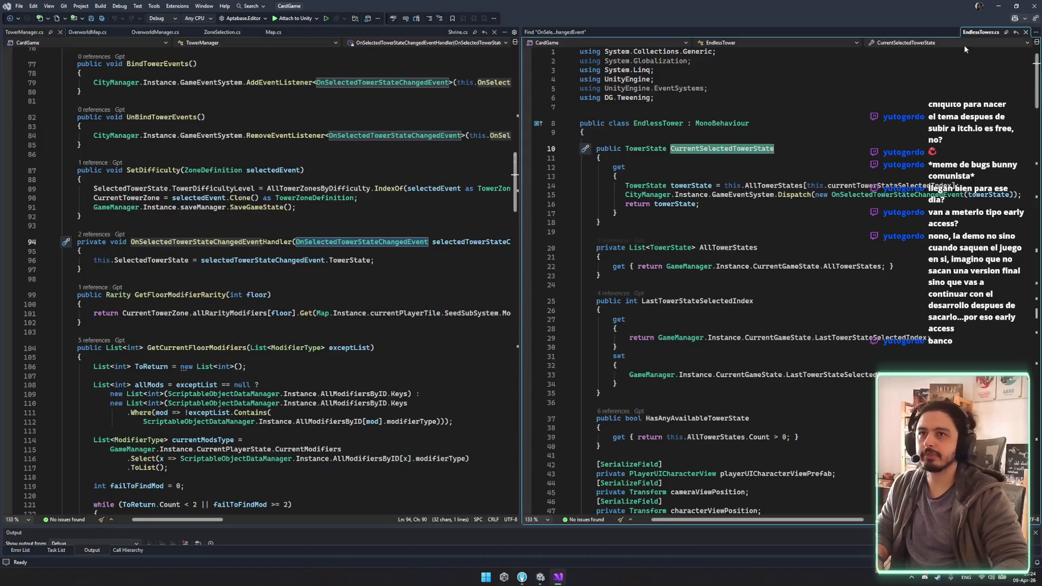
left_click(630, 116)
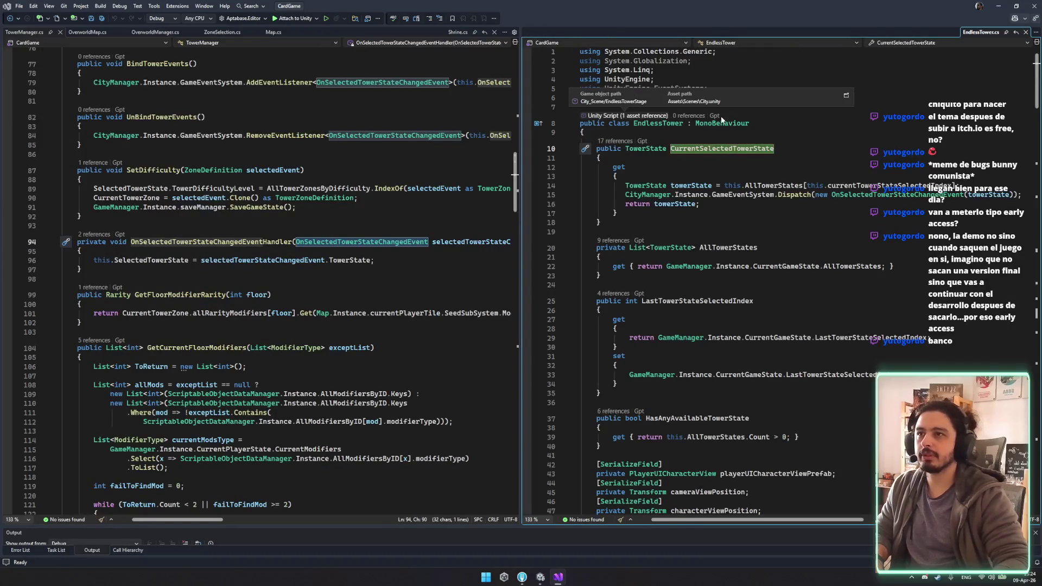
left_click(713, 150)
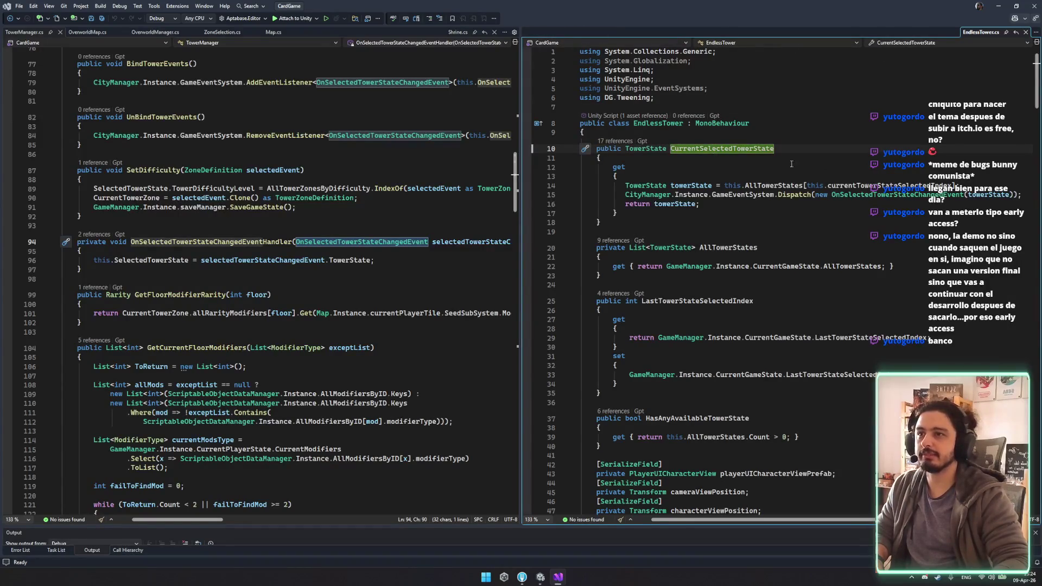
double_click(698, 145)
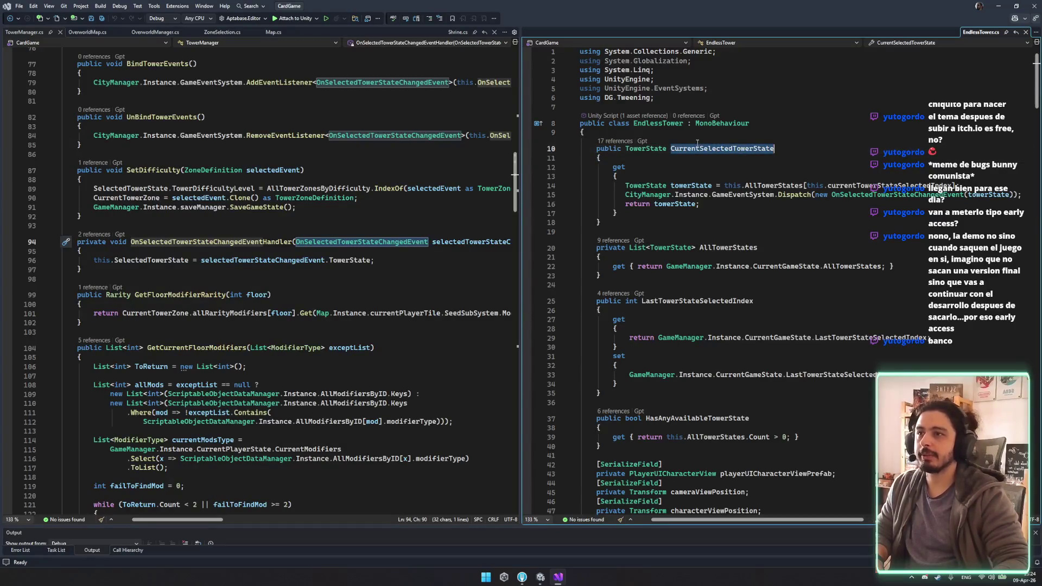
left_click(841, 195)
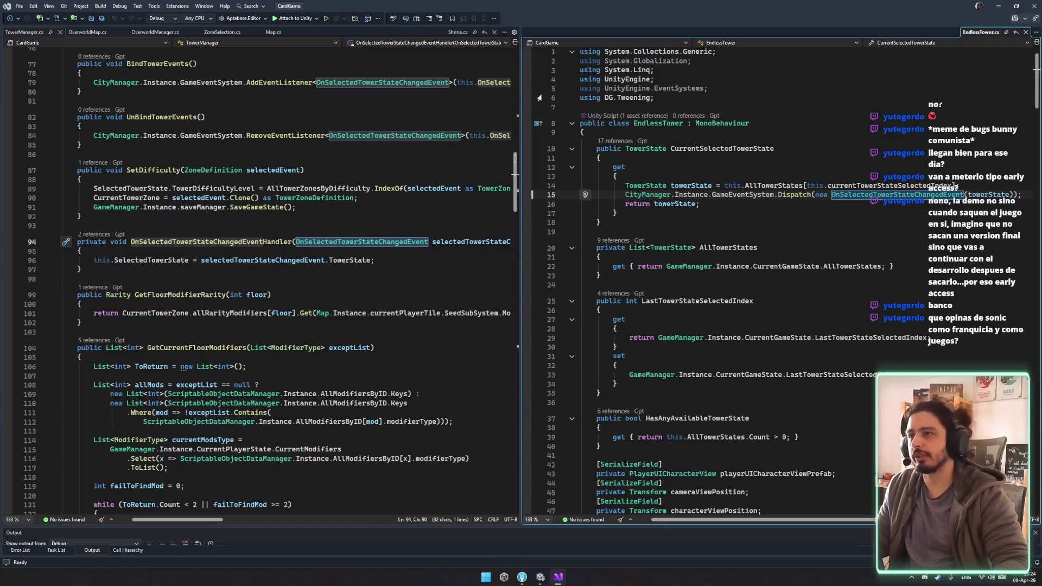
scroll(375, 219, "up", 8)
scroll(374, 185, "up", 5)
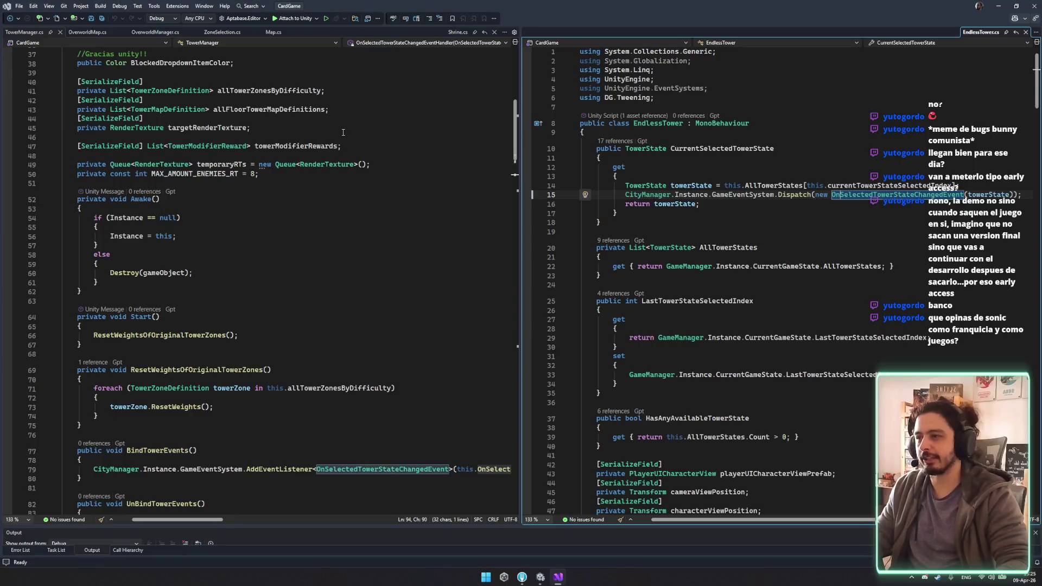
scroll(336, 138, "down", 4)
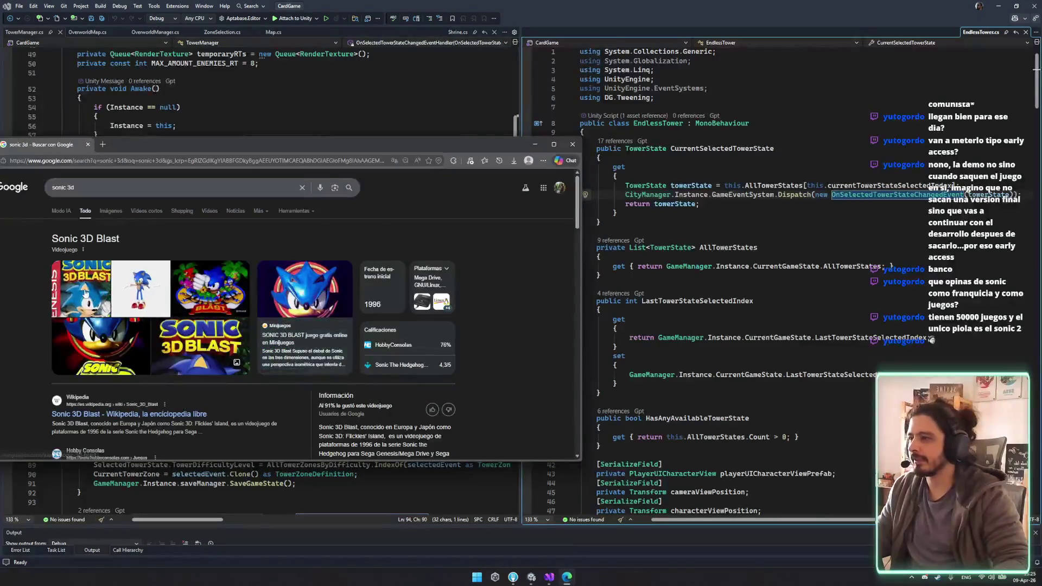
Step: Show image results for 'sonic 3d' and preview the Sonic 3D Blast gameplay video
left_click(82, 287)
scroll(404, 325, "down", 4)
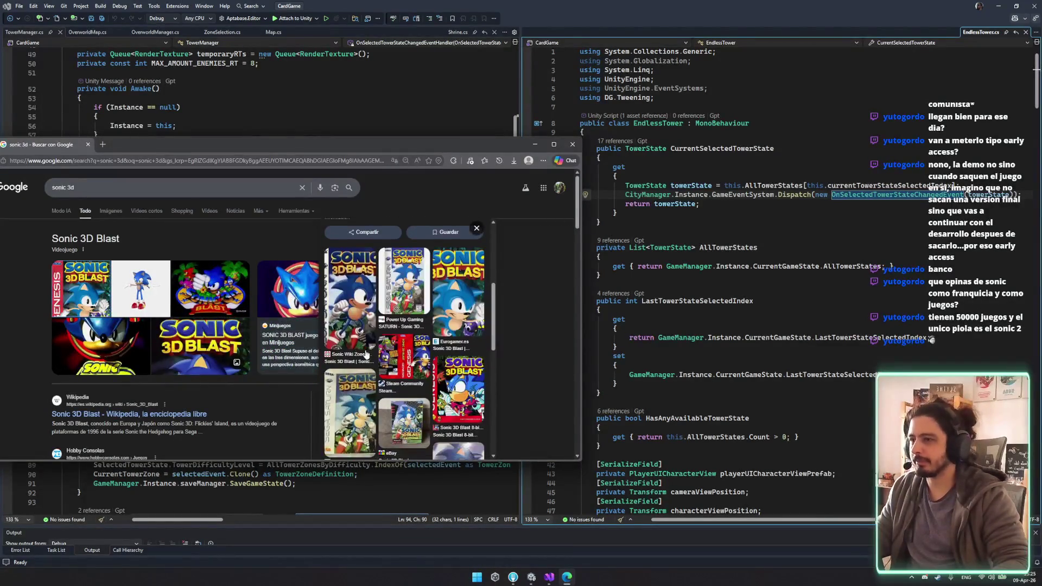
scroll(231, 352, "down", 5)
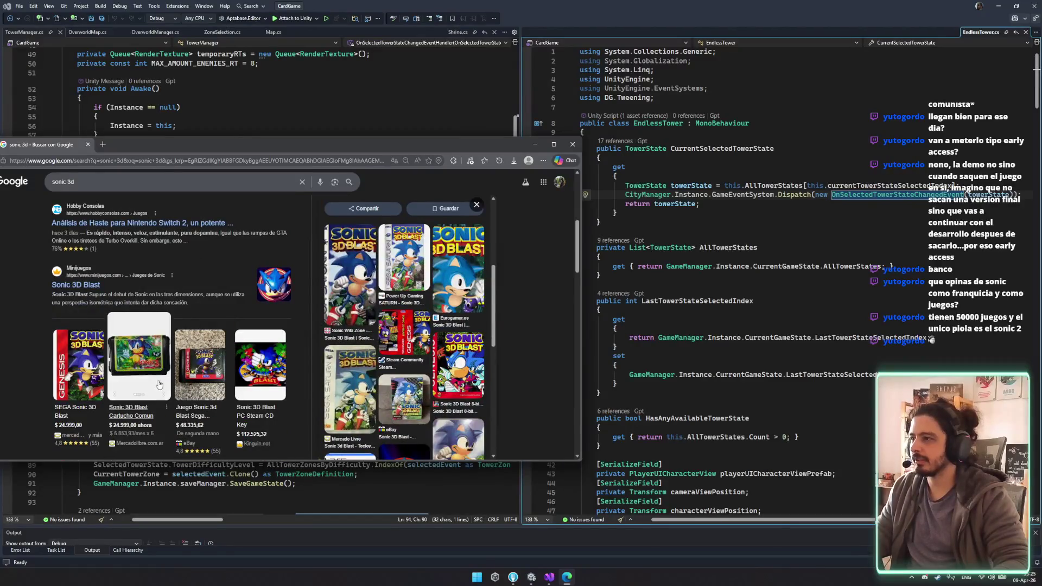
scroll(139, 239, "up", 5)
left_click(125, 210)
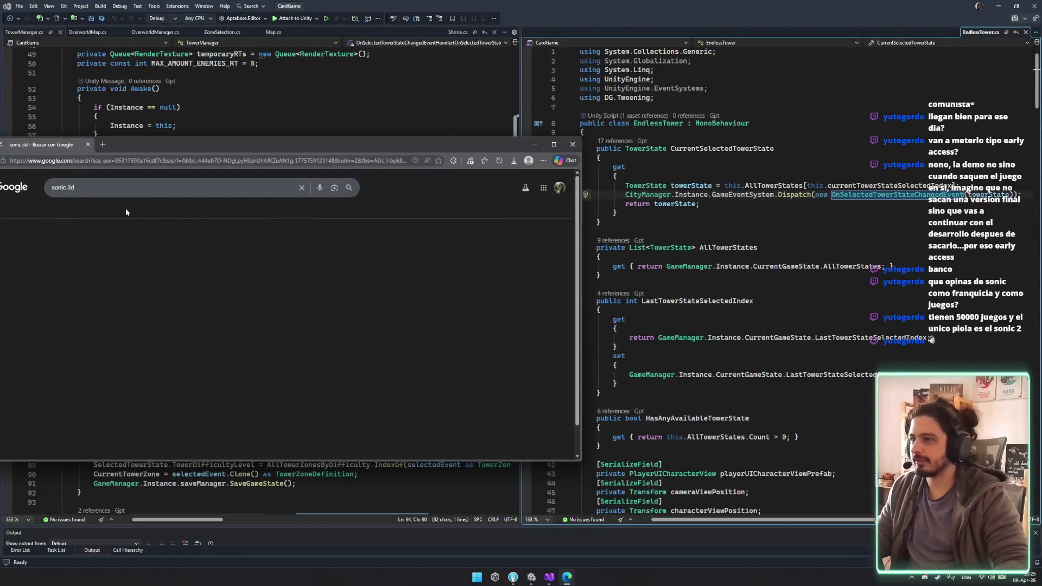
left_click(87, 286)
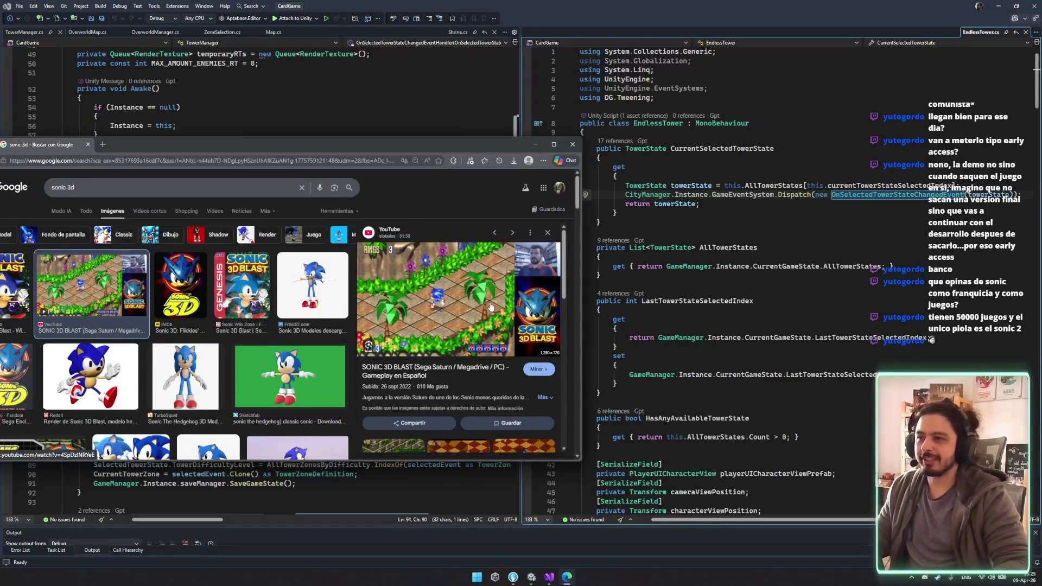
Step: Move the browser window further right and start rewriting the search query
scroll(449, 315, "down", 5)
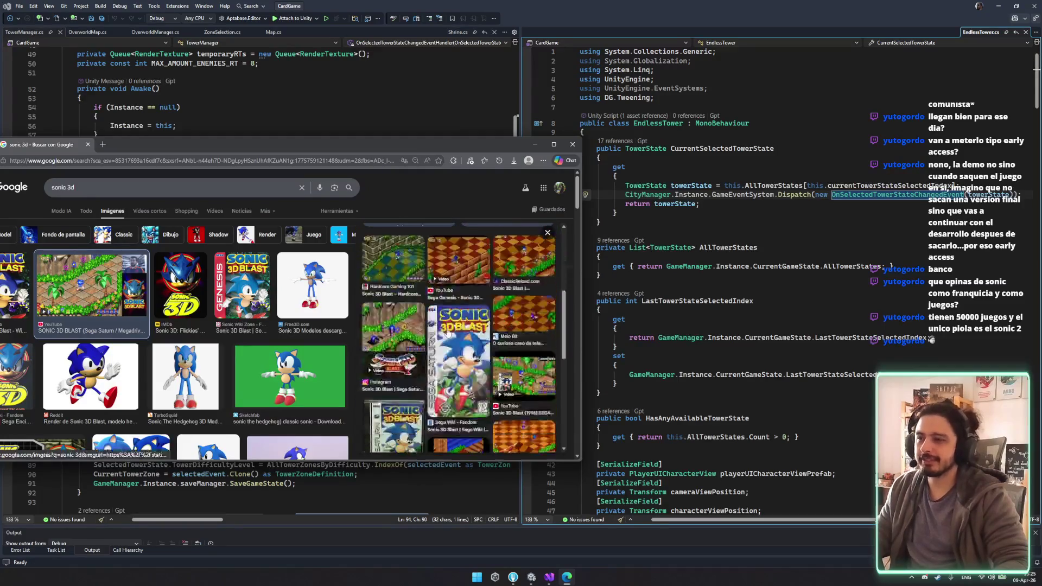
scroll(464, 295, "up", 5)
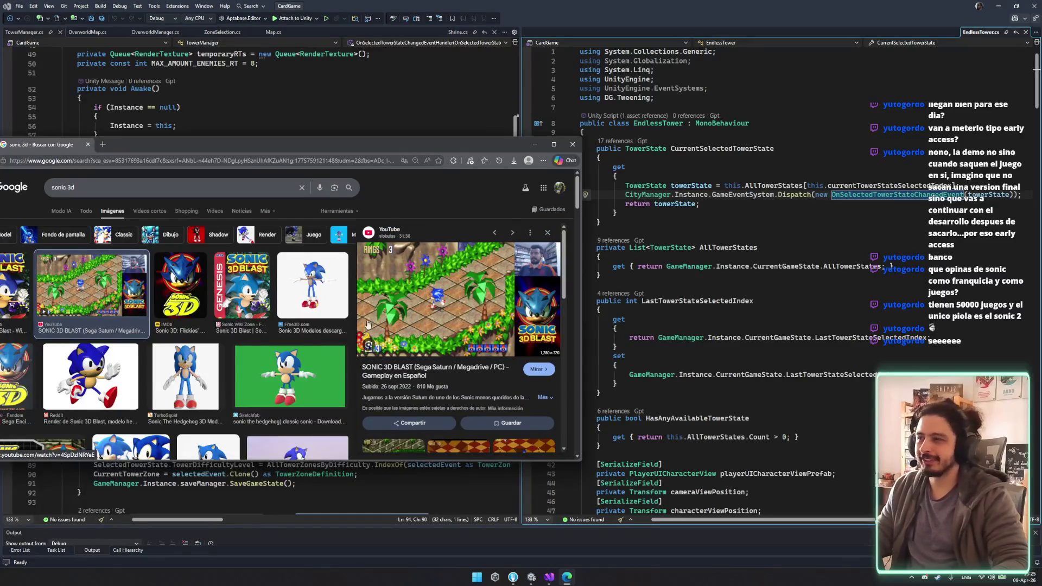
scroll(252, 338, "down", 5)
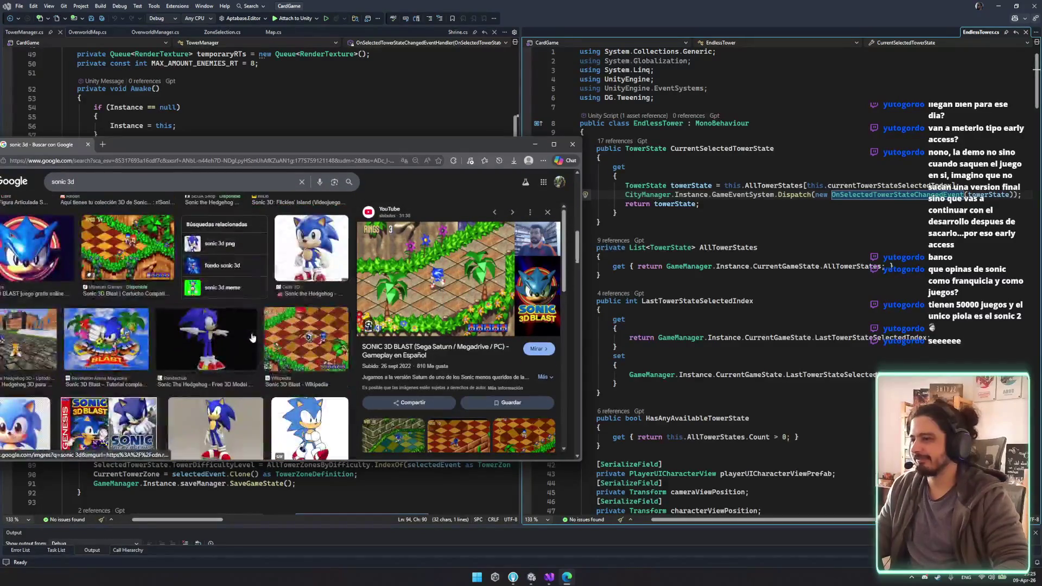
left_click_drag(314, 144, 445, 145)
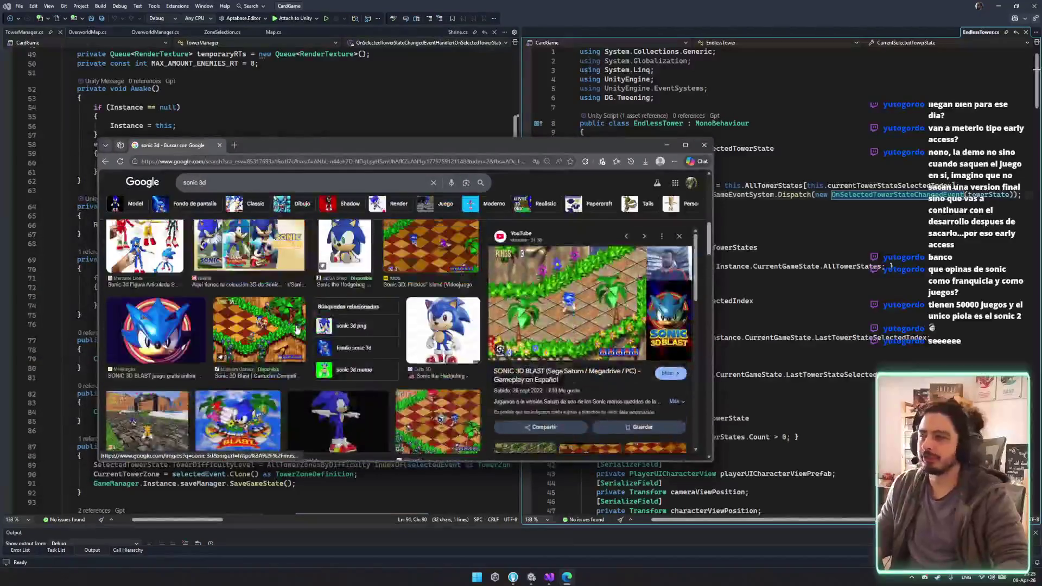
left_click(222, 174)
key("BackSpace")
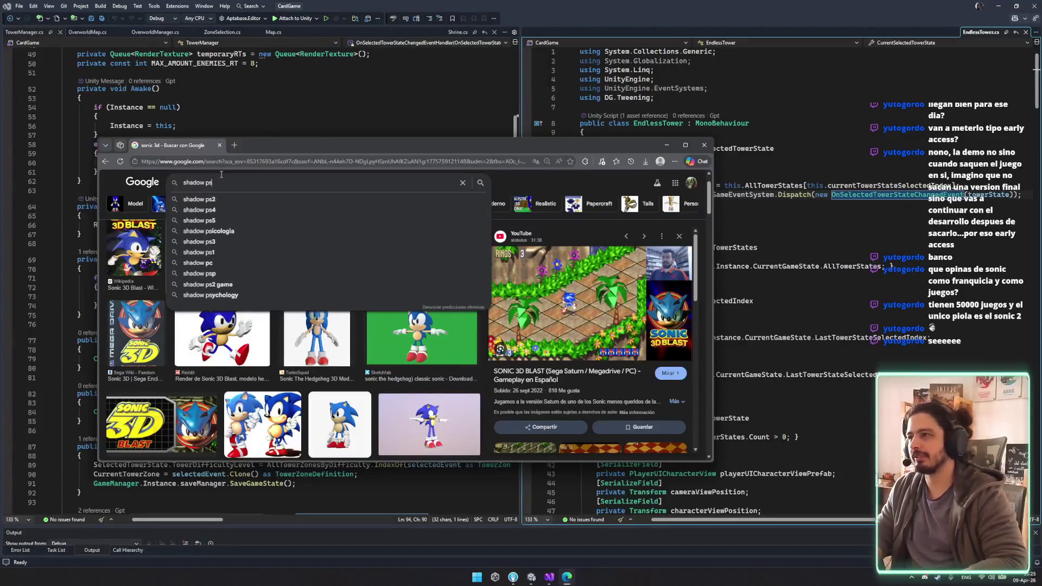
Step: Search 'shadow ps2' and preview the YouTube video, Eurogamer screenshot and ZonaRed Shadow the Hedgehog PS2 images
type("2")
key("Return")
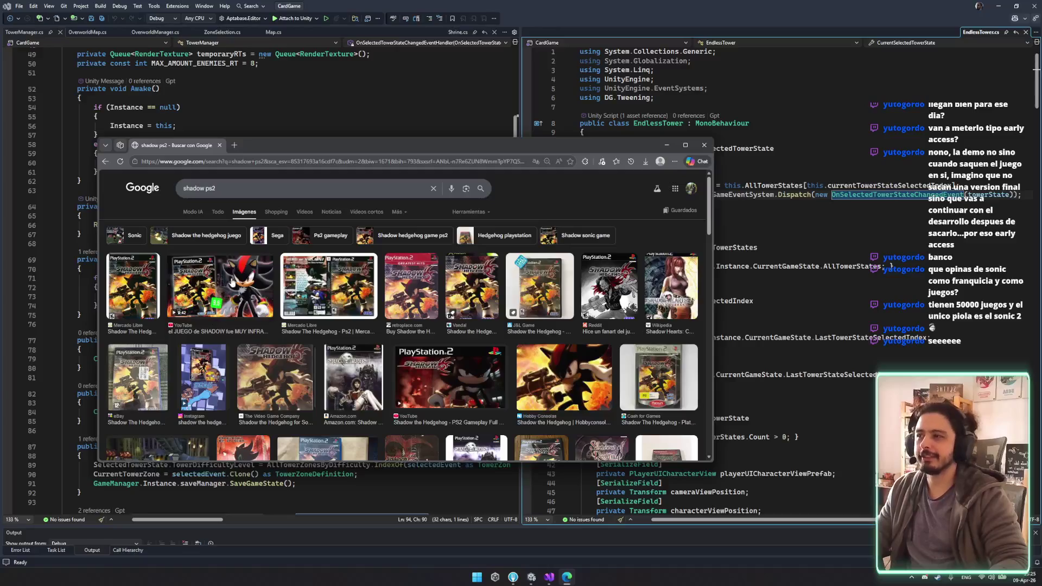
left_click(232, 282)
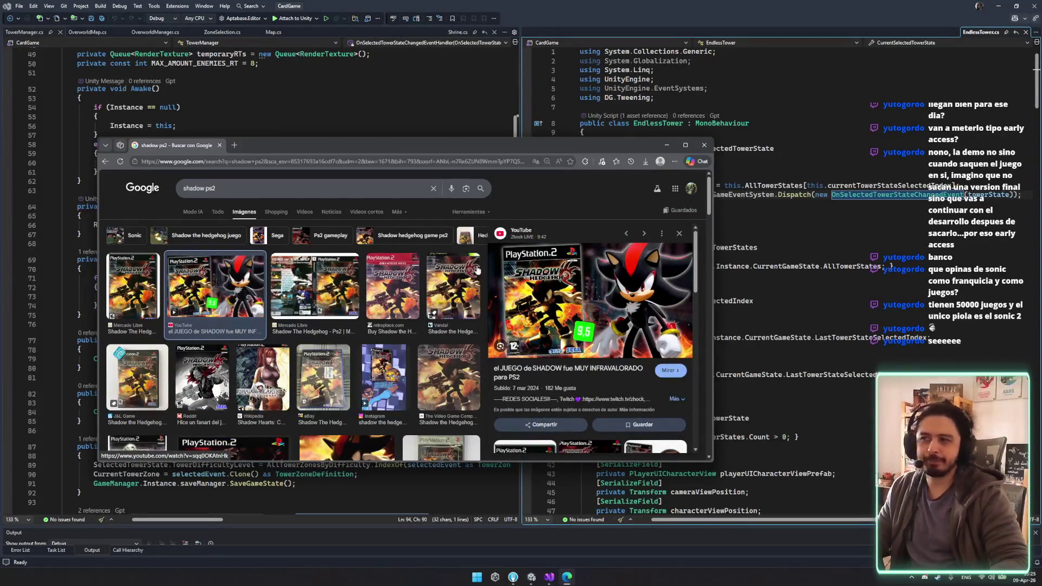
scroll(297, 378, "down", 4)
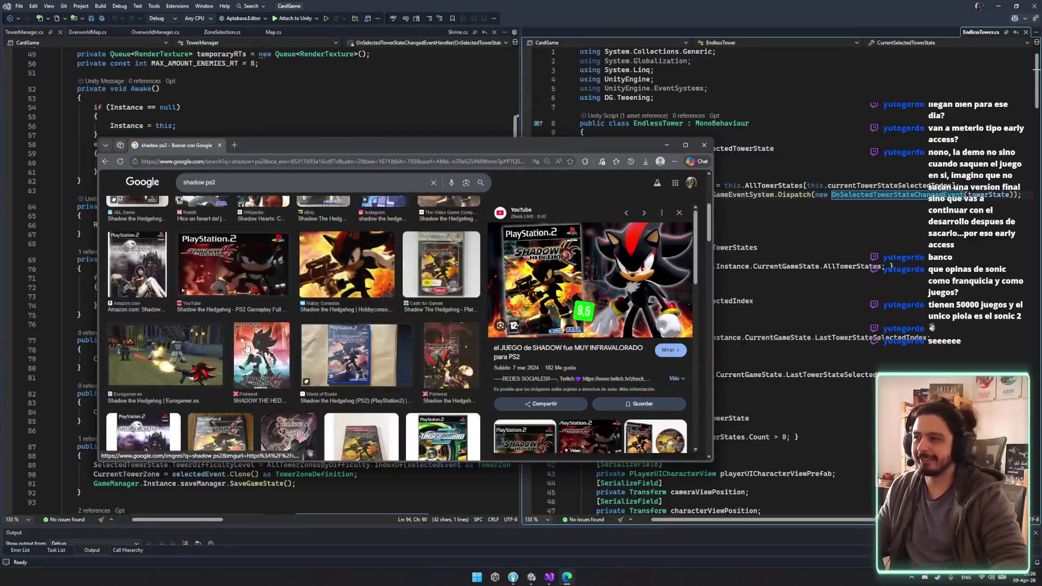
left_click(165, 356)
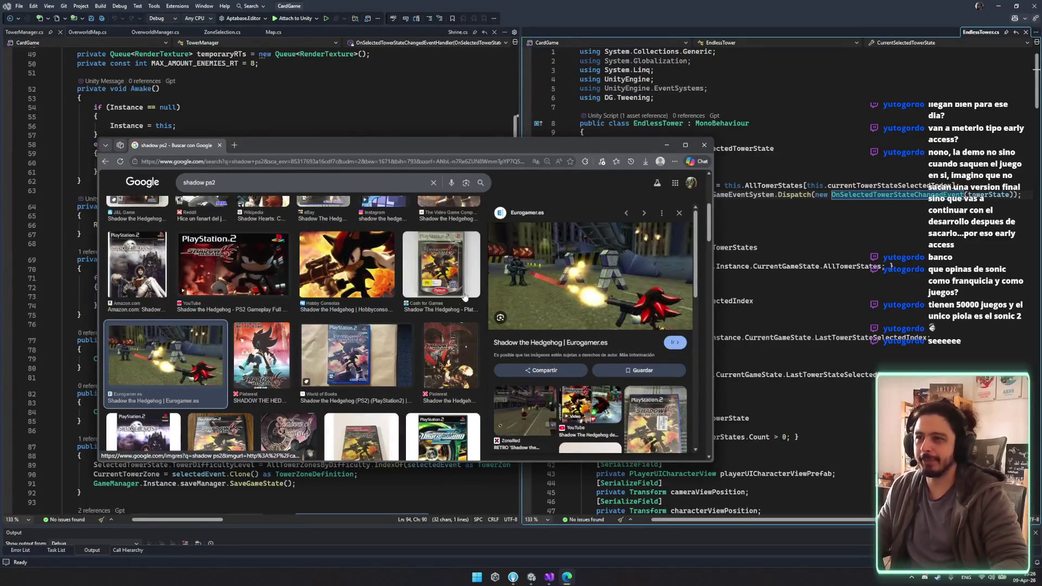
left_click(521, 408)
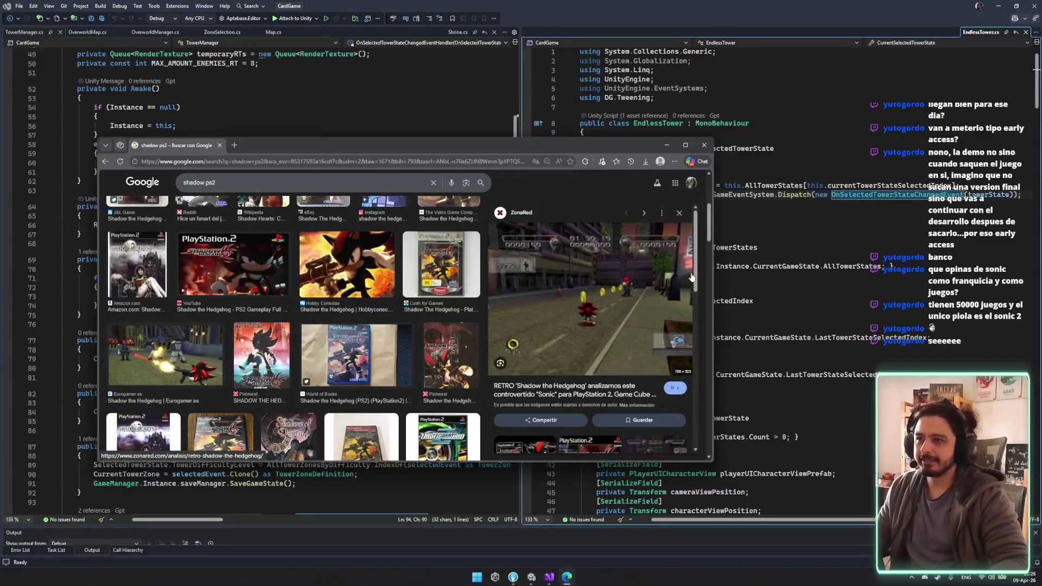
Step: Switch to the code editor, then bring the Pac-Man World search results back on screen
scroll(259, 197, "down", 5)
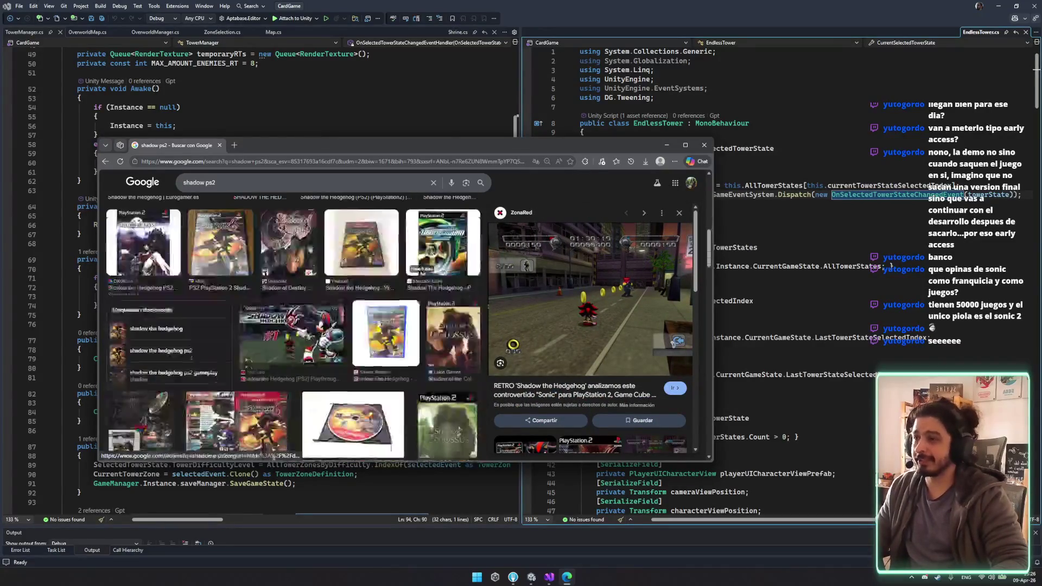
key("alt+Tab")
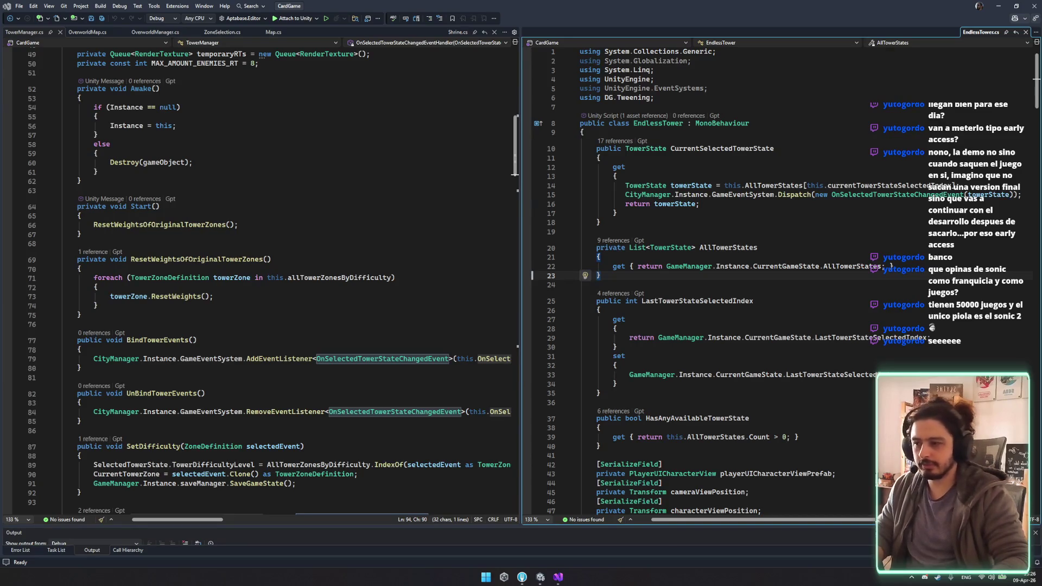
key("super+shift+Right")
Step: Maximize the browser on Pac-Man World image results and replace the '2' in the query
left_click(235, 150)
key("super+Up")
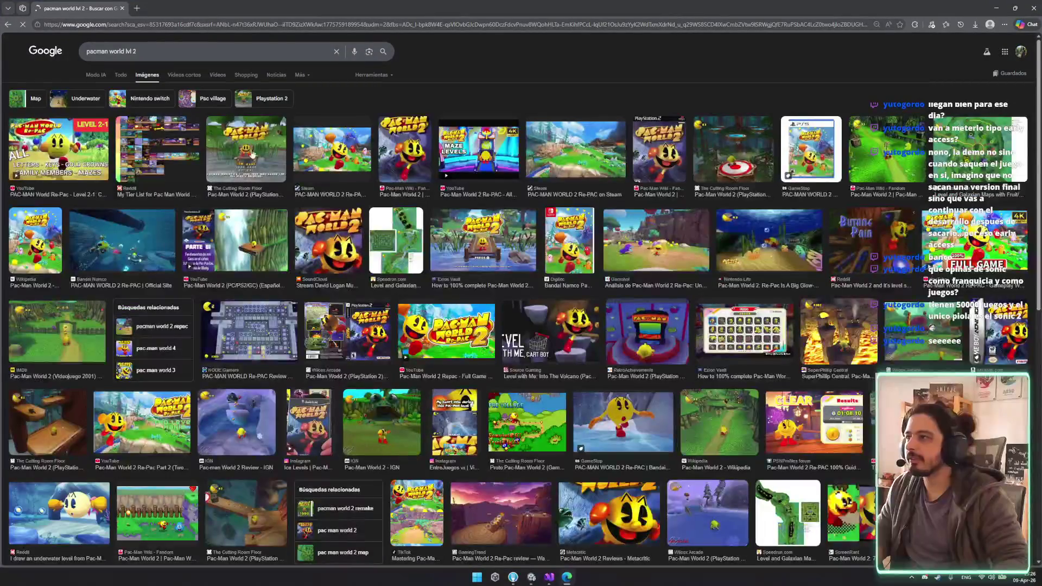
left_click(191, 55)
key("BackSpace")
key("BackSpace")
type("zoy cave")
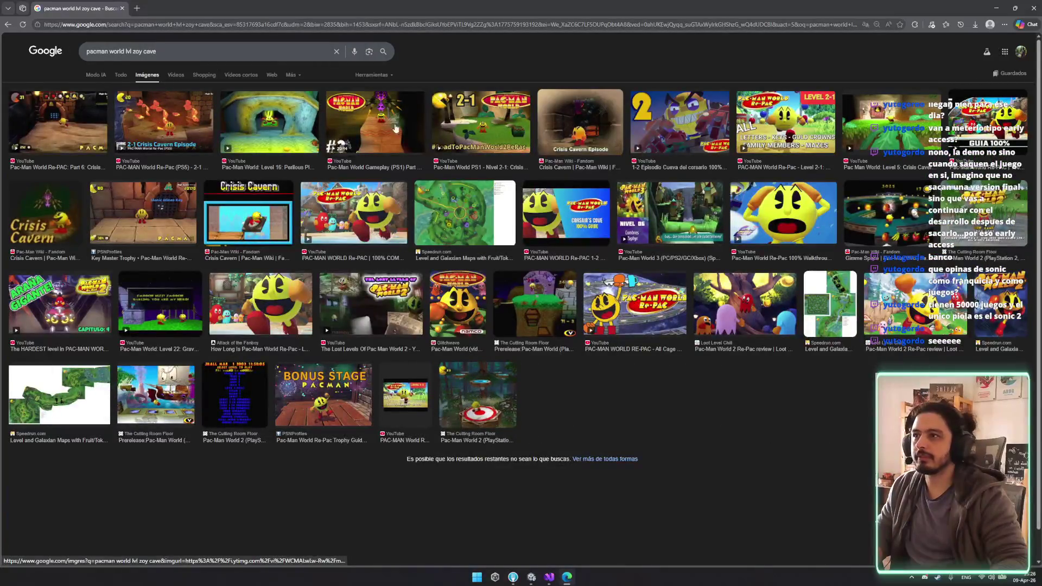
Step: Preview the Pac-Man World Gameplay (PS1) Part 3 and Level 5: Crisis Cavern videos
left_click(372, 127)
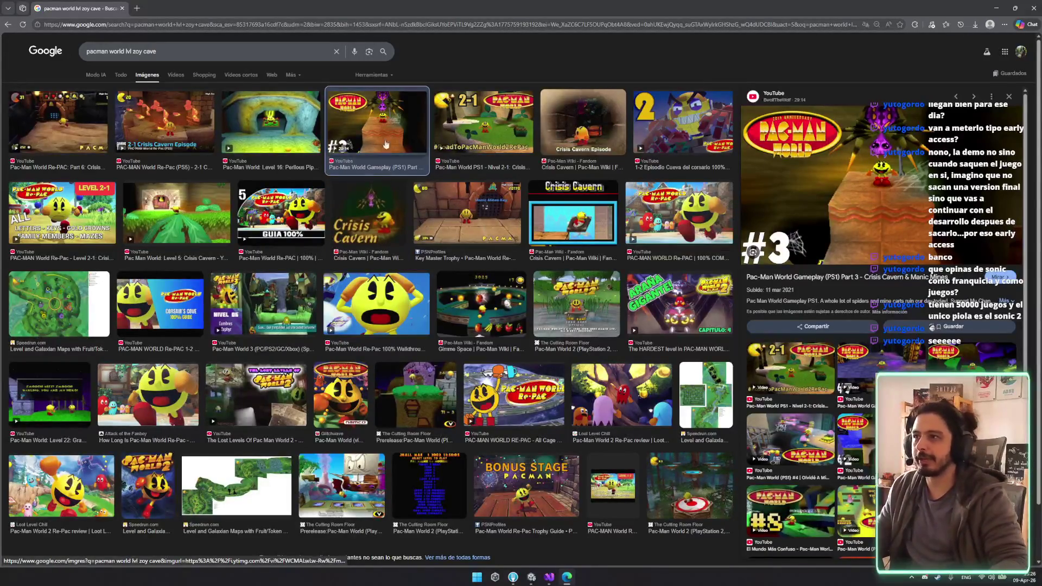
left_click(201, 229)
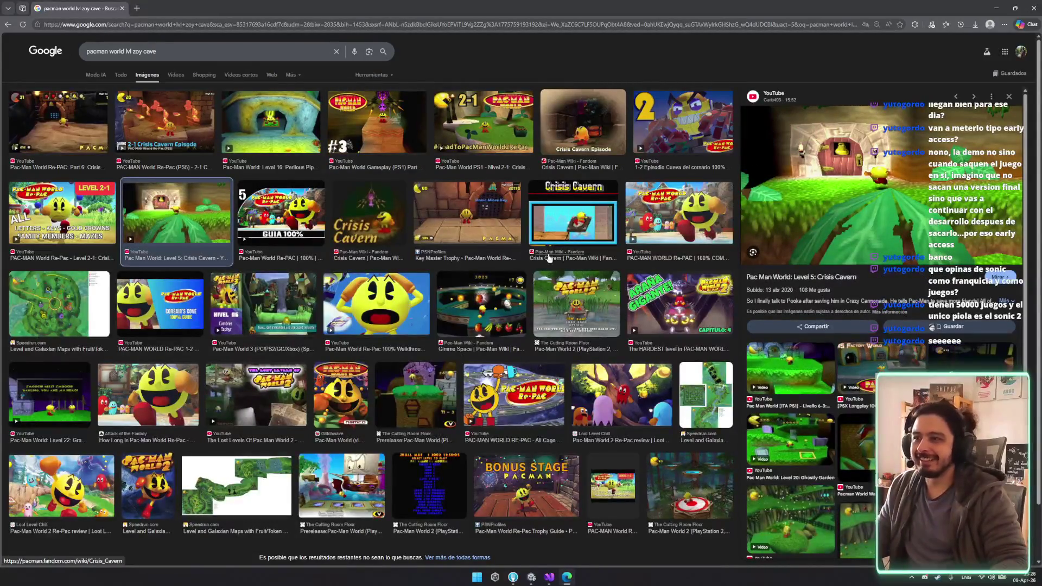
scroll(554, 258, "down", 1)
Step: Search 'pacman world lvl zoy cave gameplay' and open the PAC-MAN WORLD Re-PAC playthrough video
left_click(143, 46)
left_click(134, 23)
type("ga")
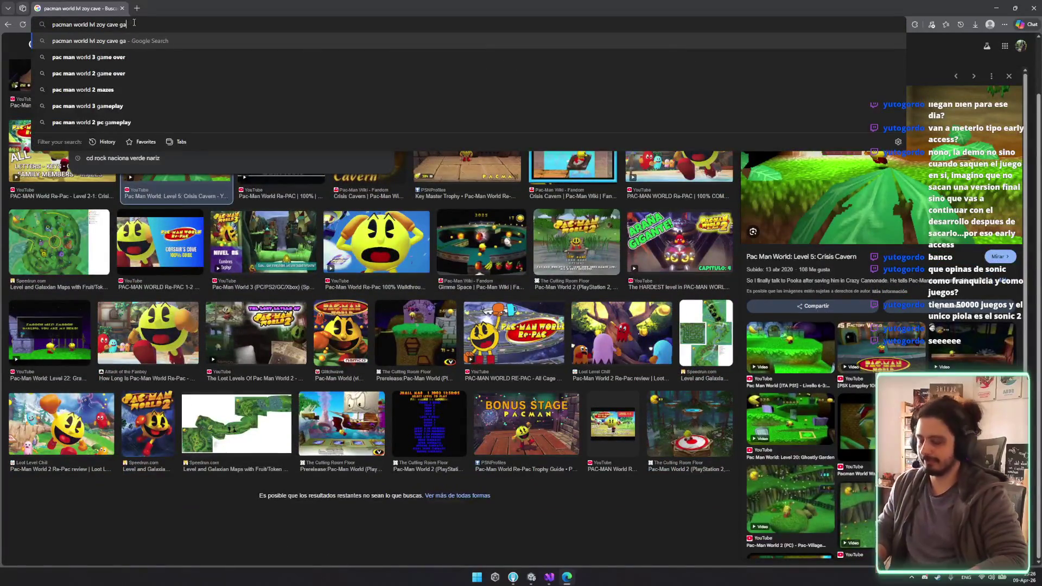
type("meplaz")
key("Return")
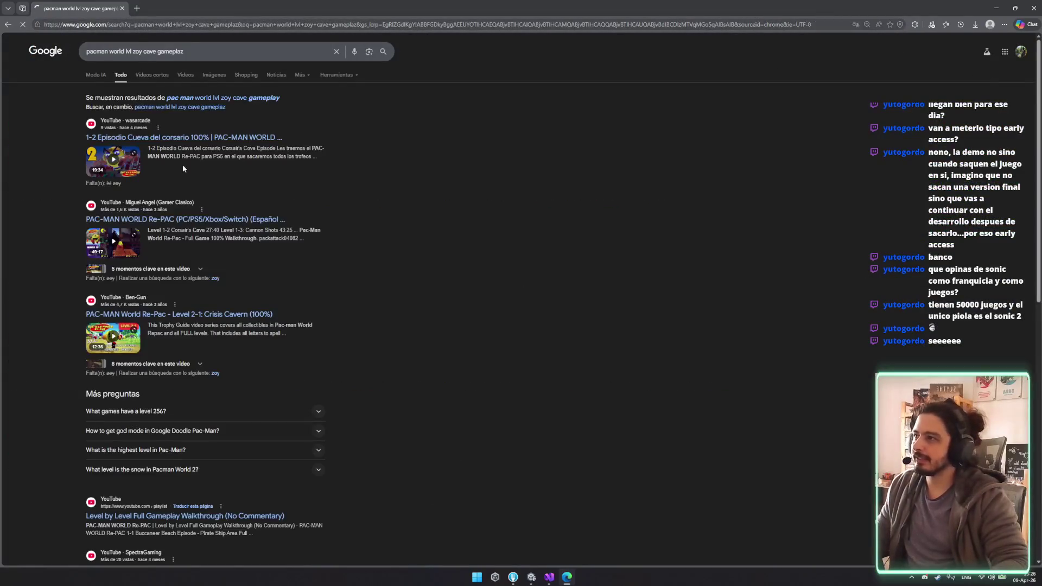
left_click(164, 138)
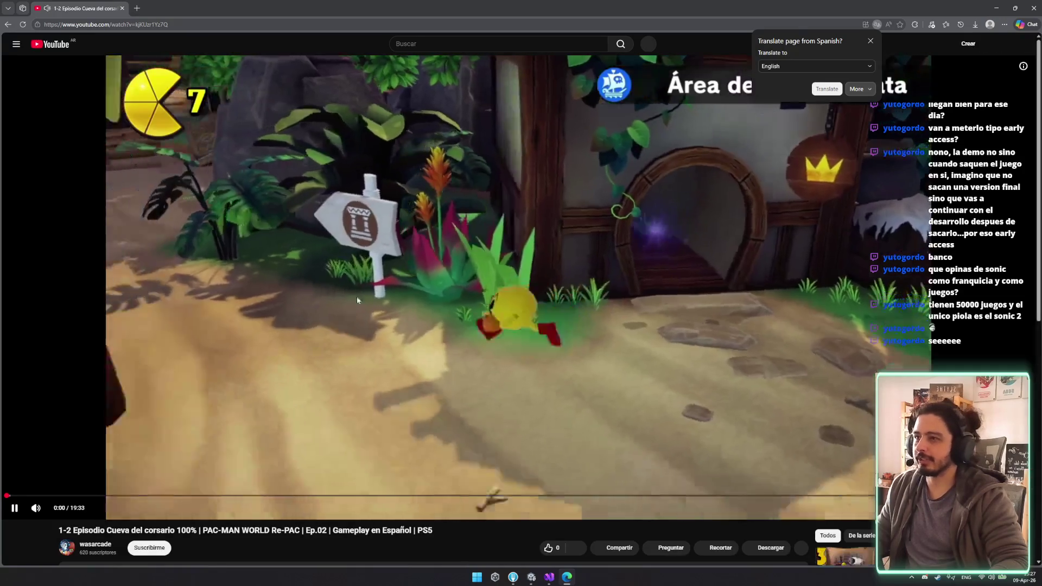
key("alt+Left")
left_click(183, 223)
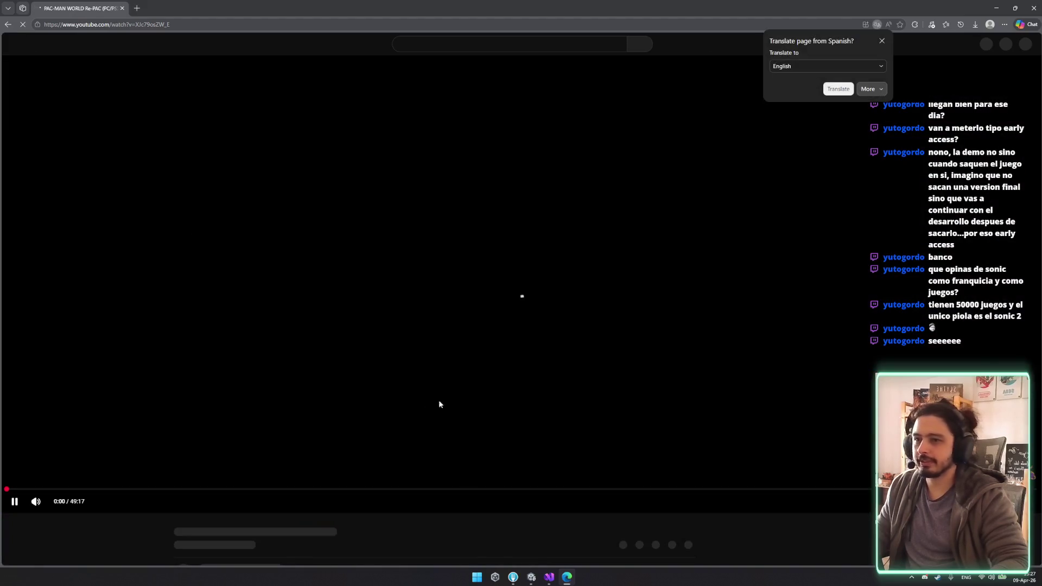
Step: Search YouTube for 'pacman world level 2 ps1'
left_click(461, 44)
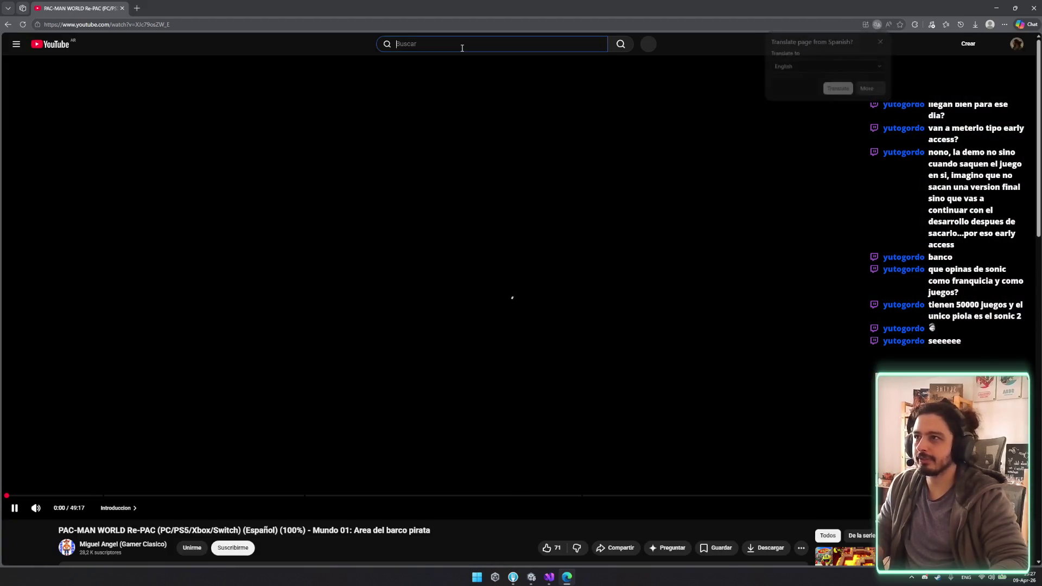
type("pacman world level 2 ")
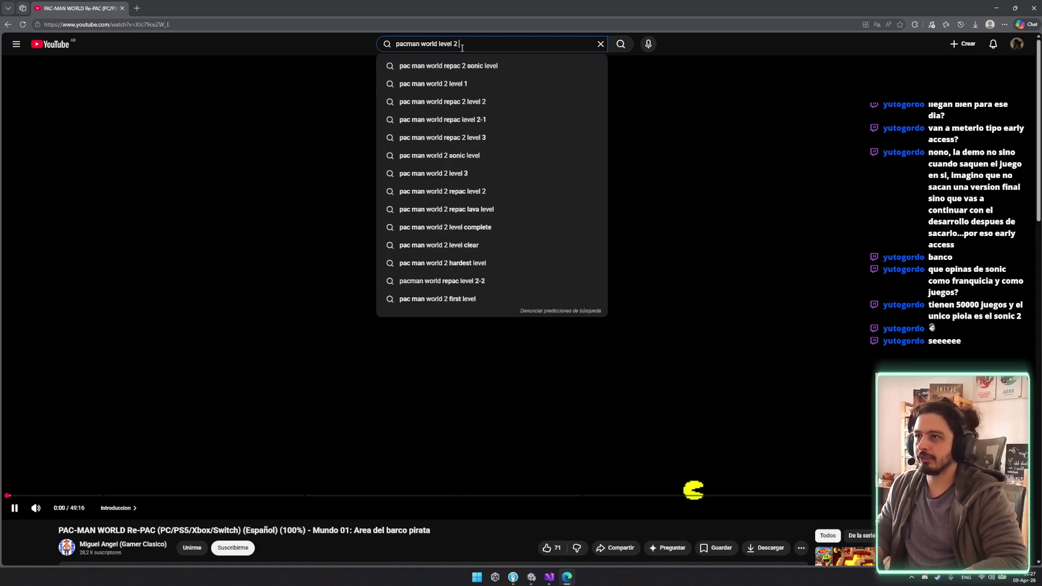
type("ps1")
key("Return")
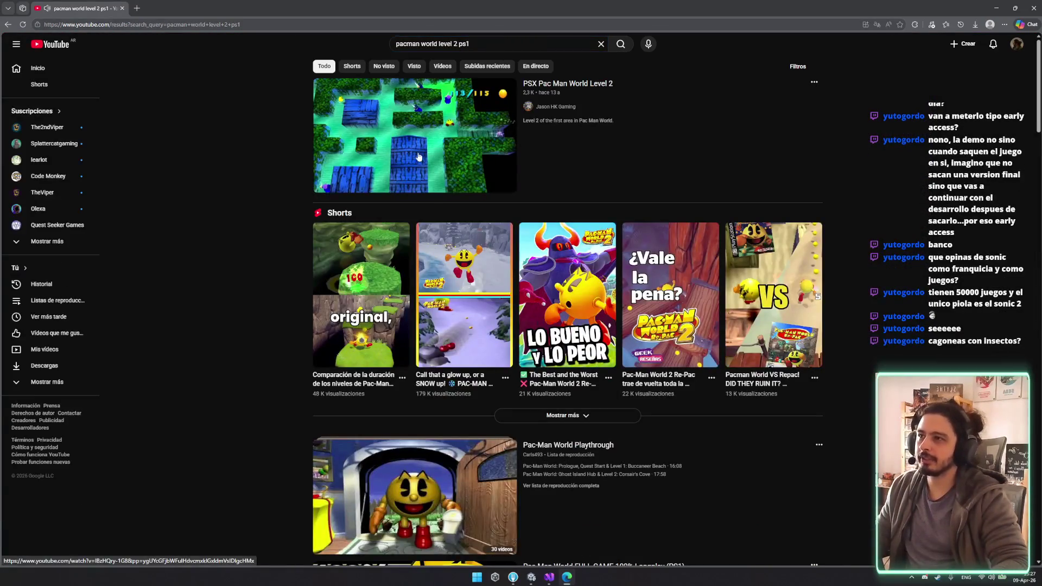
Step: Open the PSX Pac Man World Level 2 video and seek ahead to about 6:24
left_click(405, 131)
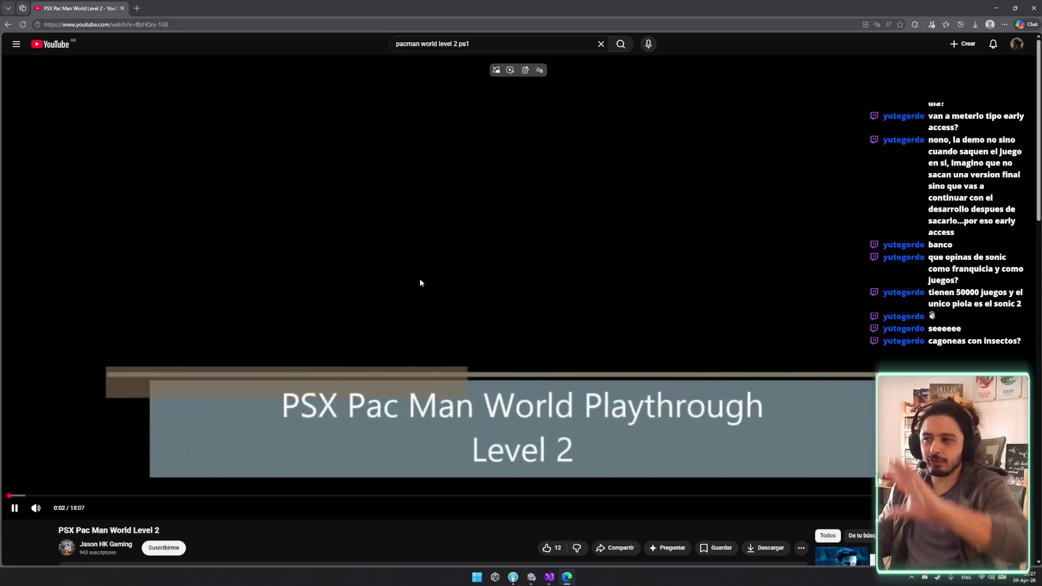
left_click(51, 495)
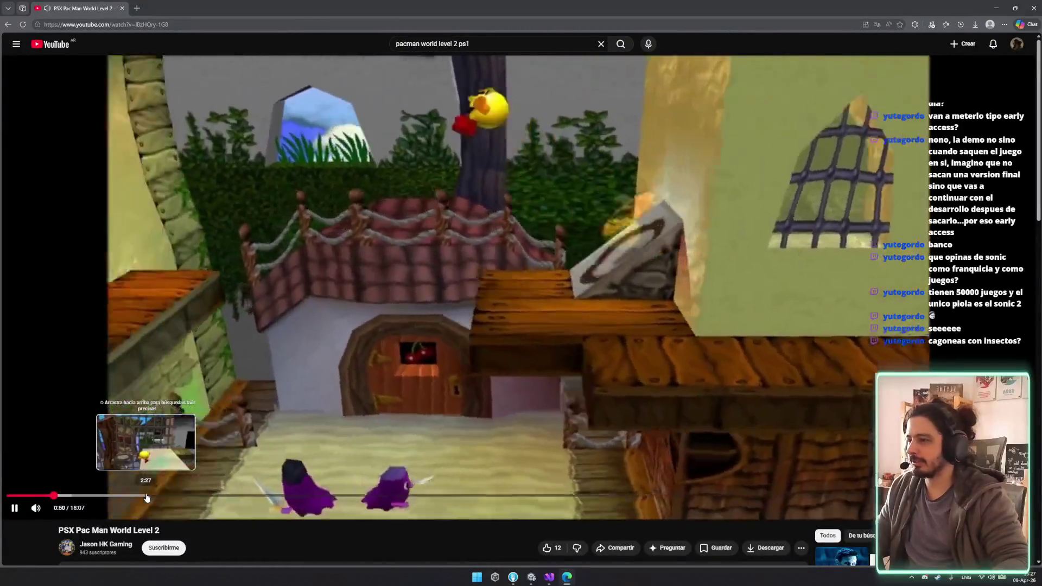
left_click(149, 496)
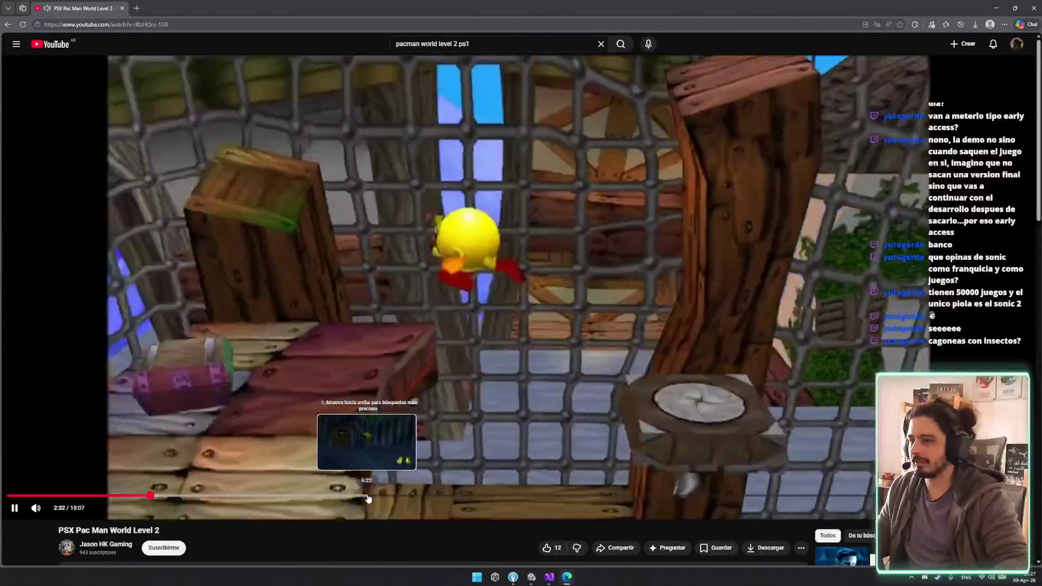
left_click(367, 496)
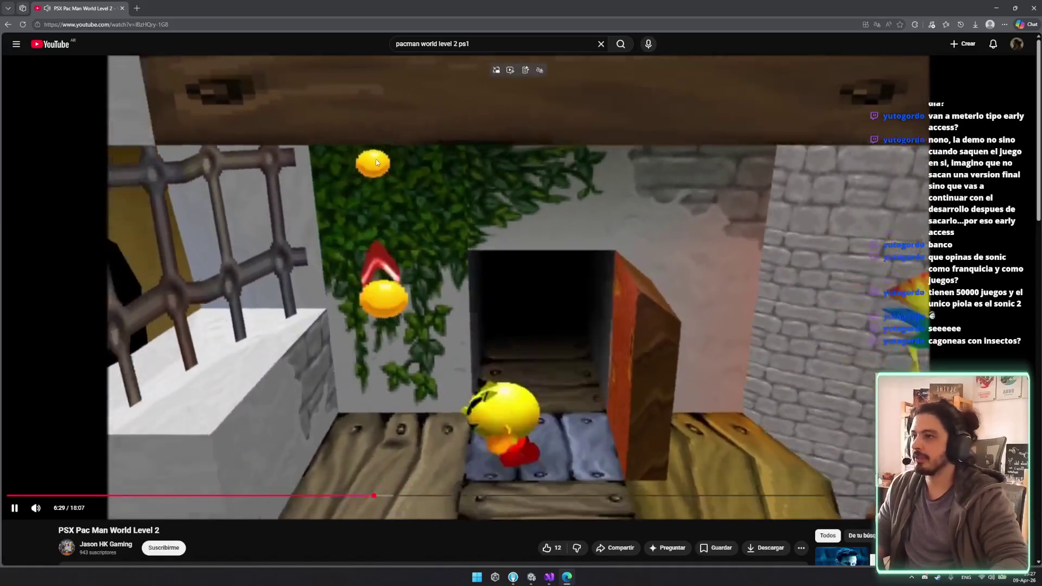
left_click(508, 42)
key("Left")
key("Left")
key("Left")
Step: Change the YouTube query to 'pacman world cave ps1', search, and scroll through the results
key("BackSpace")
key("BackSpace")
key("BackSpace")
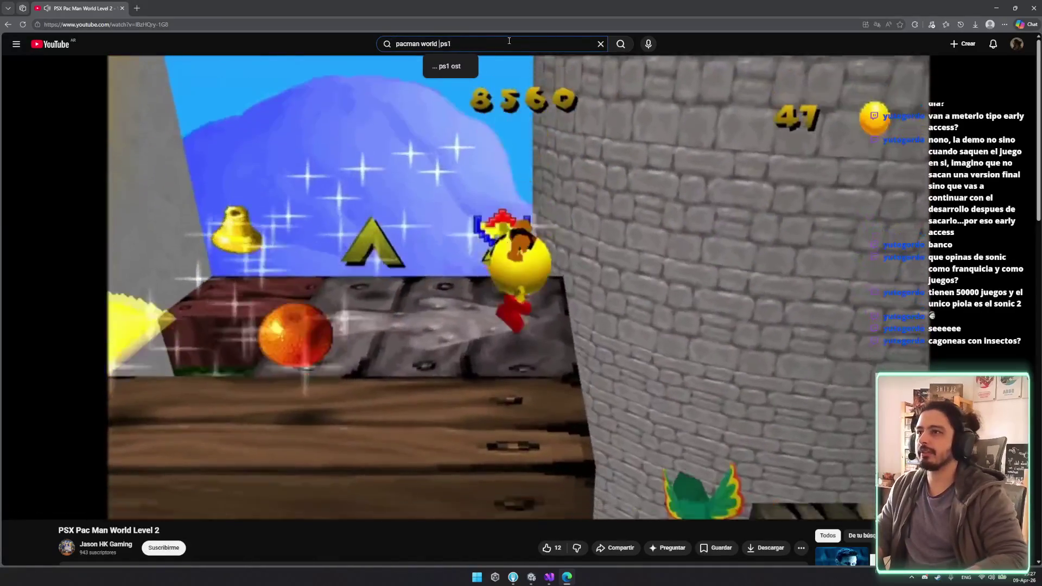
type("ave")
key("Return")
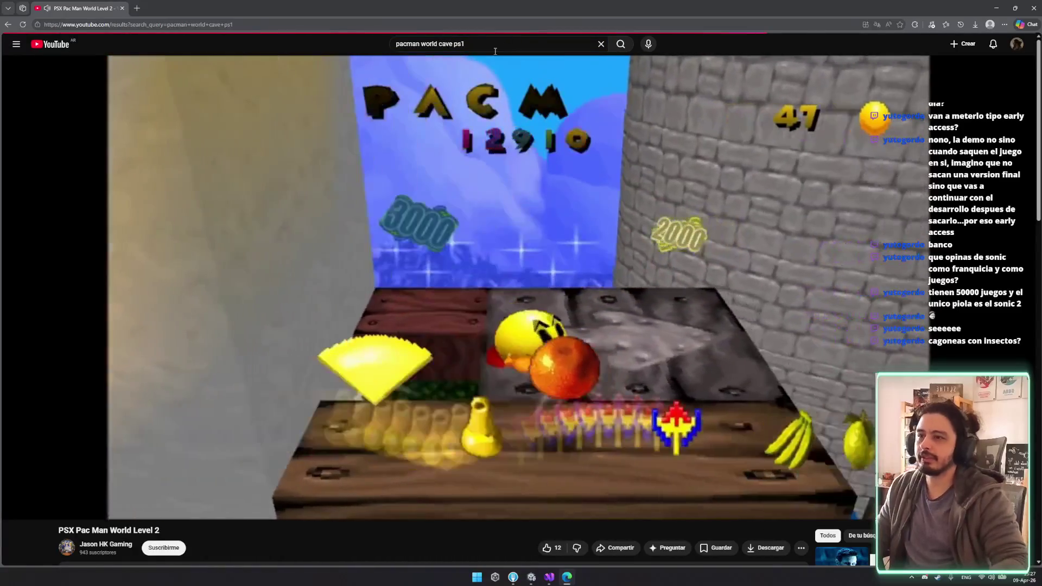
scroll(427, 203, "down", 5)
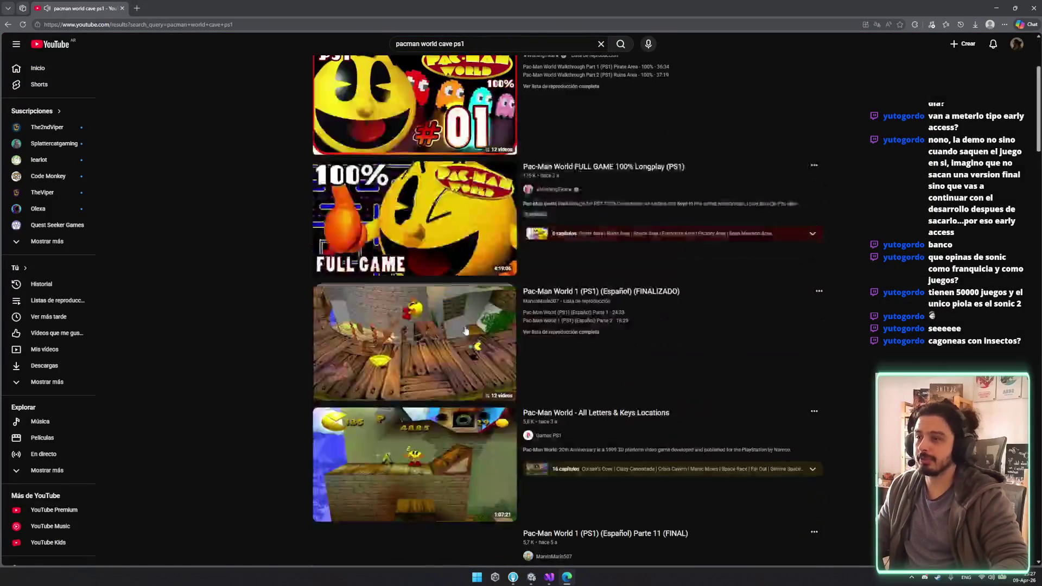
scroll(448, 432, "down", 3)
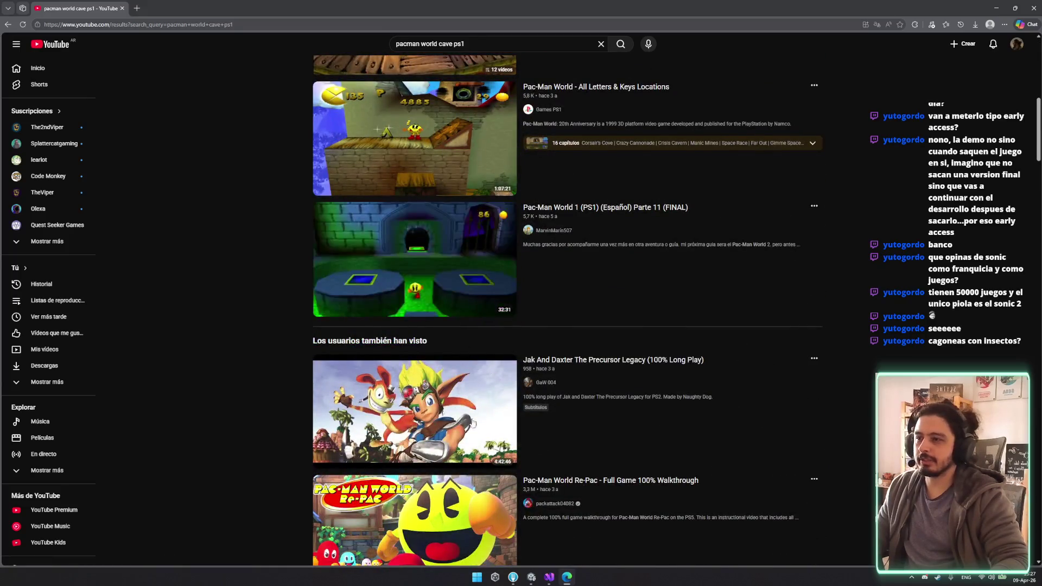
scroll(494, 390, "down", 7)
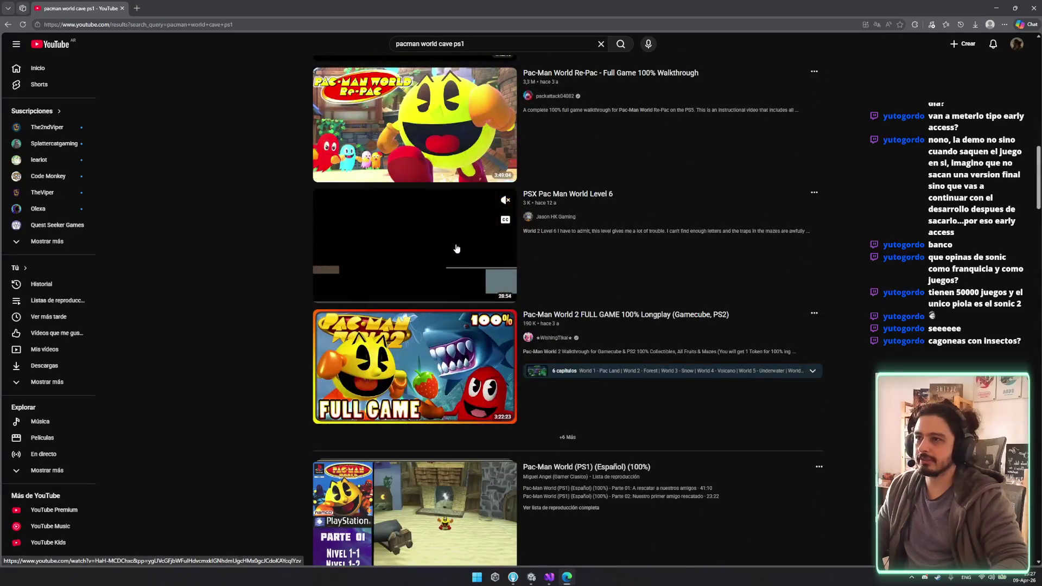
scroll(618, 280, "down", 4)
scroll(616, 280, "down", 7)
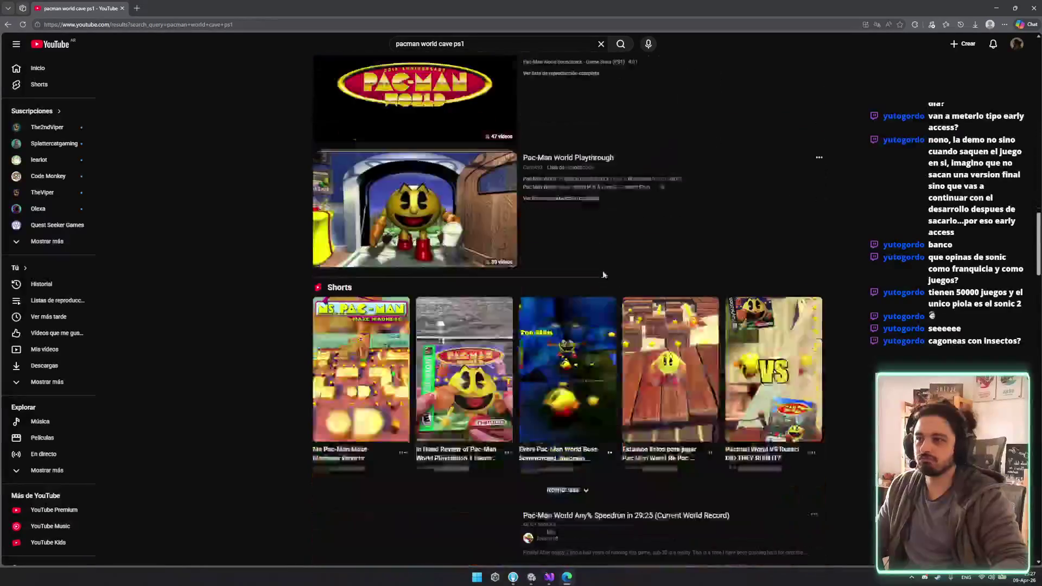
scroll(550, 305, "down", 9)
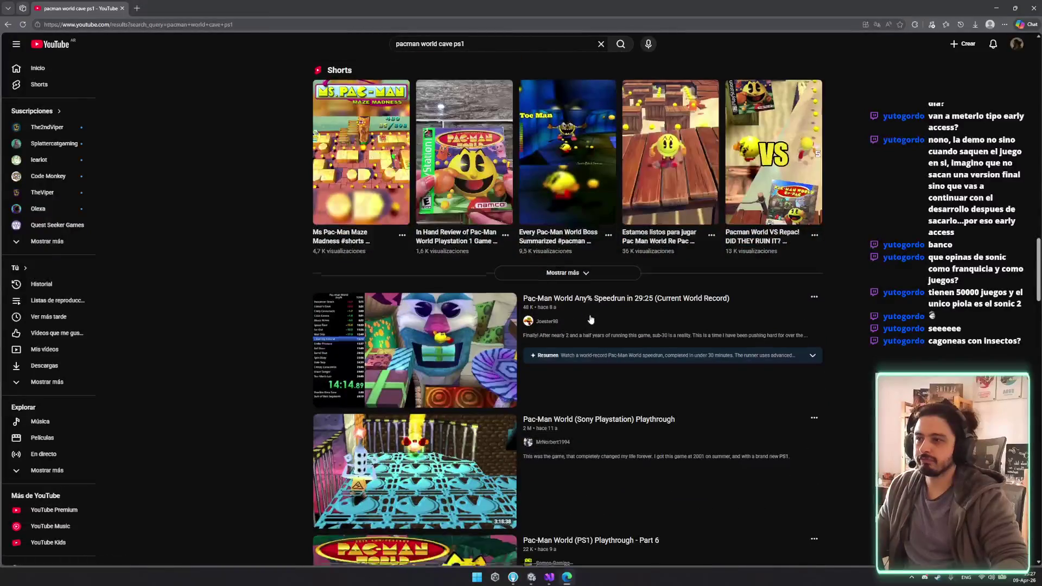
scroll(584, 320, "down", 4)
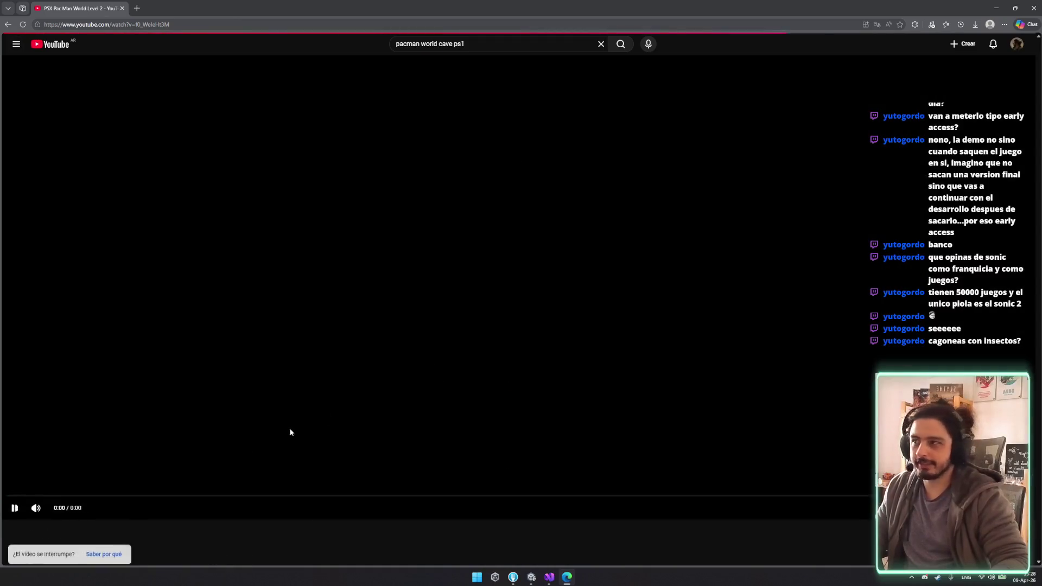
Step: Mute the Pac-Man World longplay and seek to the Crisis Cavern section around 36:53
left_click(248, 496)
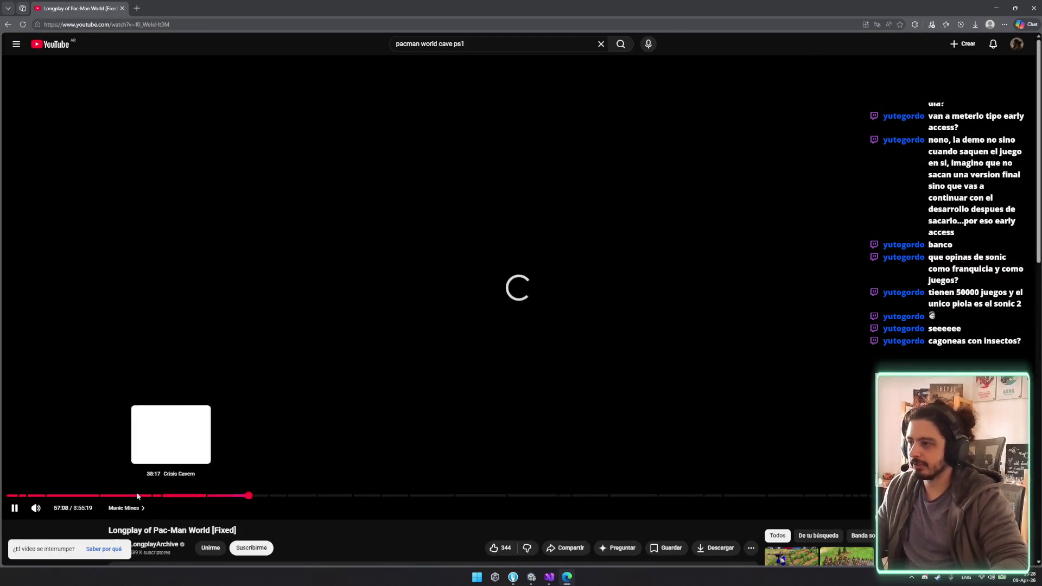
left_click(73, 495)
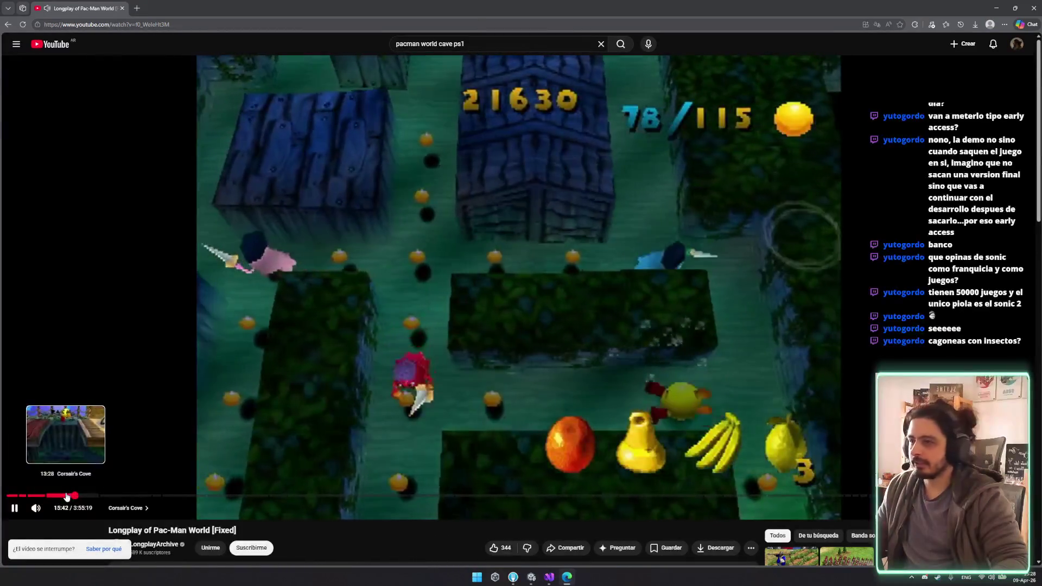
left_click(37, 509)
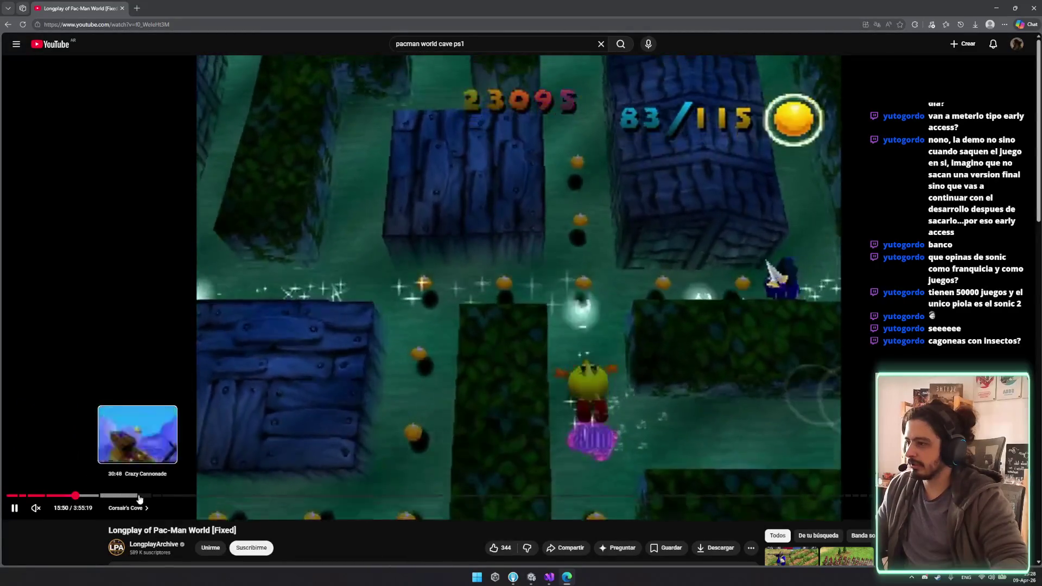
left_click(168, 496)
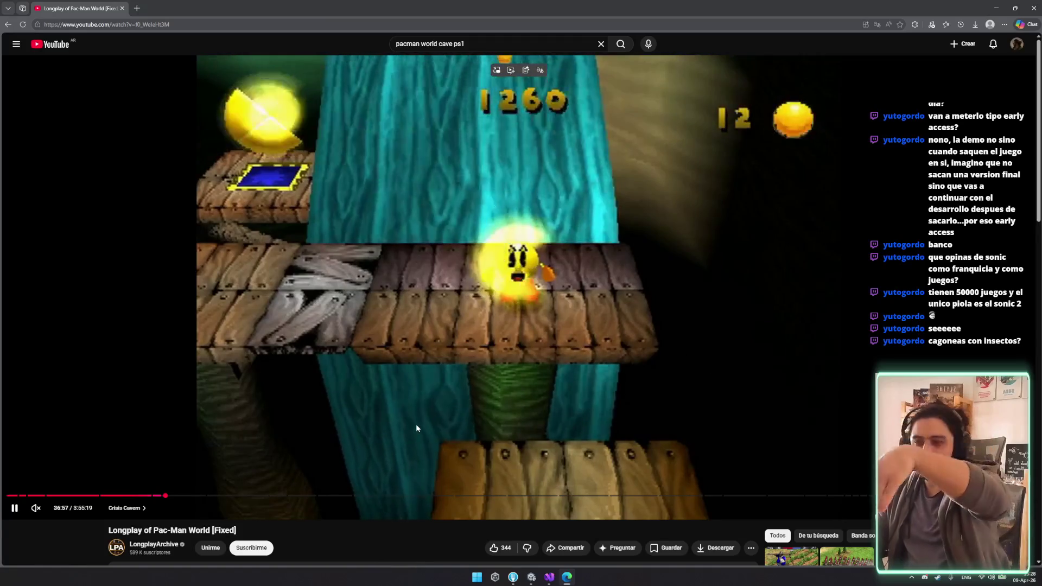
key("Right")
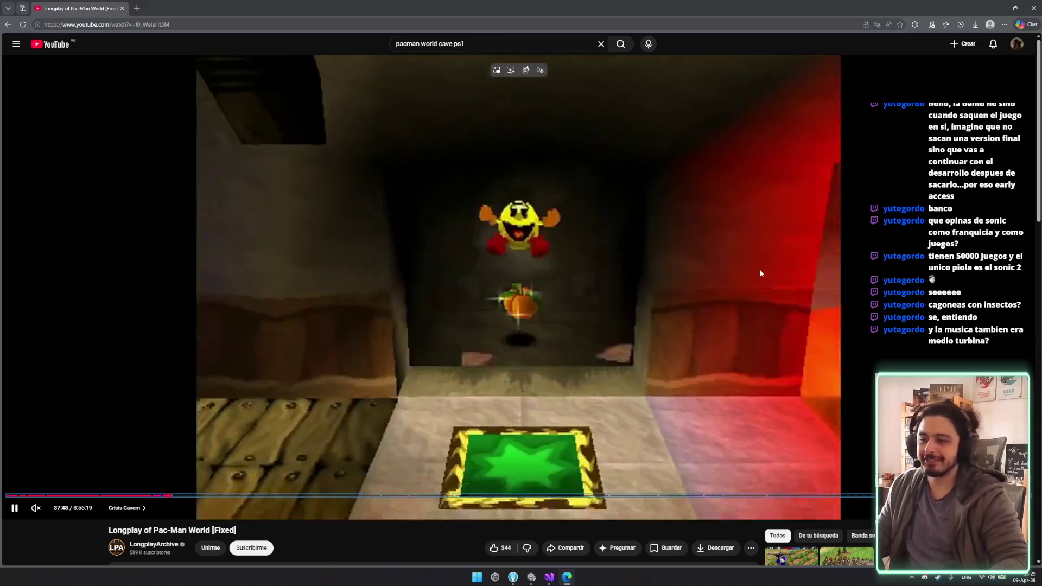
Step: Resume with sound on, rewind five seconds, and pause on the cave doorway scene
key("space")
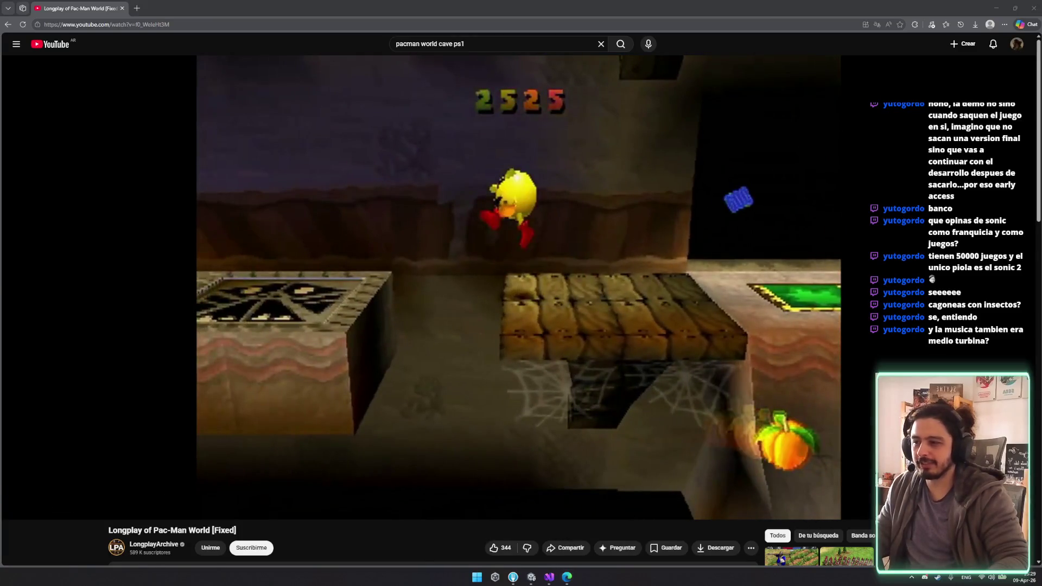
left_click(465, 281)
left_click(35, 508)
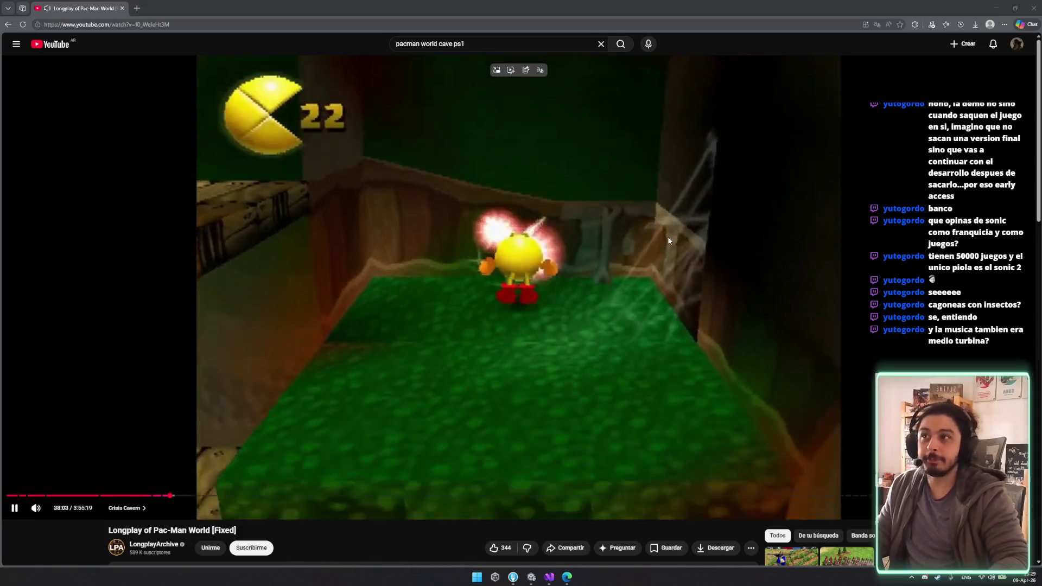
left_click(670, 237)
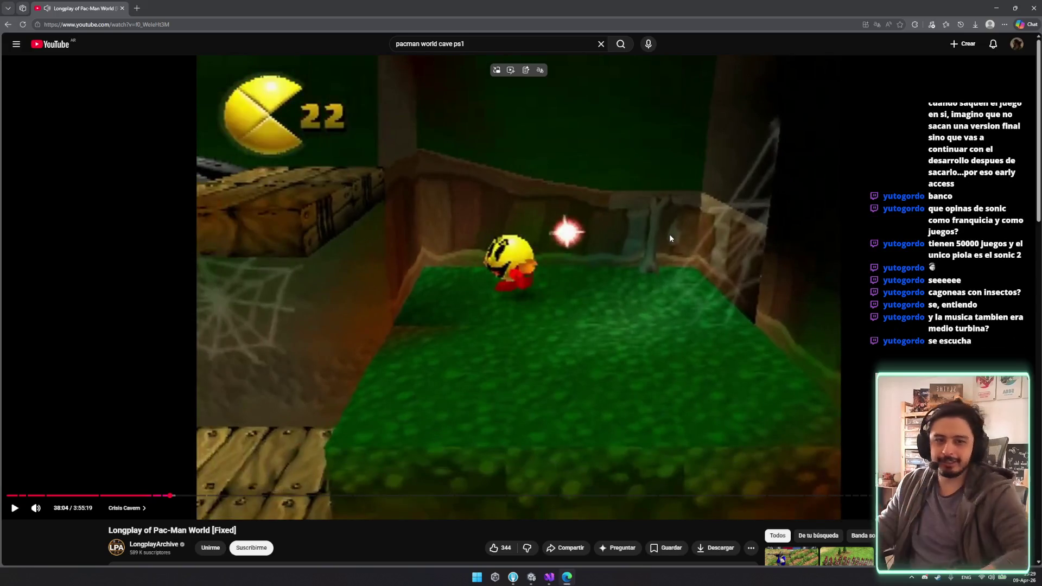
left_click(670, 237)
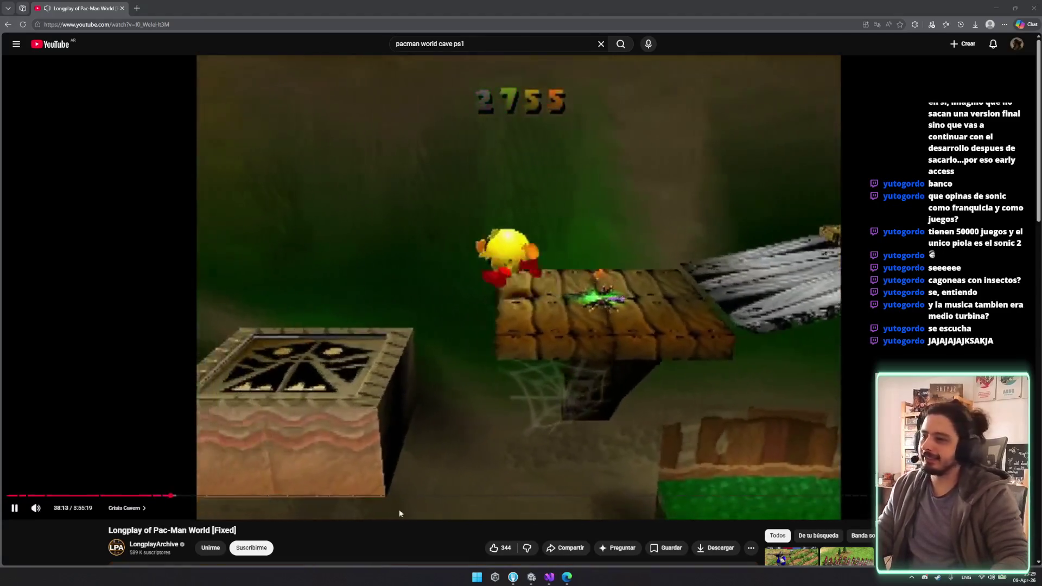
key("Left")
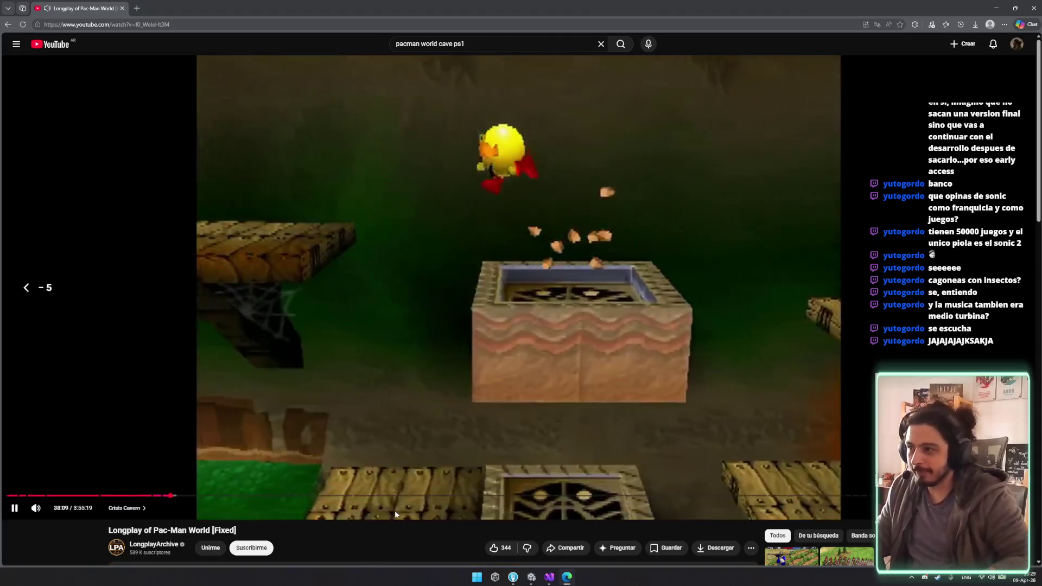
key("Left")
key("Left")
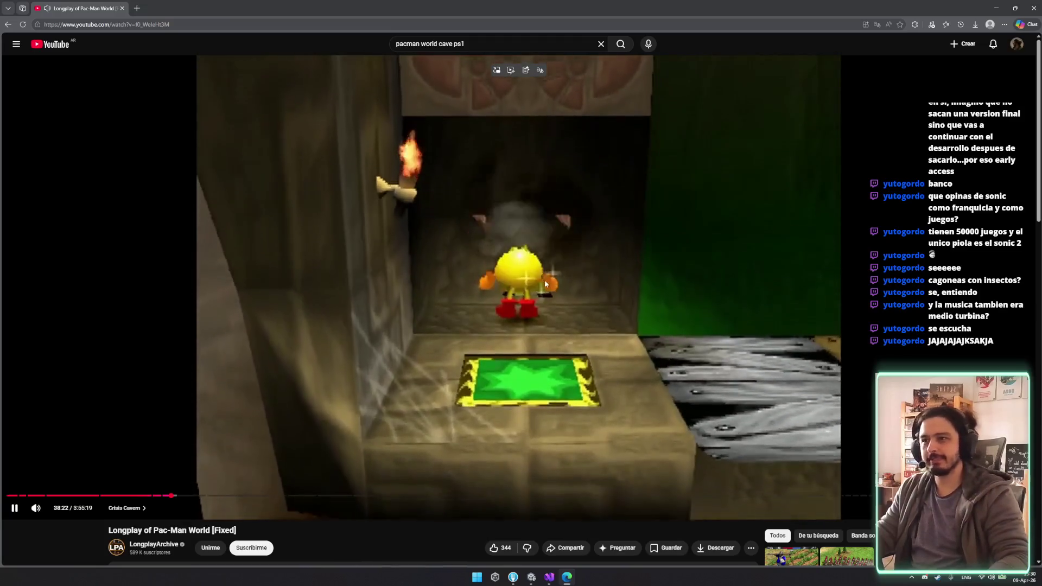
left_click(547, 150)
Step: Search YouTube for 'tomba 2 gameplay'
type("t")
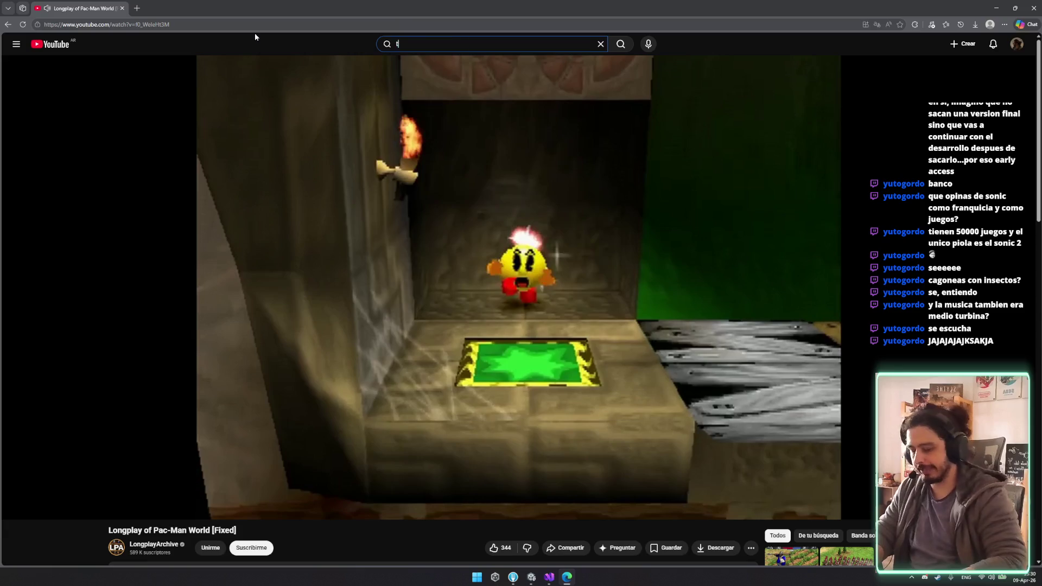
type("omba 2 o")
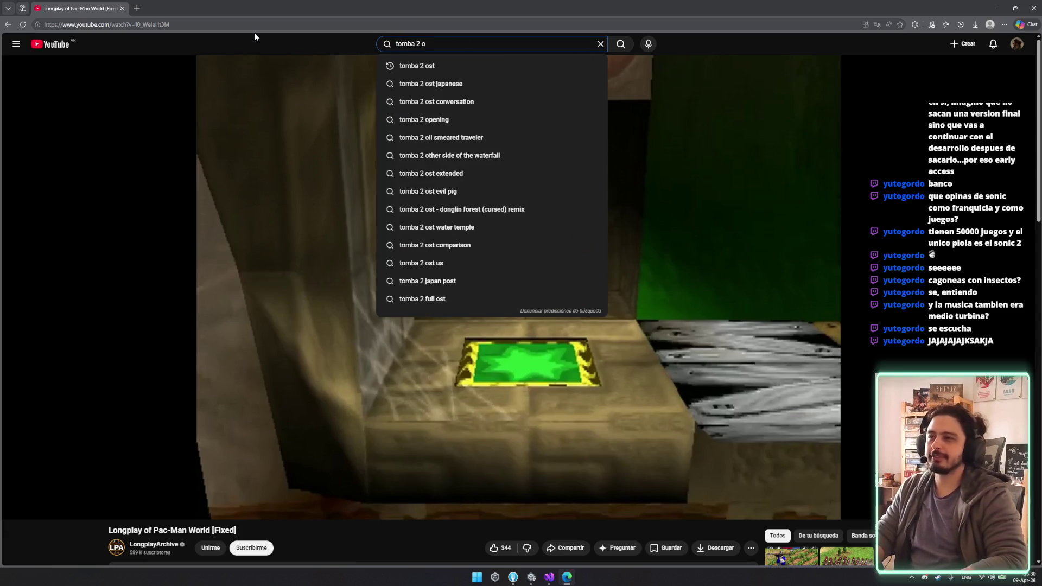
key("BackSpace")
type("s")
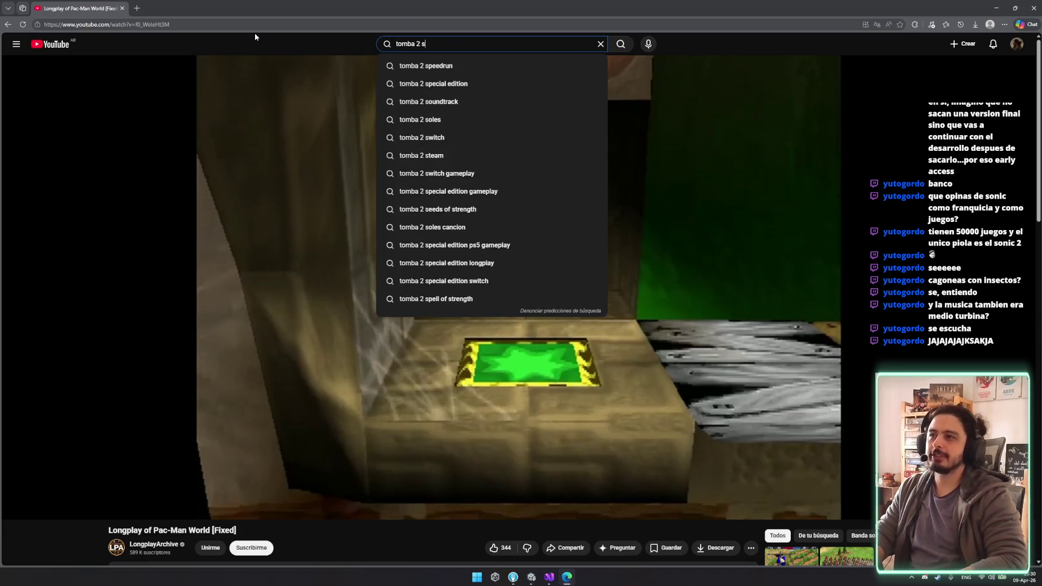
key("BackSpace")
key("BackSpace")
key("BackSpace")
type("gamepl")
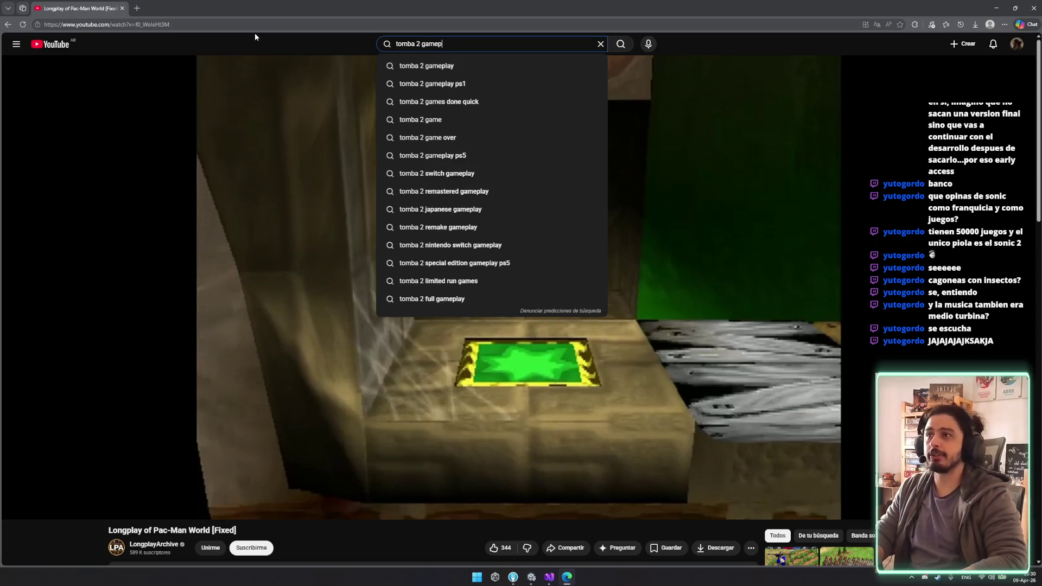
key("Down")
key("Return")
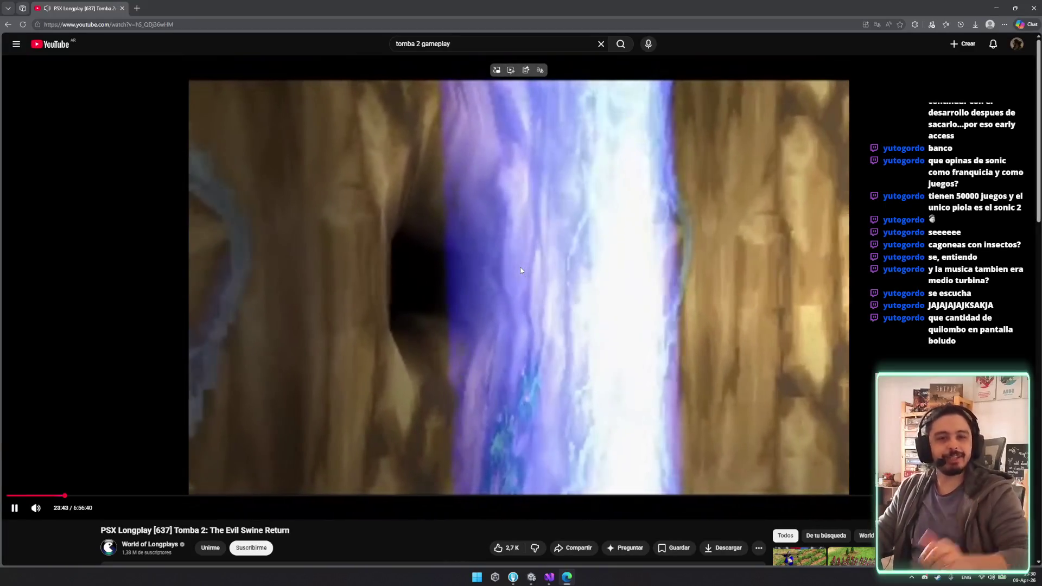
Step: Skip ahead through the Tomba 2 longplay, then rewind about forty-five seconds
key("Right")
key("Right")
key("Right")
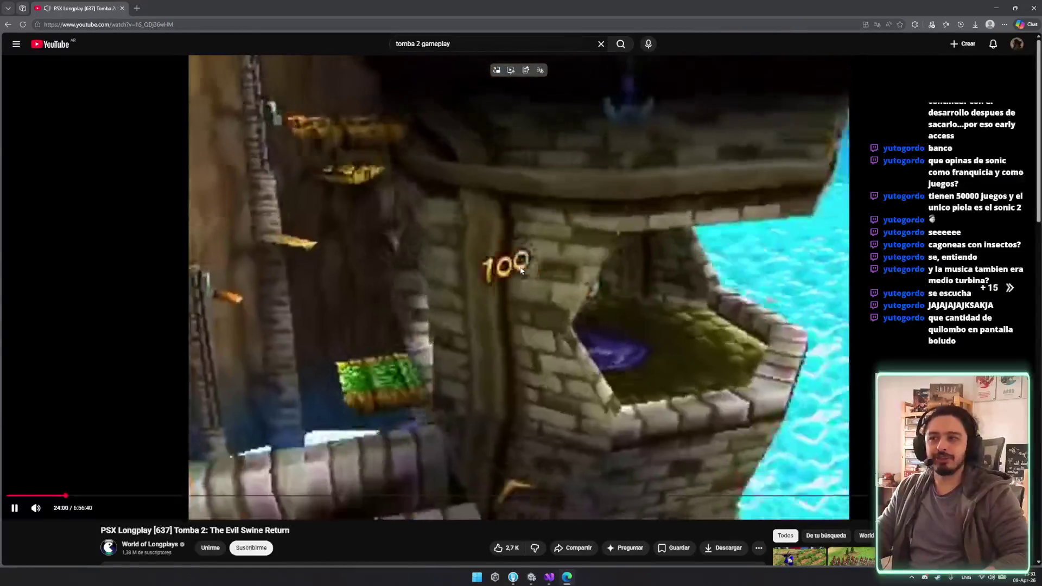
key("Right")
key("Right")
key("Right")
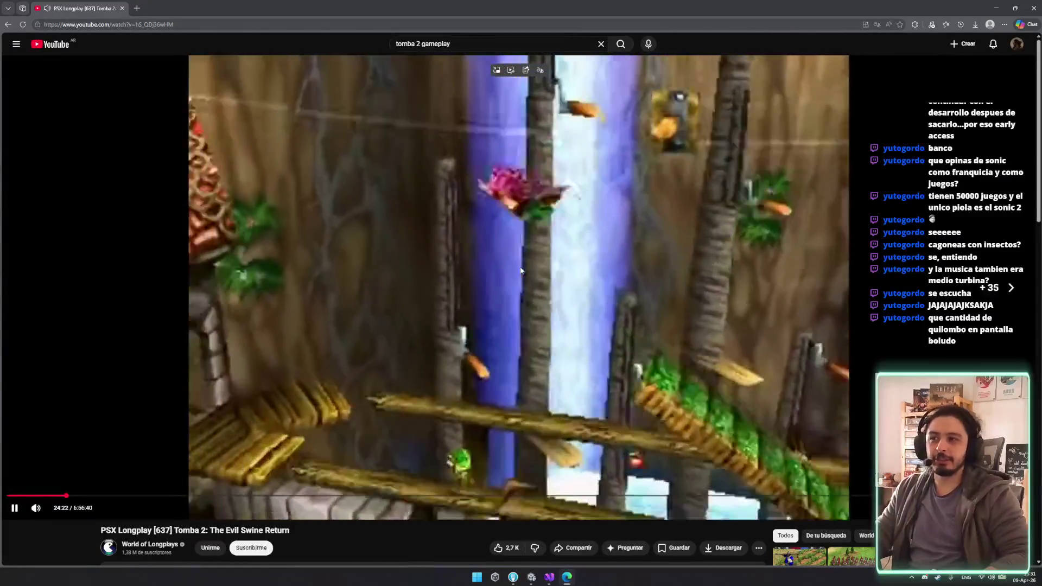
key("Right")
key("Right")
key("Right")
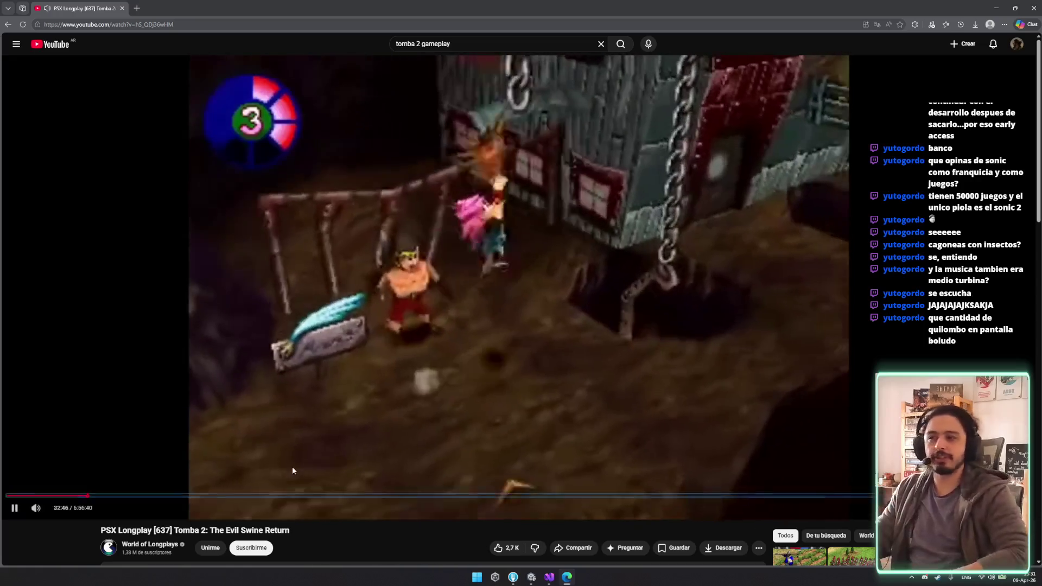
left_click(292, 466)
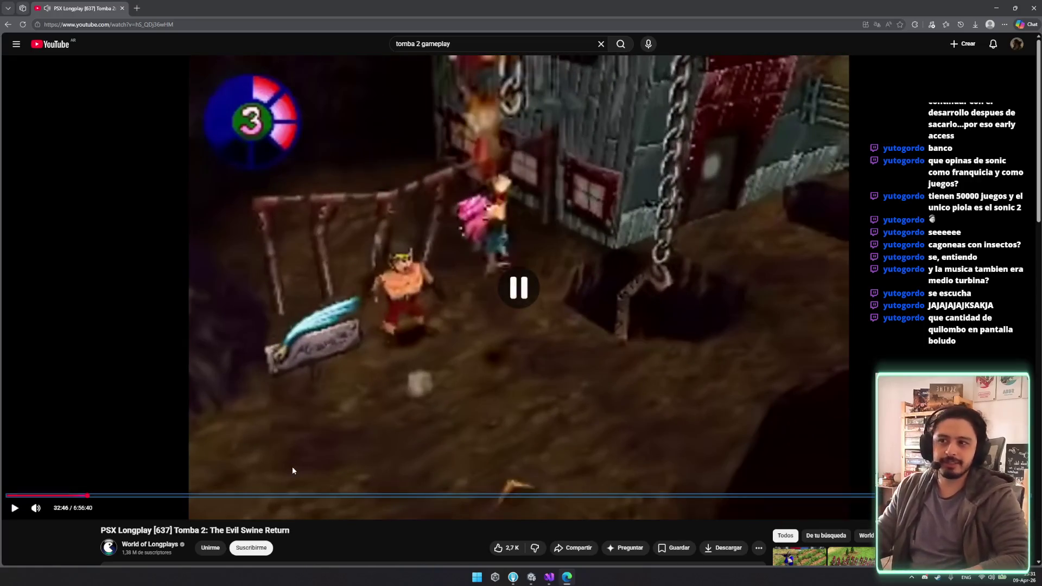
left_click(292, 467)
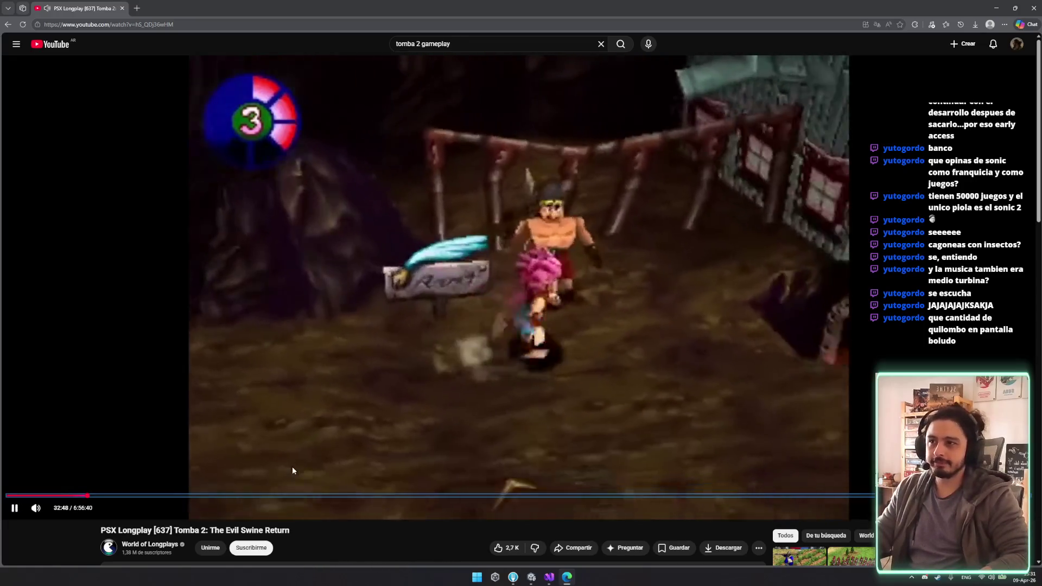
key("l")
key("l")
key("l")
key("l")
key("l")
key("l")
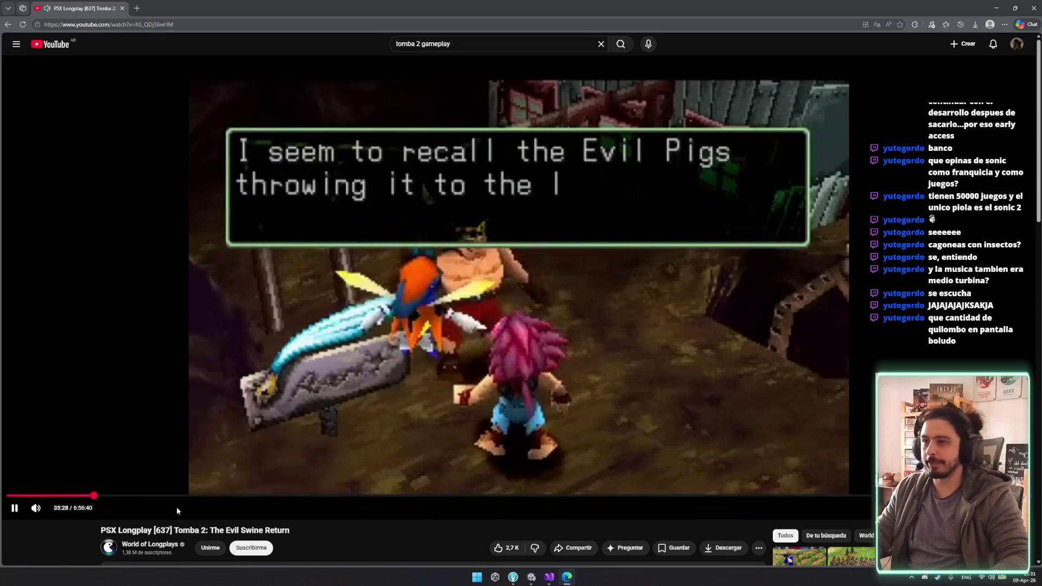
key("Left")
key("Left")
key("Left")
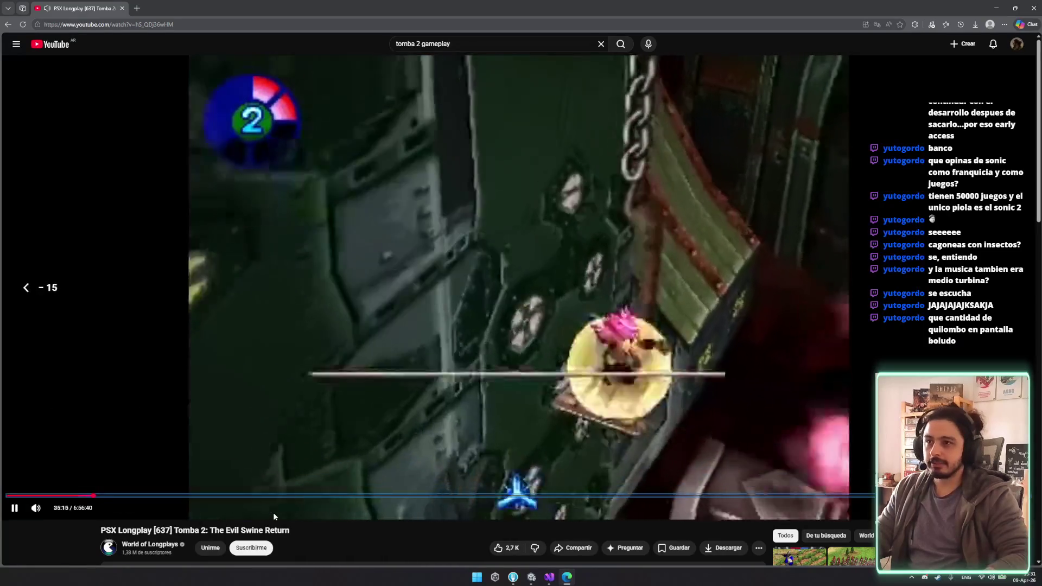
key("Left")
key("Left")
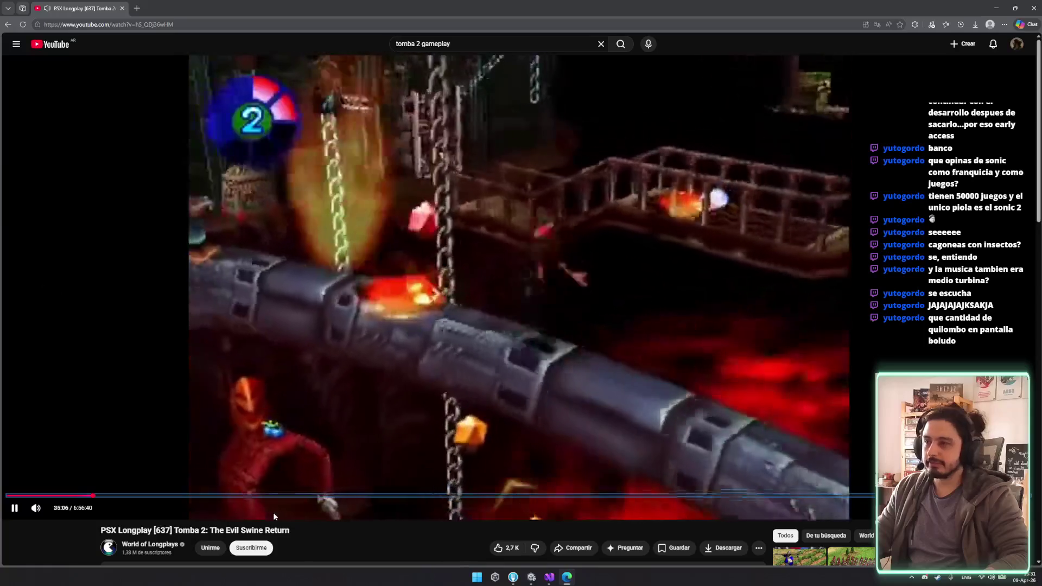
key("Left")
key("Left")
key("Left")
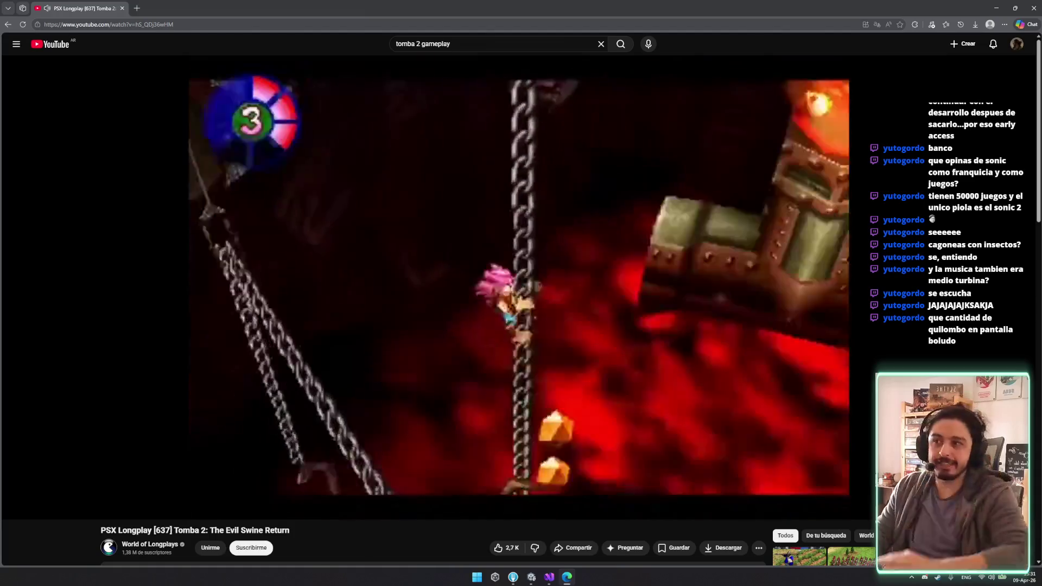
Step: Pause and resume the Tomba 2 video, stopping briefly on the Ice Boomerang pickup
key("space")
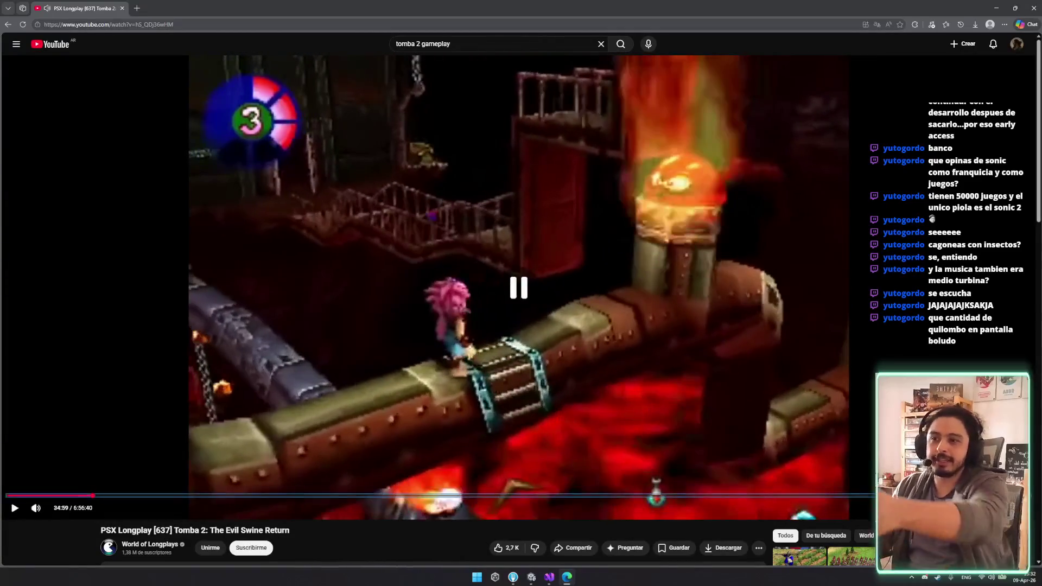
left_click(650, 450)
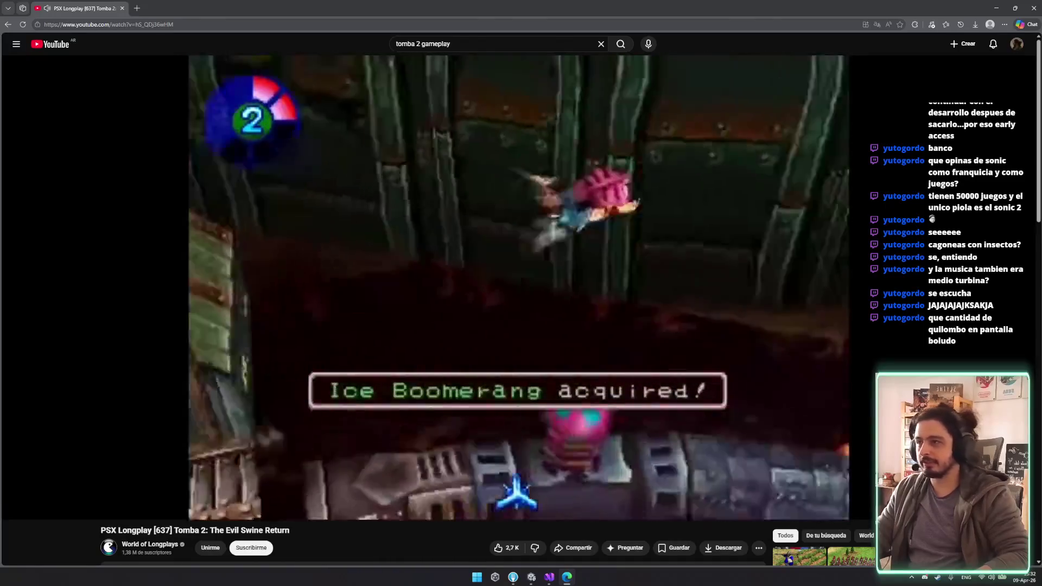
left_click(650, 447)
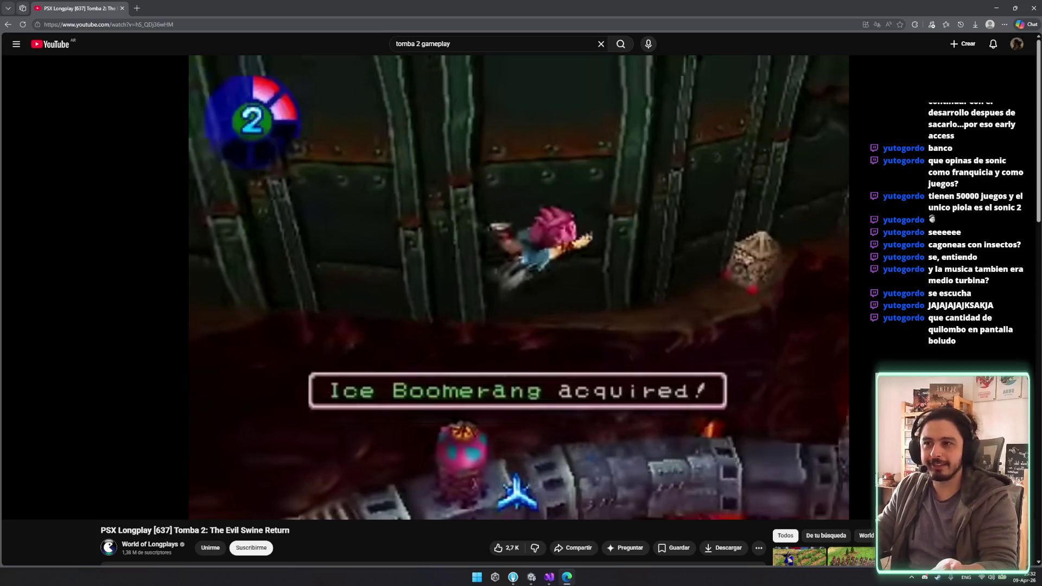
left_click(650, 447)
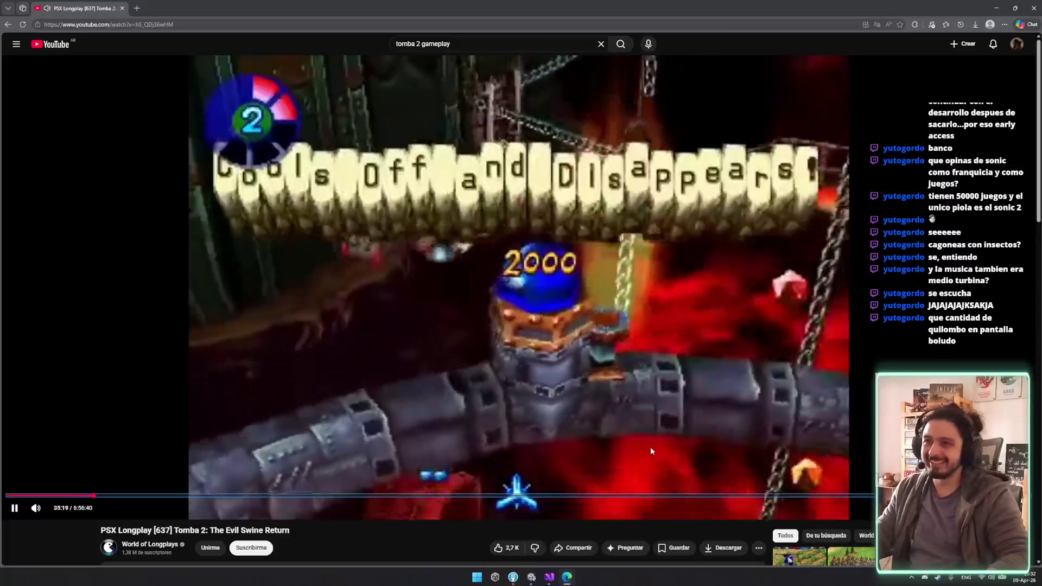
Step: Fine-tune the playback position around the pickup, pause, and switch to Visual Studio
key("Right")
key("Right")
key("Right")
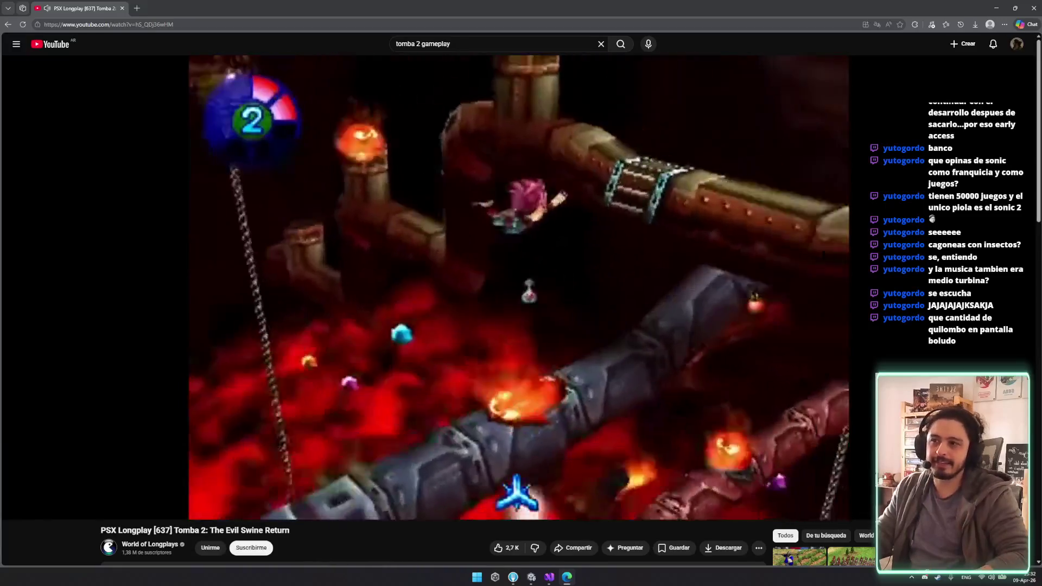
key("Right")
key("Right")
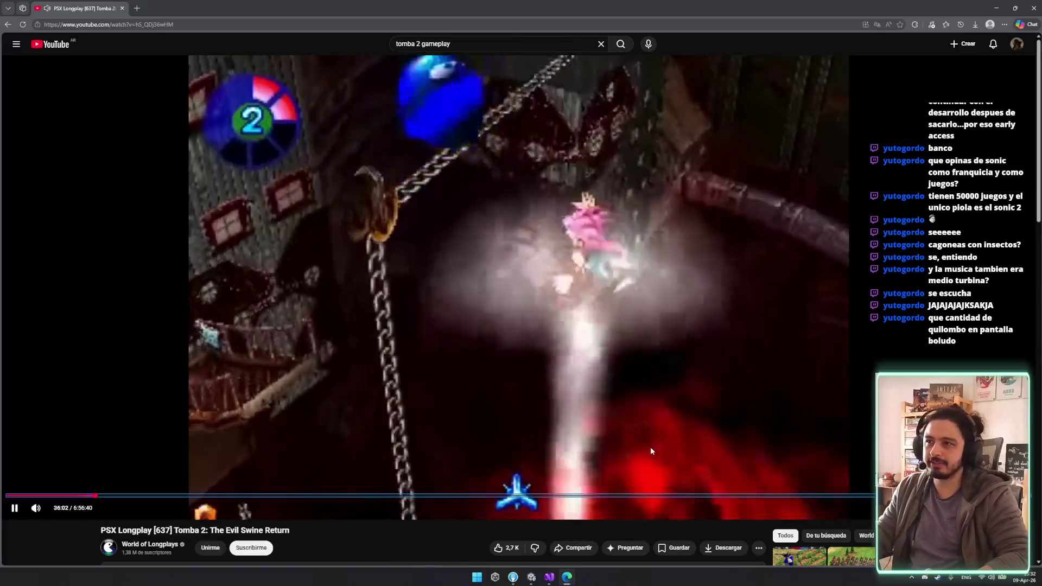
key("Left")
key("Left")
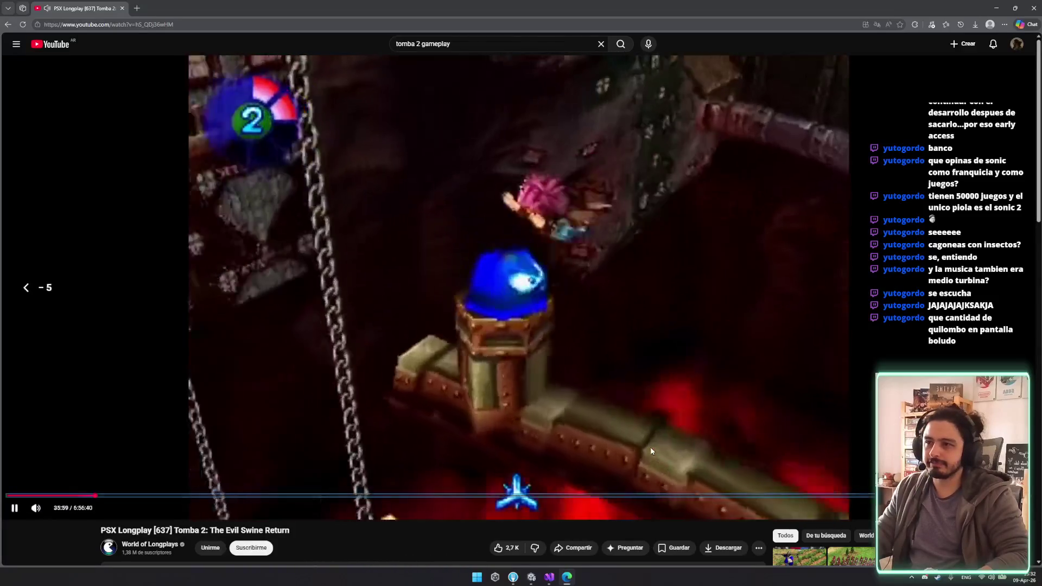
key("Right")
key("Right")
key("Right")
key("Right")
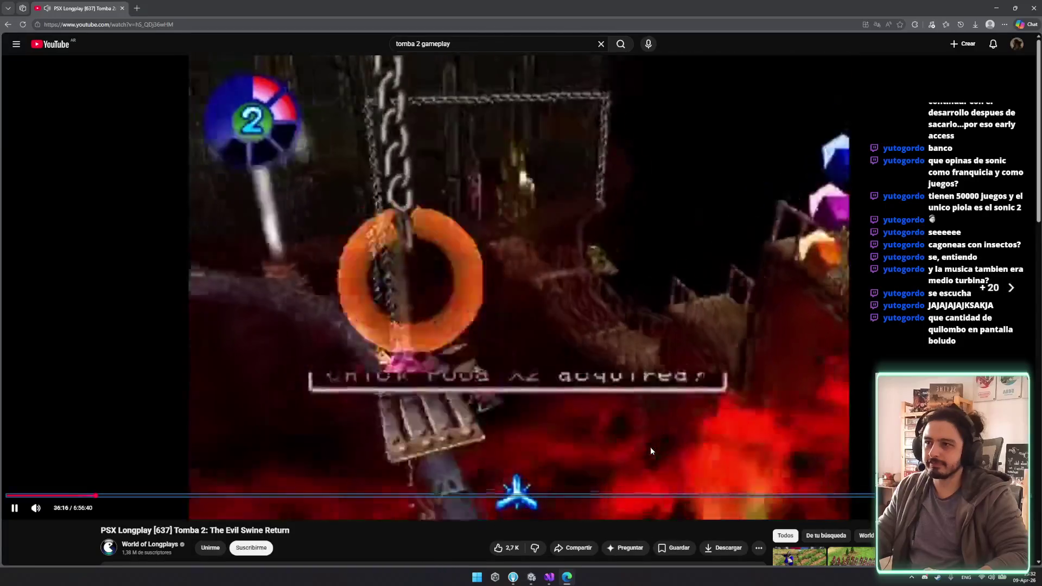
key("Left")
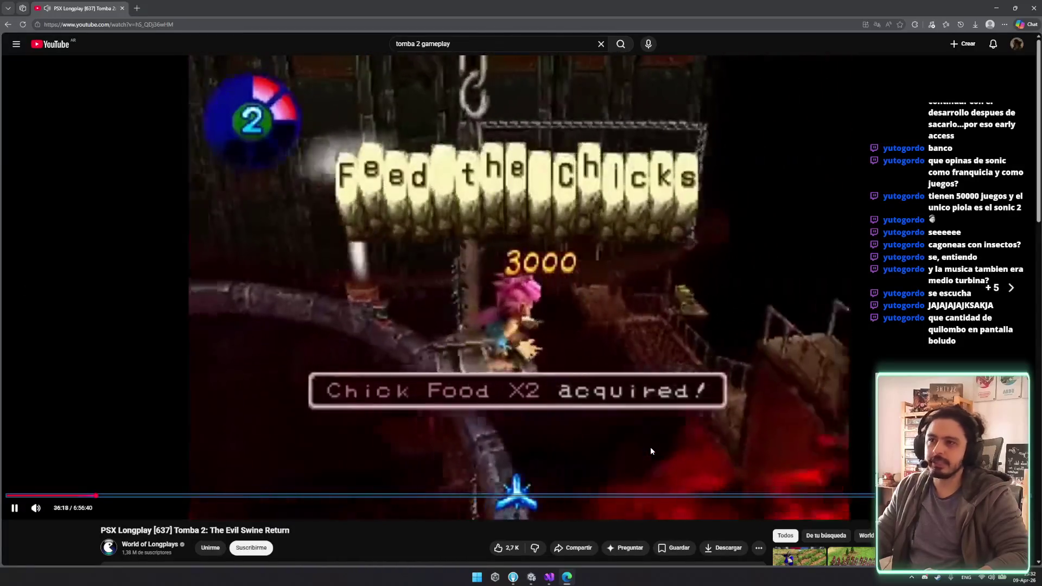
key("Right")
key("Right")
key("Left")
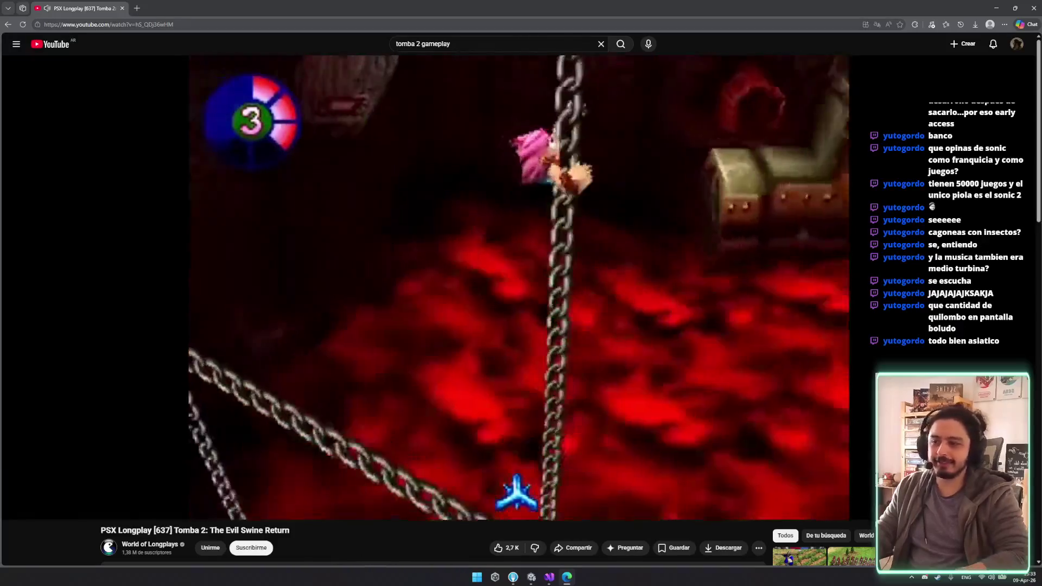
left_click(651, 448)
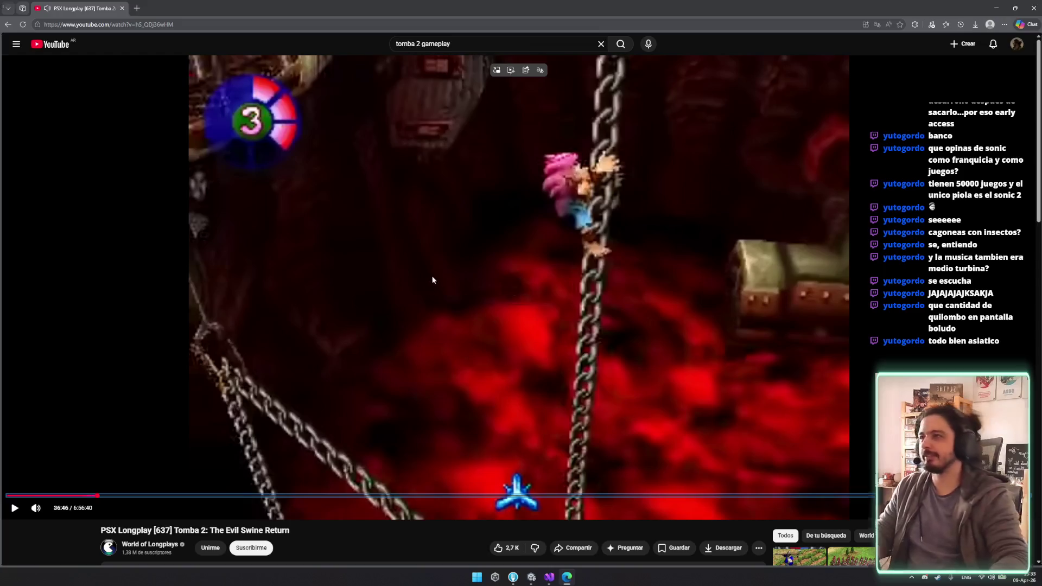
key("super+shift+Right")
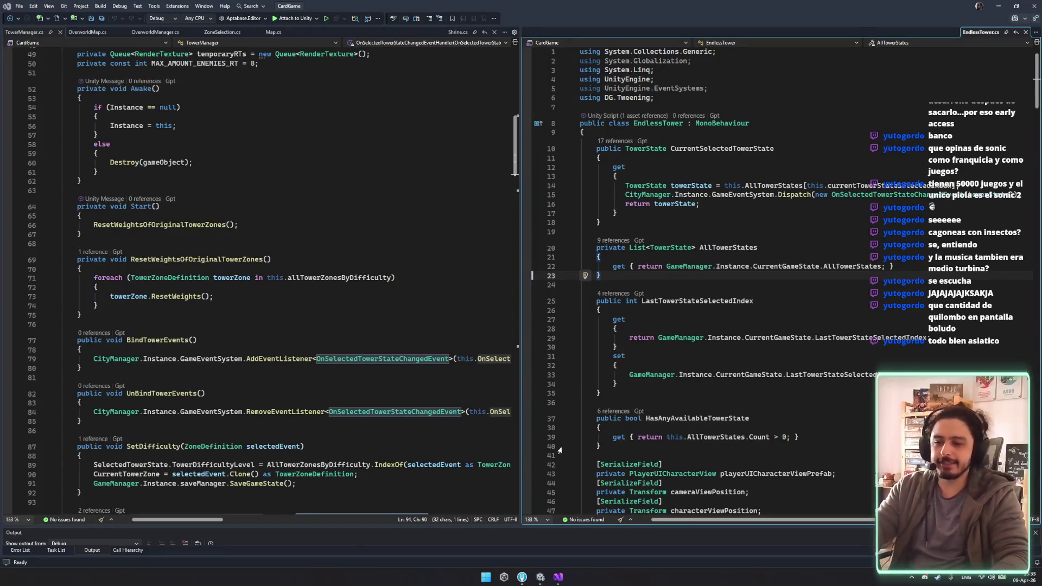
Step: Scroll through TowerManager.cs to review the tower-state changed handler
scroll(579, 437, "down", 1)
scroll(505, 329, "down", 3)
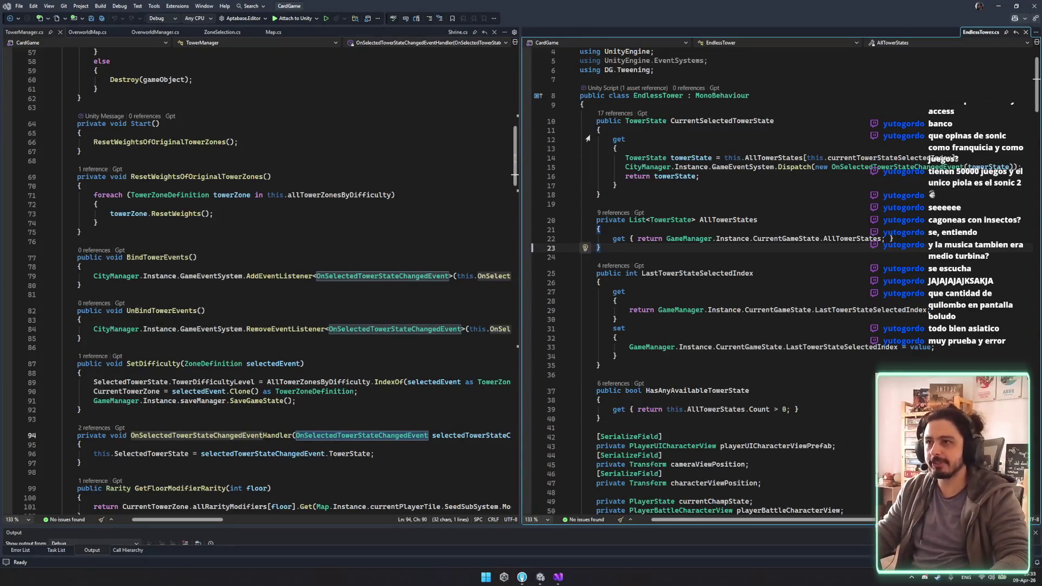
left_click_drag(522, 76, 575, 77)
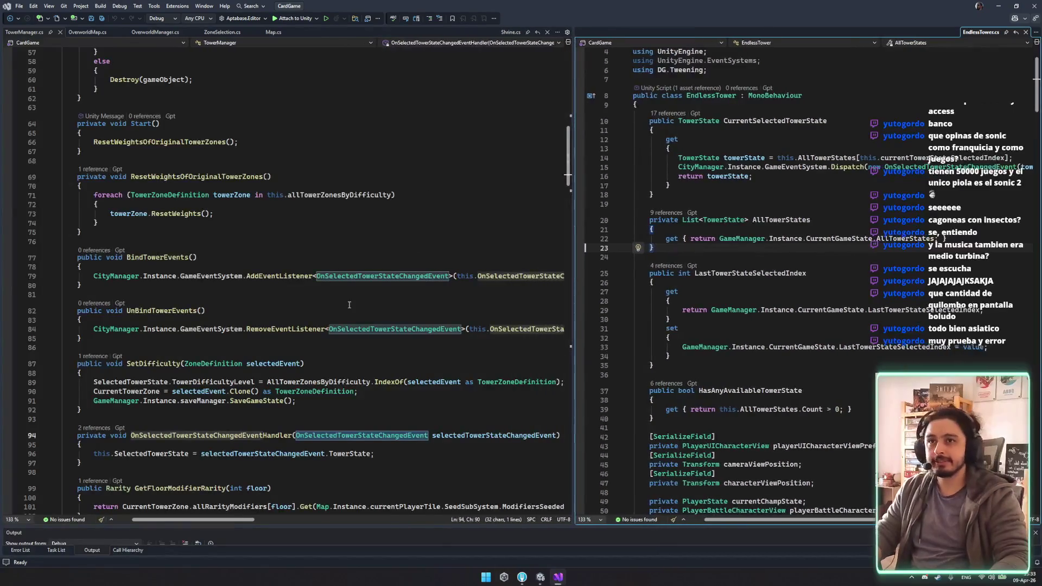
scroll(372, 286, "down", 3)
scroll(453, 239, "down", 3)
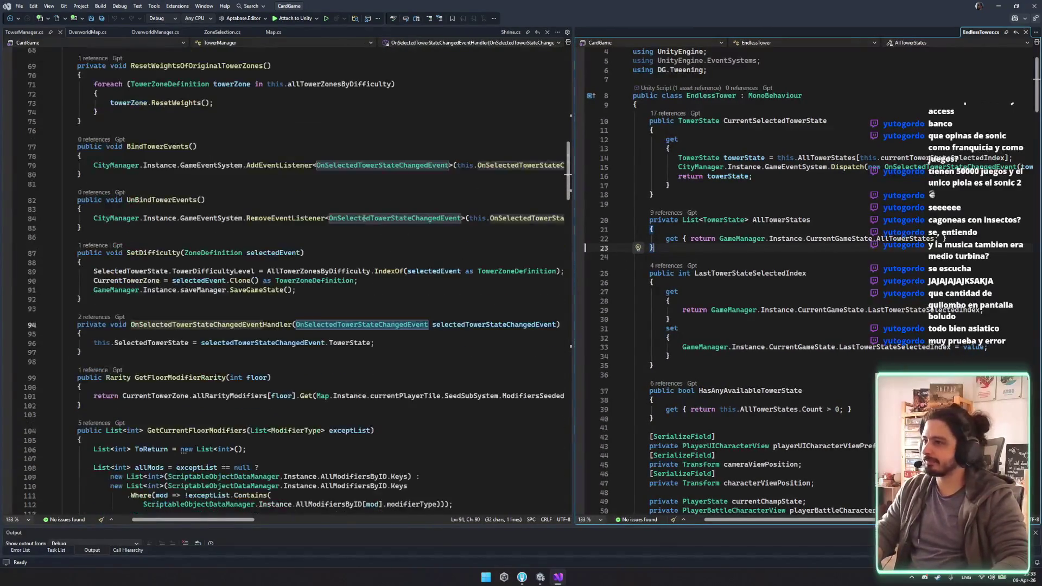
scroll(363, 245, "down", 3)
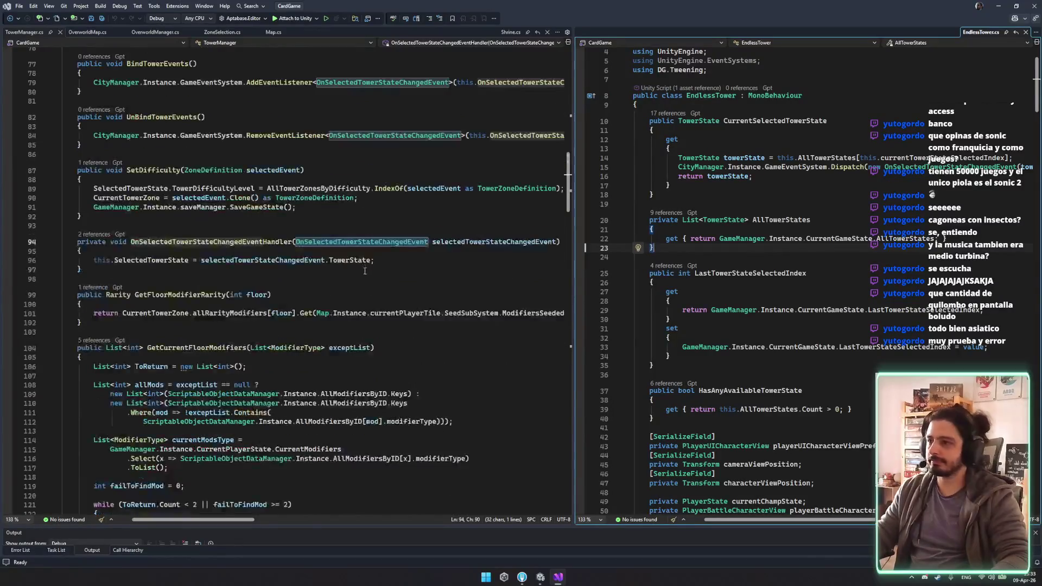
left_click(185, 186)
scroll(185, 186, "up", 2)
left_click_drag(574, 386, 487, 386)
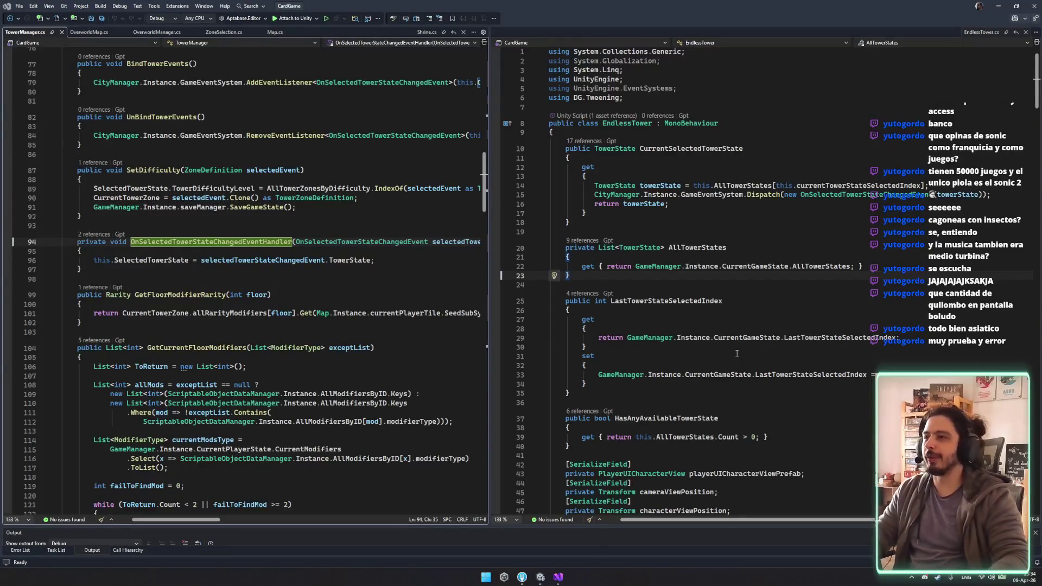
Step: In EndlessTower.cs, locate and select the OnSelectedTowerStateChangedEventHandler name
left_click(495, 266)
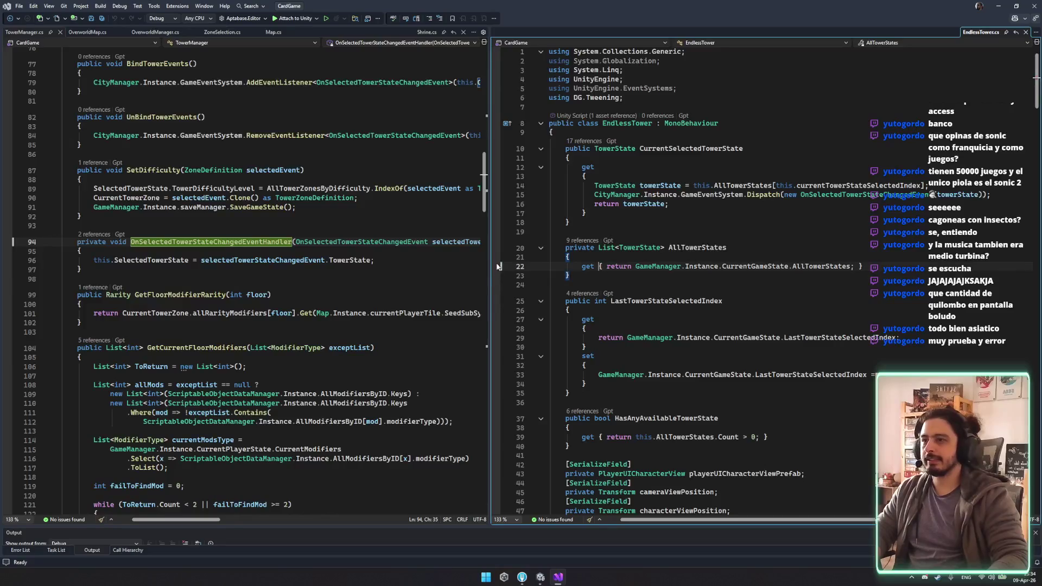
left_click_drag(490, 241, 514, 242)
scroll(478, 268, "up", 10)
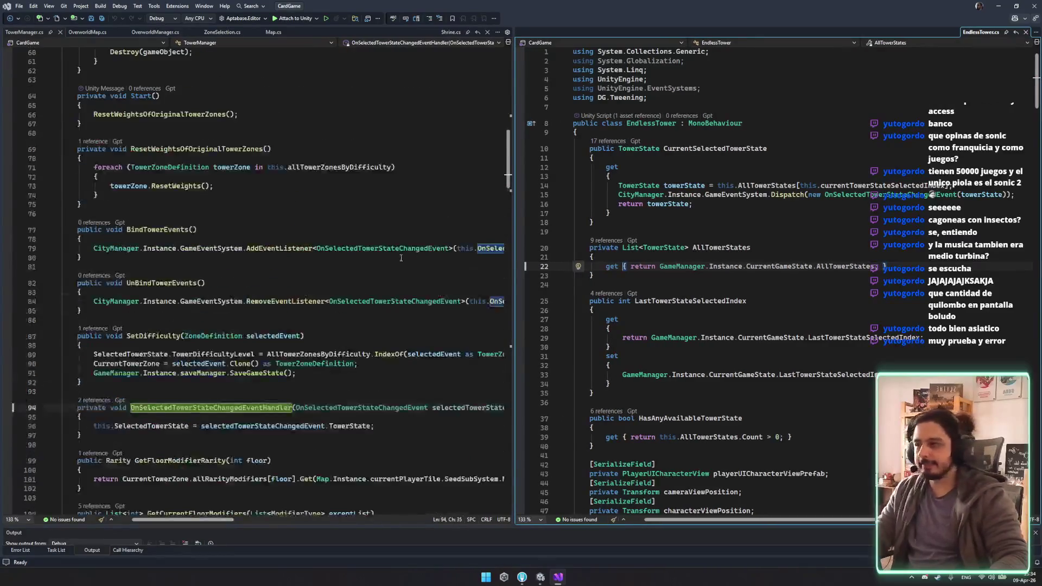
scroll(318, 249, "down", 11)
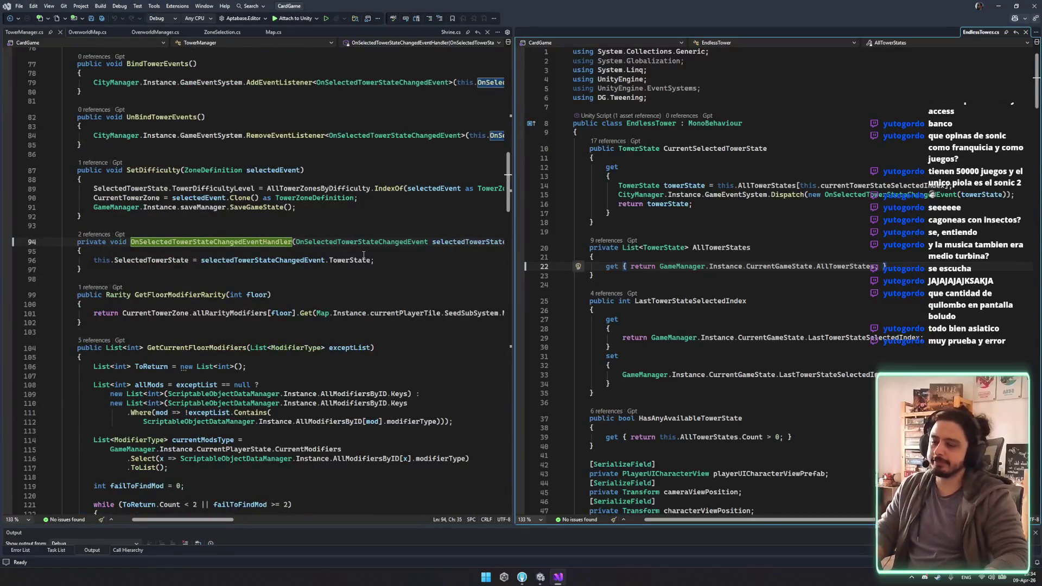
double_click(145, 242)
Step: Review CurrentSelectedTowerState's 17 CodeLens references, then close the list
left_click(876, 200)
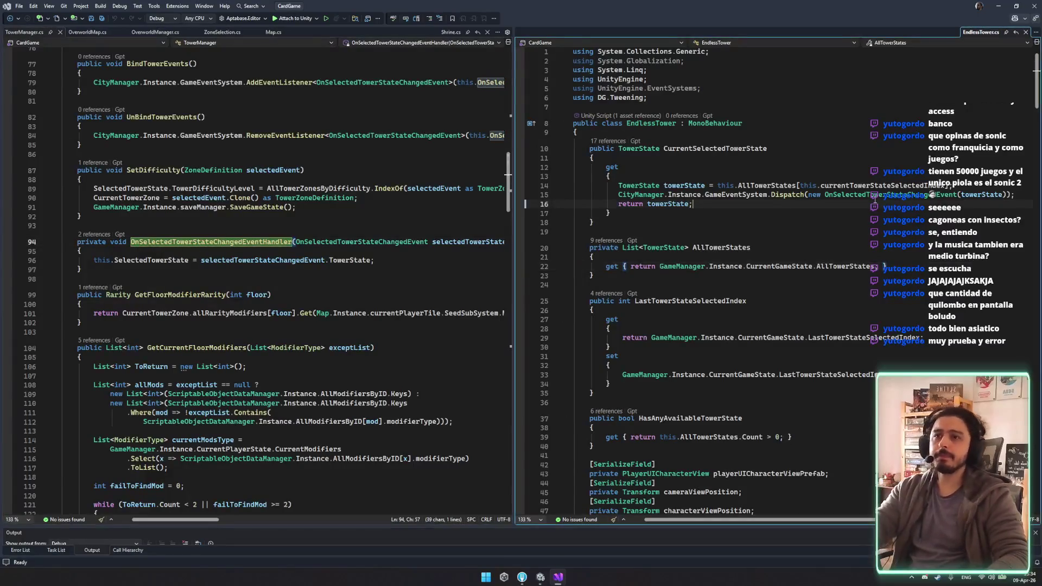
double_click(679, 148)
left_click(612, 142)
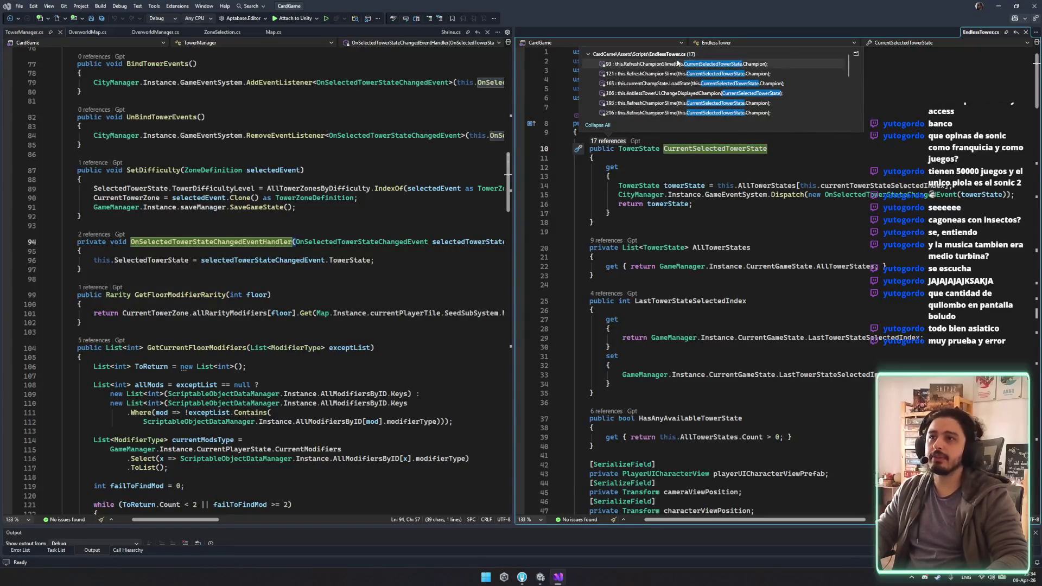
scroll(694, 68, "down", 4)
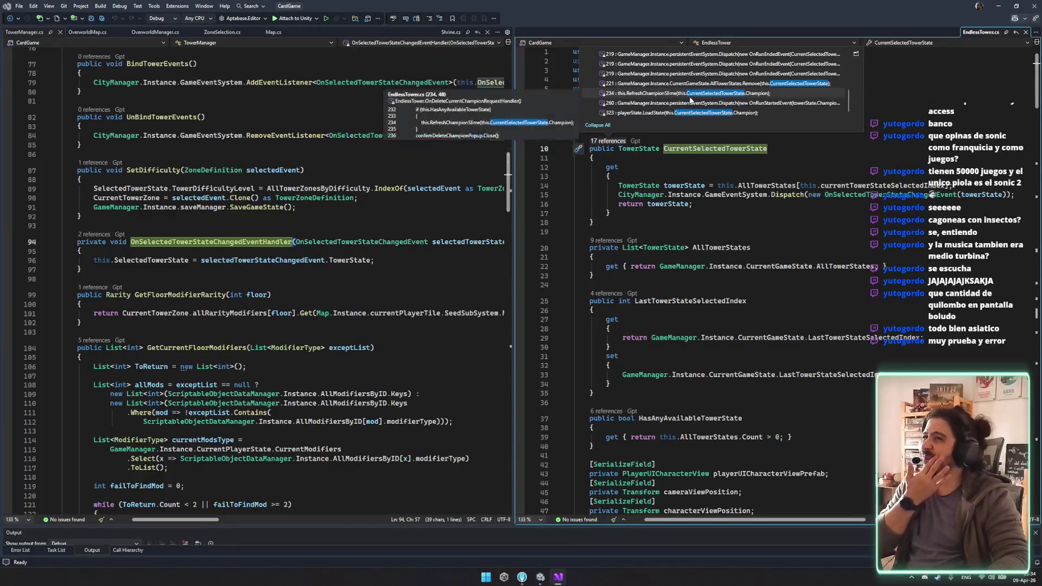
left_click(729, 148)
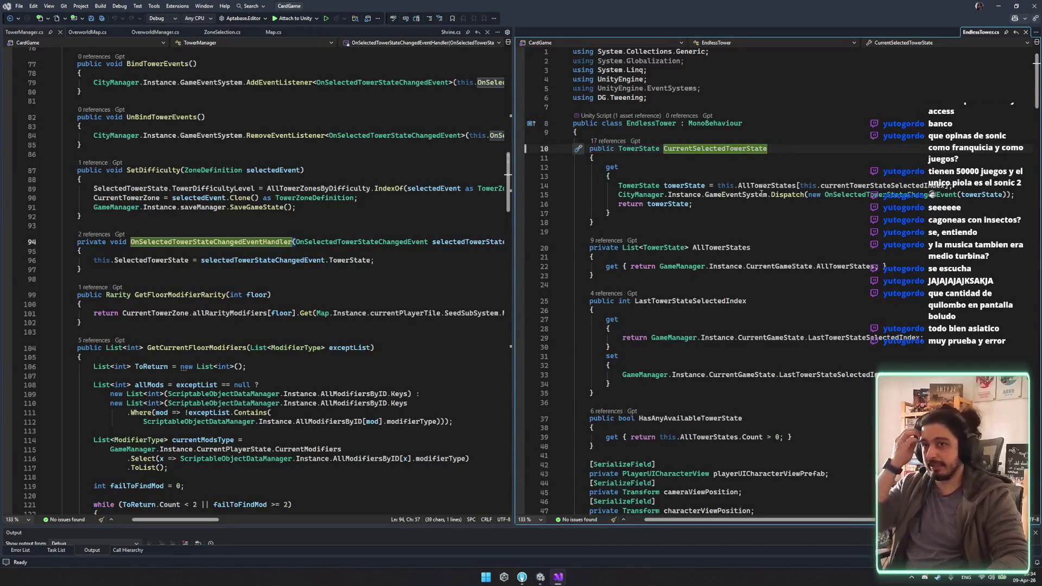
Step: Select the whole Dispatch call line and bring OverworldMap.cs into the left editor
left_click(787, 199)
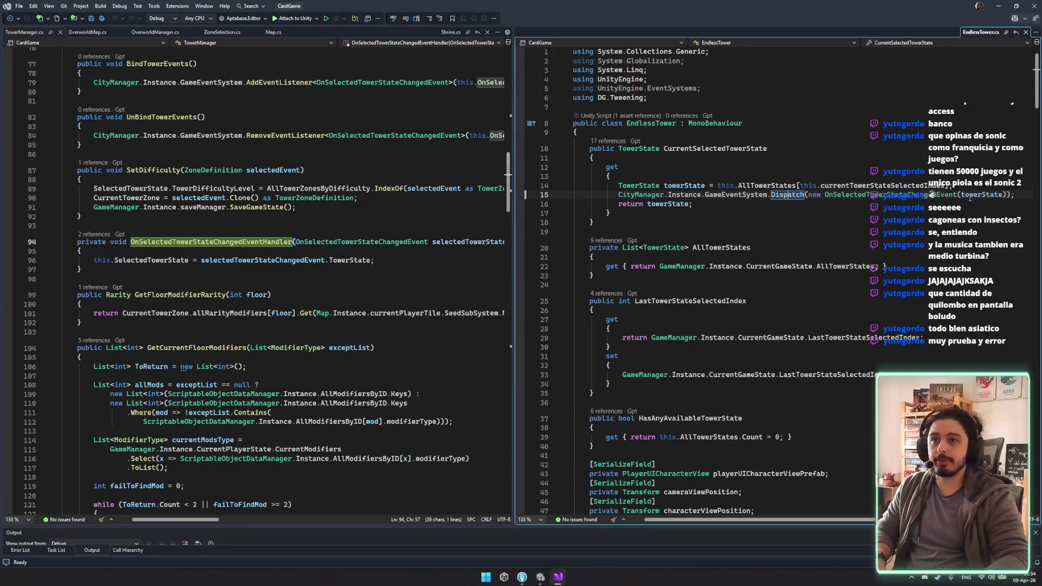
left_click_drag(1016, 196, 1024, 189)
key("ctrl+c")
left_click(85, 33)
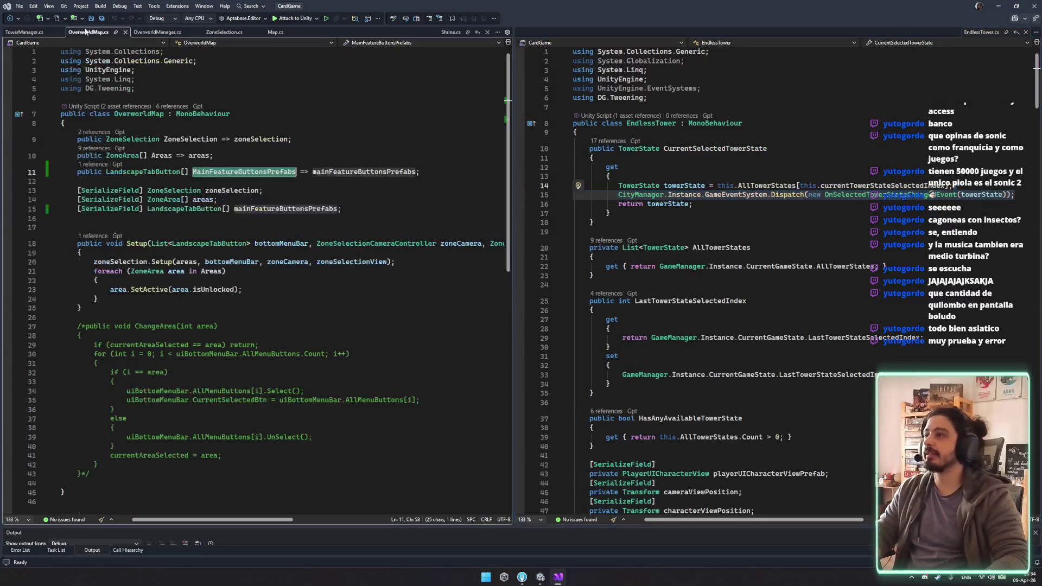
Step: Jump from OverworldMap.cs's Setup call to ZoneSelection.cs and scroll to StartZoneWithPlayer's isChampion branch
left_click(143, 272)
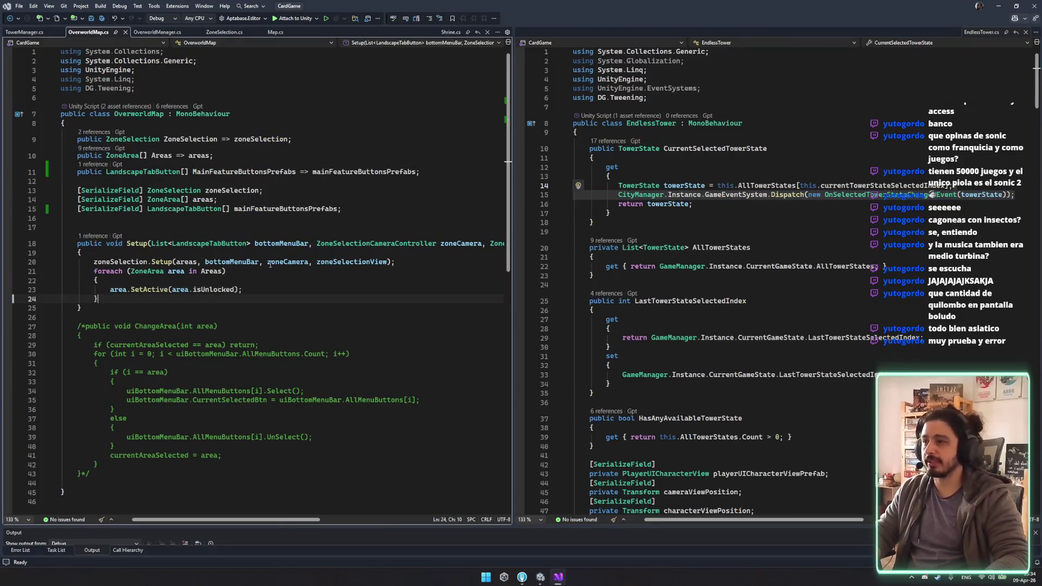
left_click(155, 262)
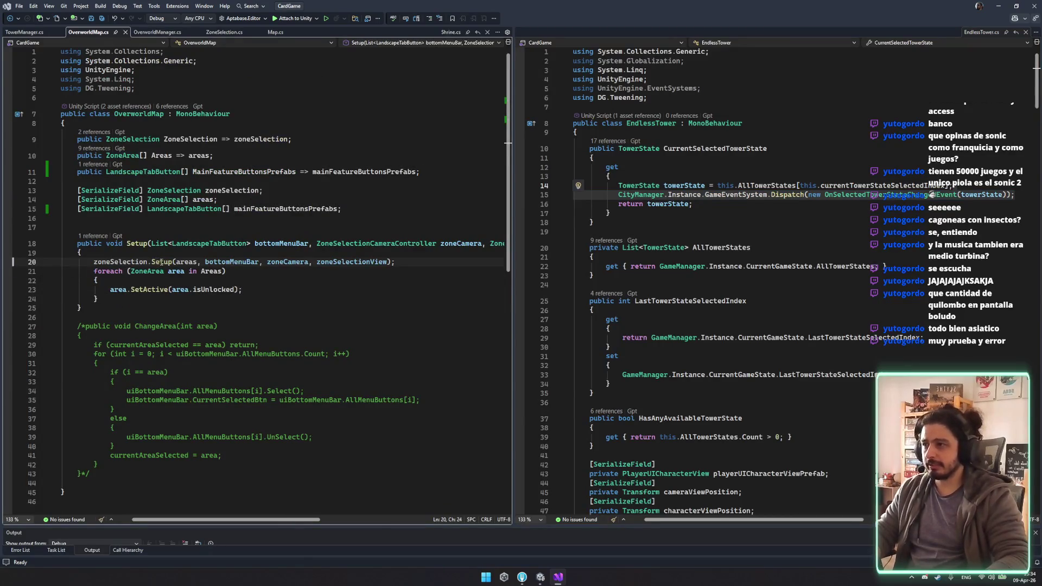
key("F12")
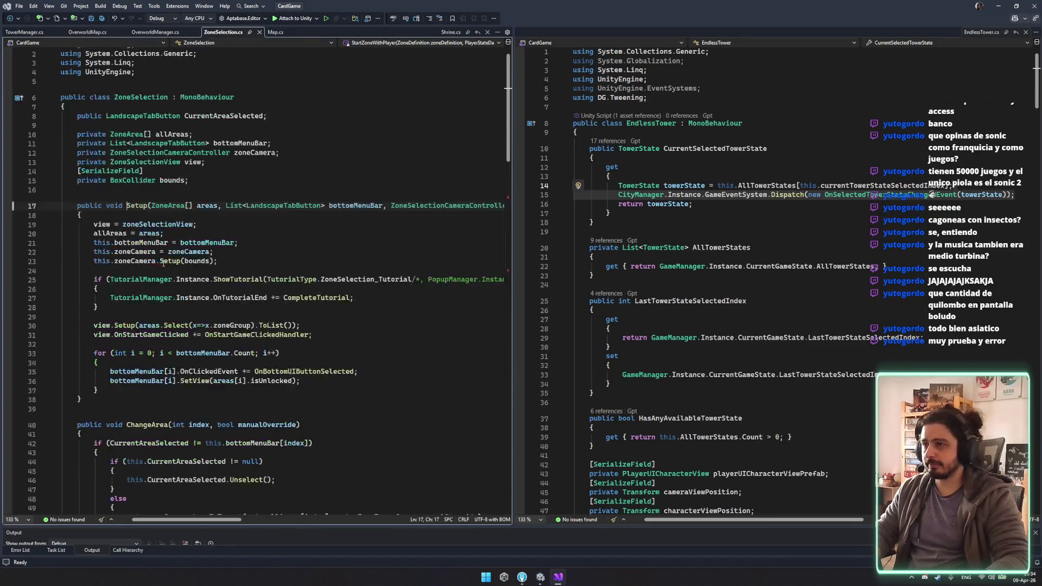
scroll(327, 270, "down", 5)
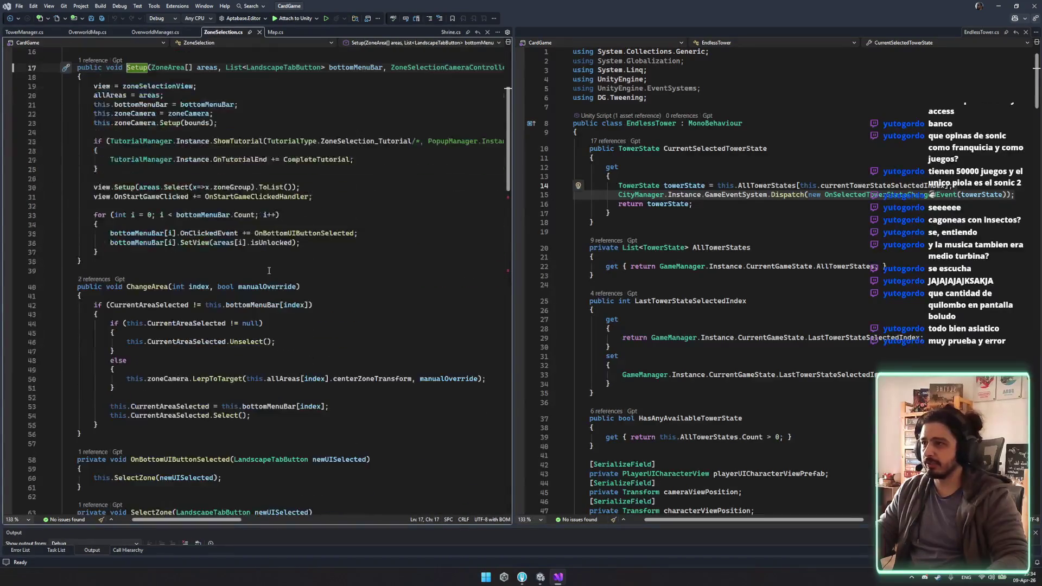
scroll(259, 265, "down", 4)
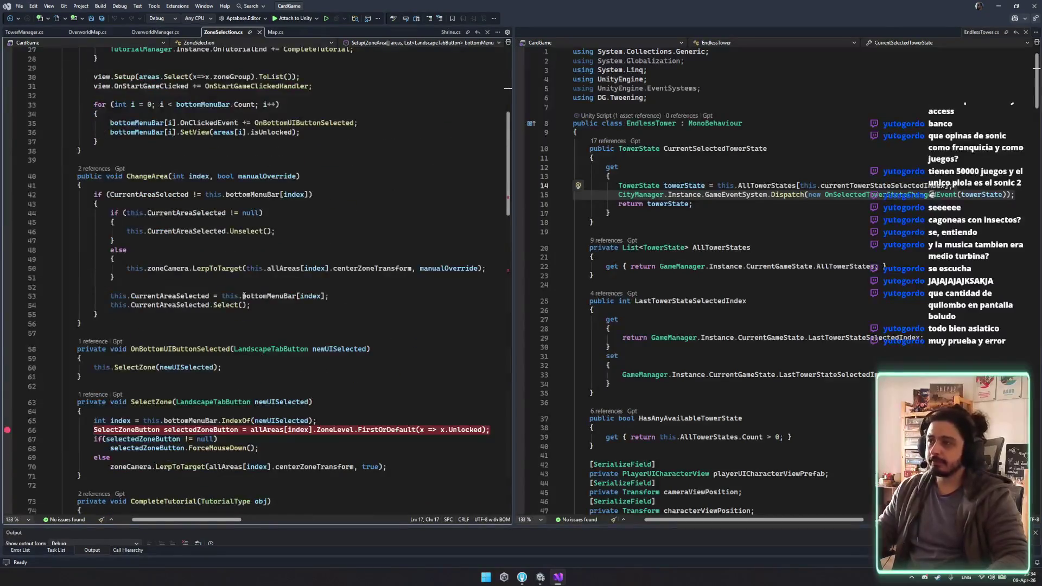
scroll(244, 296, "down", 4)
scroll(255, 299, "down", 4)
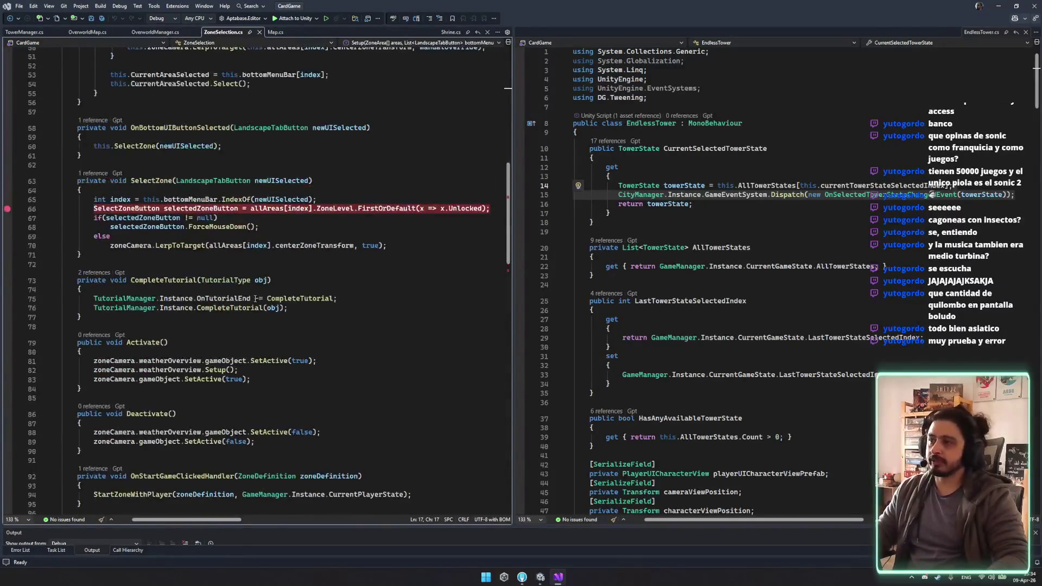
scroll(258, 274, "up", 6)
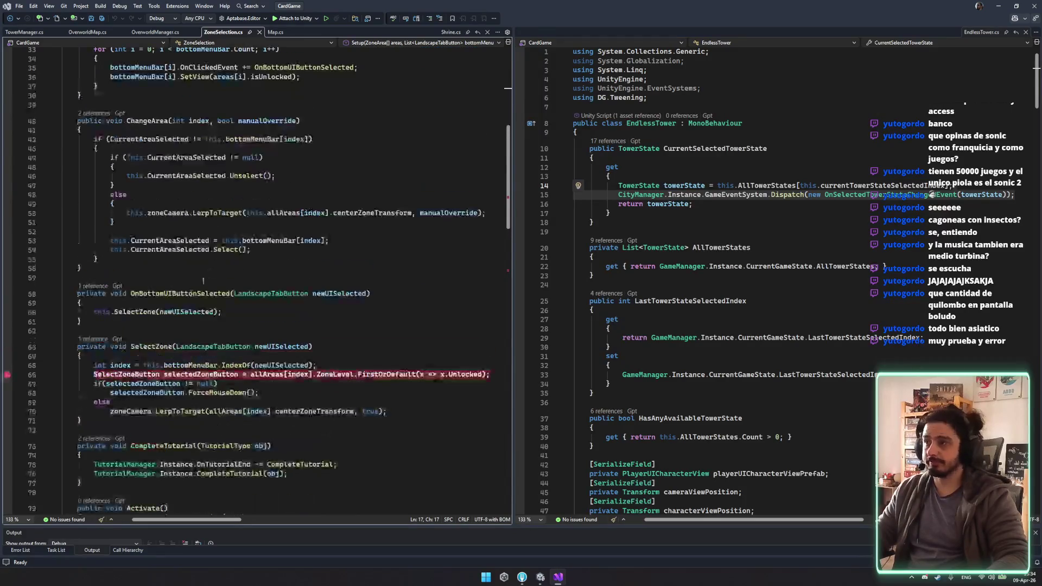
scroll(246, 323, "down", 3)
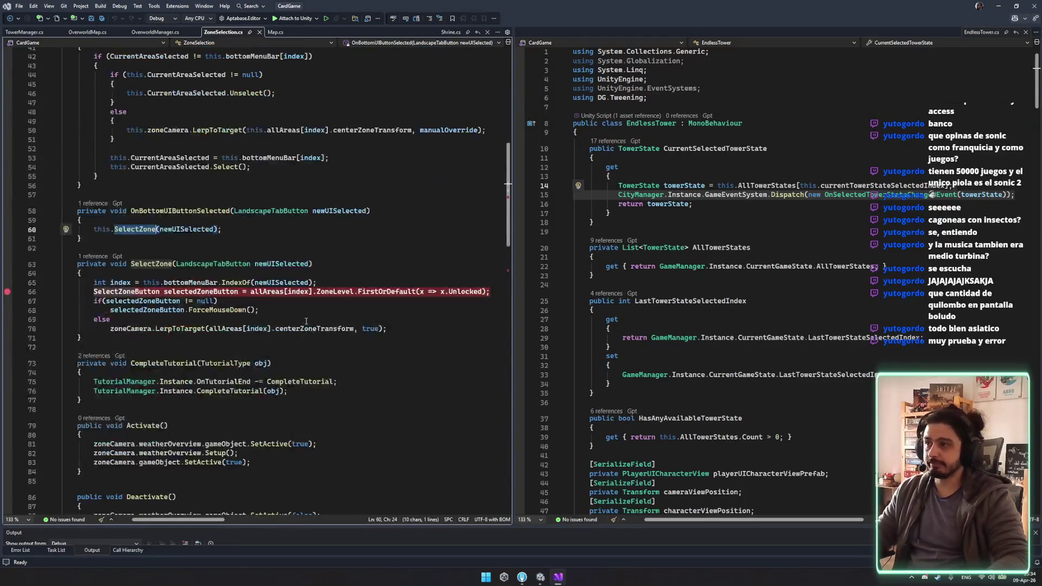
scroll(261, 278, "down", 6)
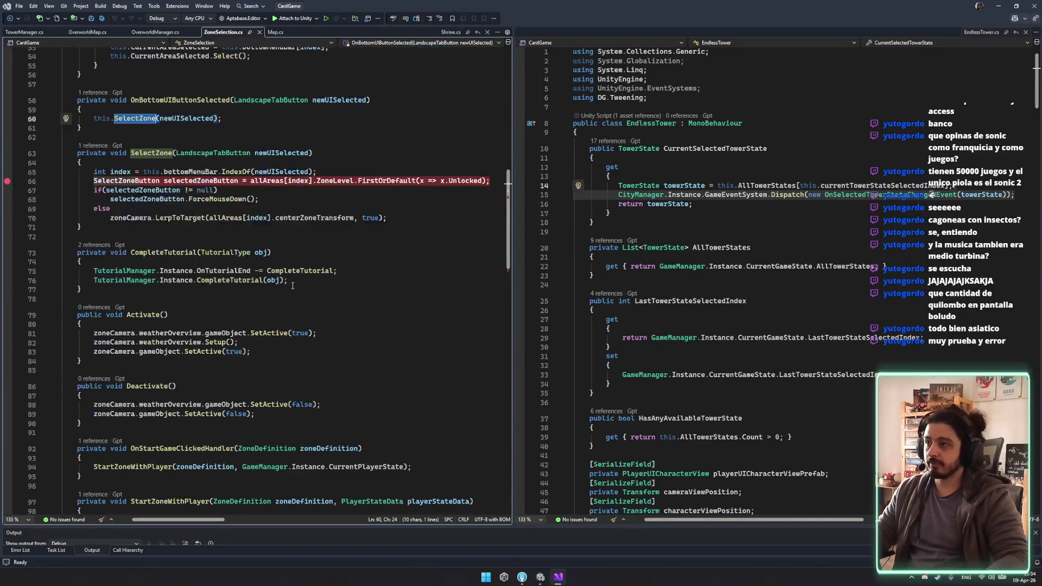
scroll(293, 286, "down", 5)
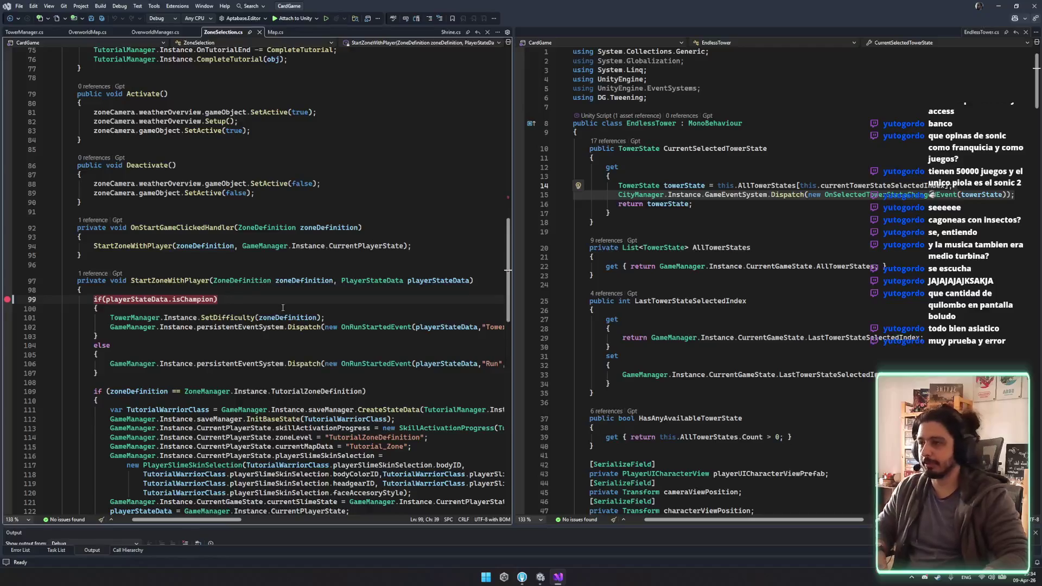
Step: Paste the tower-state Dispatch call into the isChampion branch and save ZoneSelection.cs
left_click(283, 308)
key("Return")
key("ctrl+v")
left_click(263, 314)
left_click(267, 317)
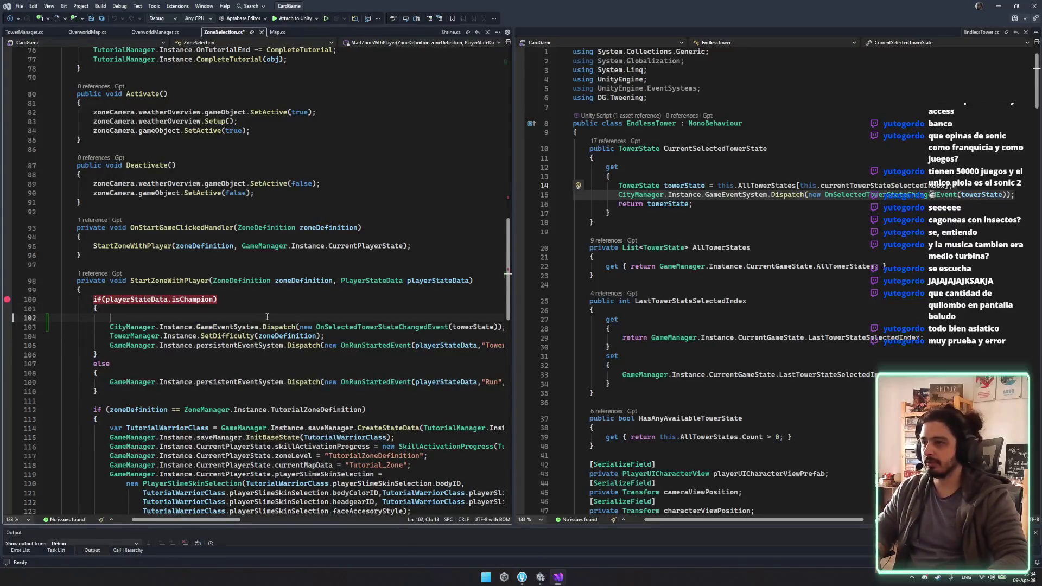
key("Delete")
key("ctrl+s")
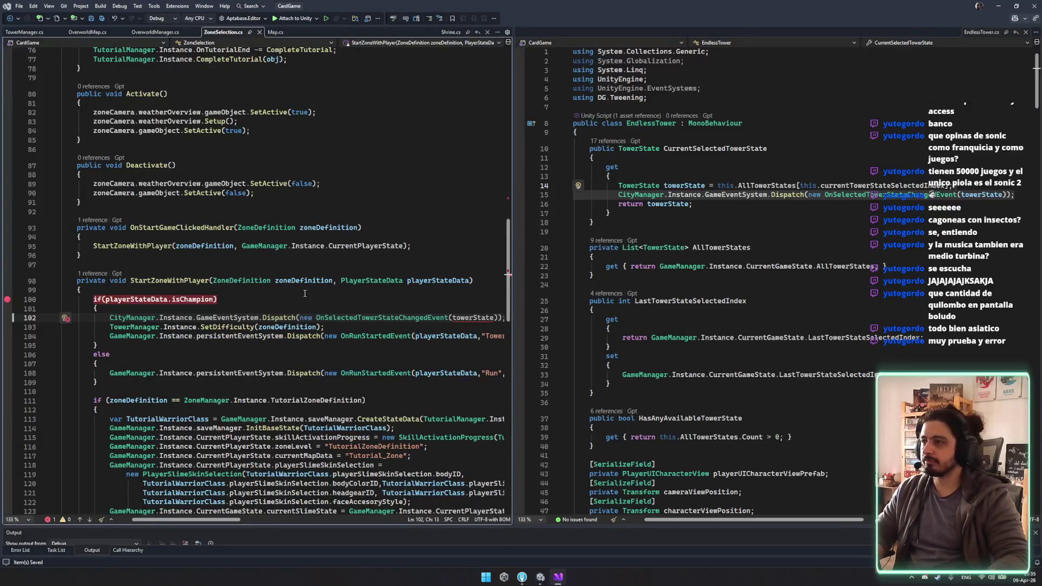
Step: Replace towerState with zoneDefinition and check OnSelectedTowerStateChangedEvent's constructor parameter
double_click(322, 280)
key("ctrl+c")
double_click(473, 318)
key("ctrl+v")
left_click(458, 357)
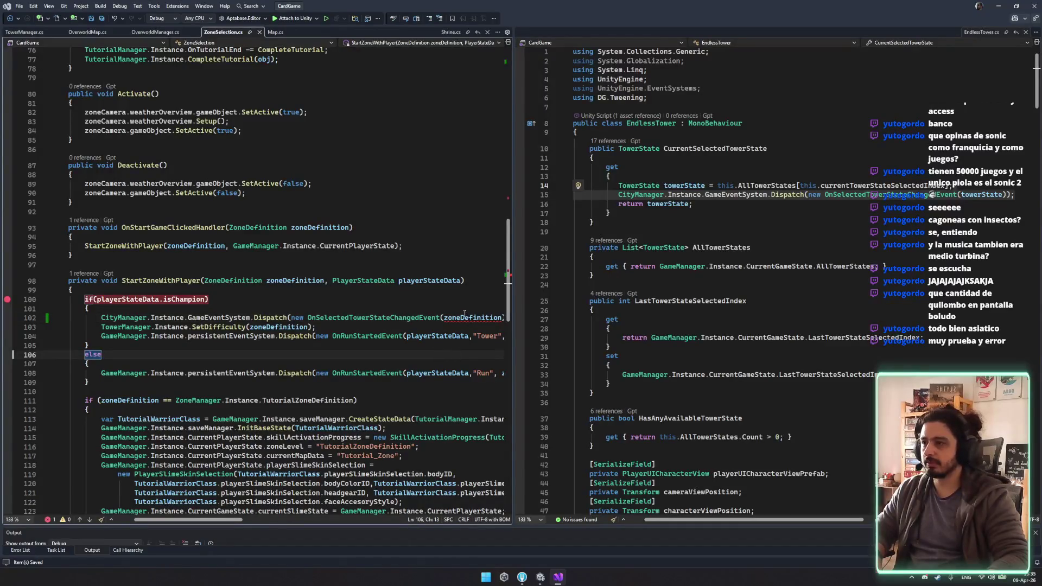
left_click(420, 319, "ctrl")
left_click(271, 124)
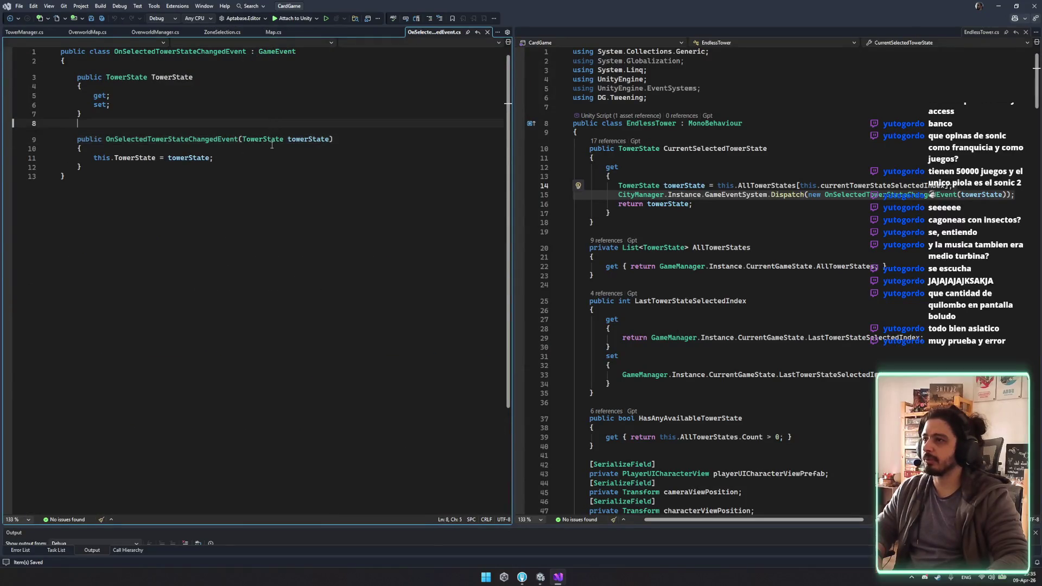
key("ctrl+minus")
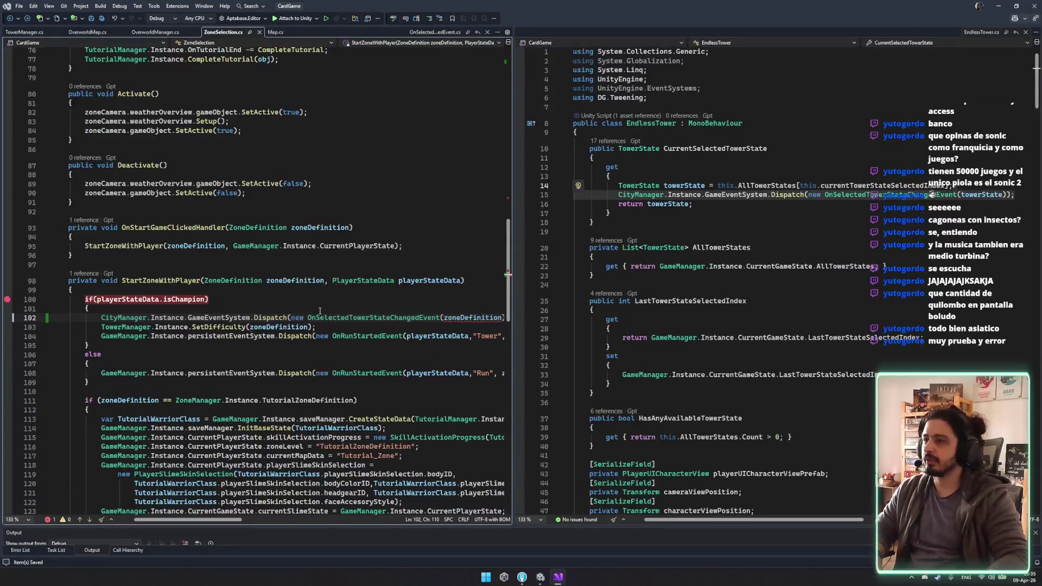
Step: Cut the new Dispatch line back out of the champion branch, leaving SetDifficulty
left_click(483, 308)
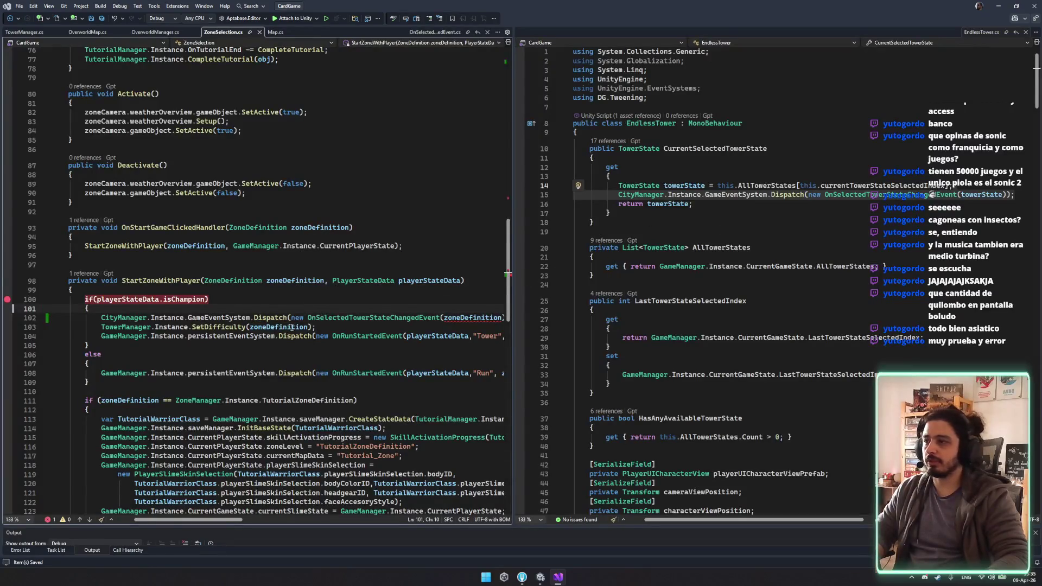
scroll(292, 327, "down", 2)
key("Down")
key("ctrl+x")
double_click(227, 265)
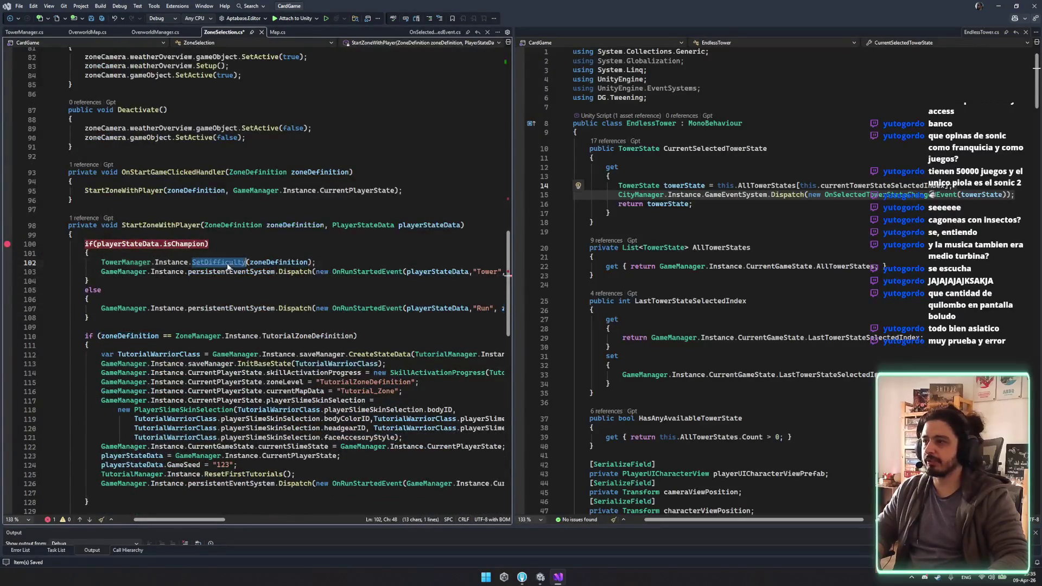
Step: Follow SetDifficulty into TowerManager and go to the SelectedTowerState property definition
key("F12")
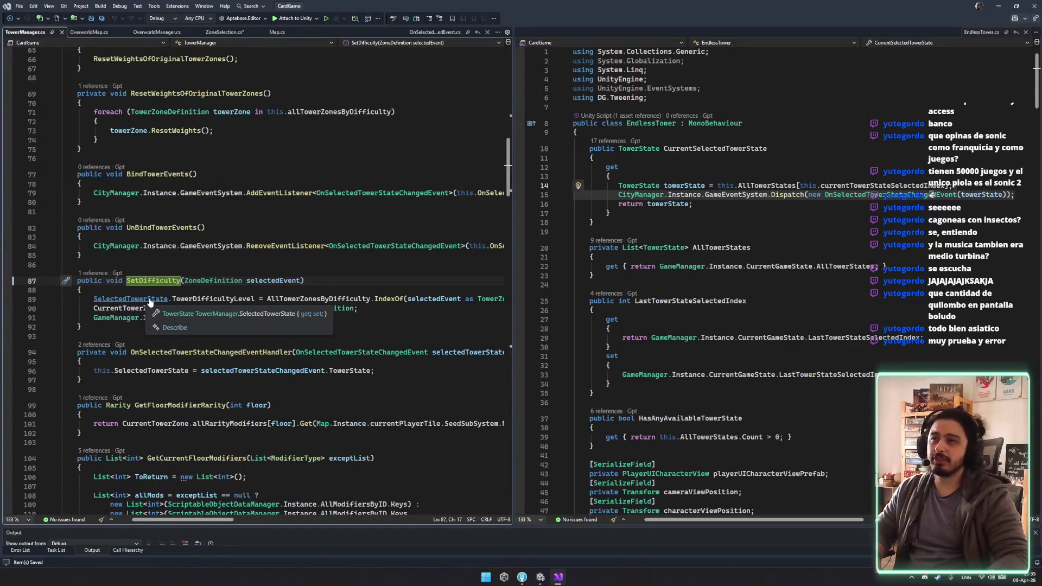
left_click(155, 299)
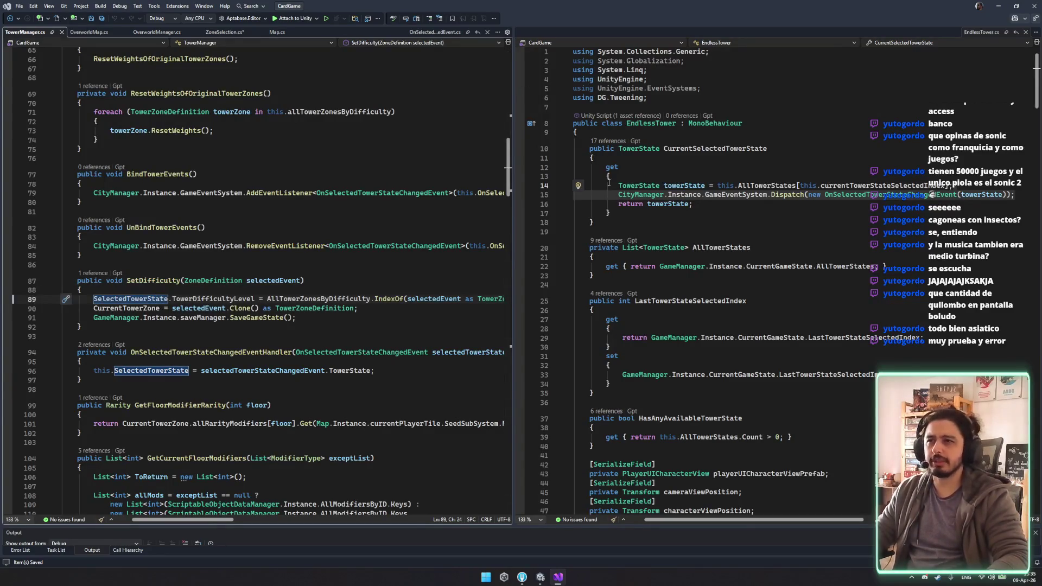
key("F12")
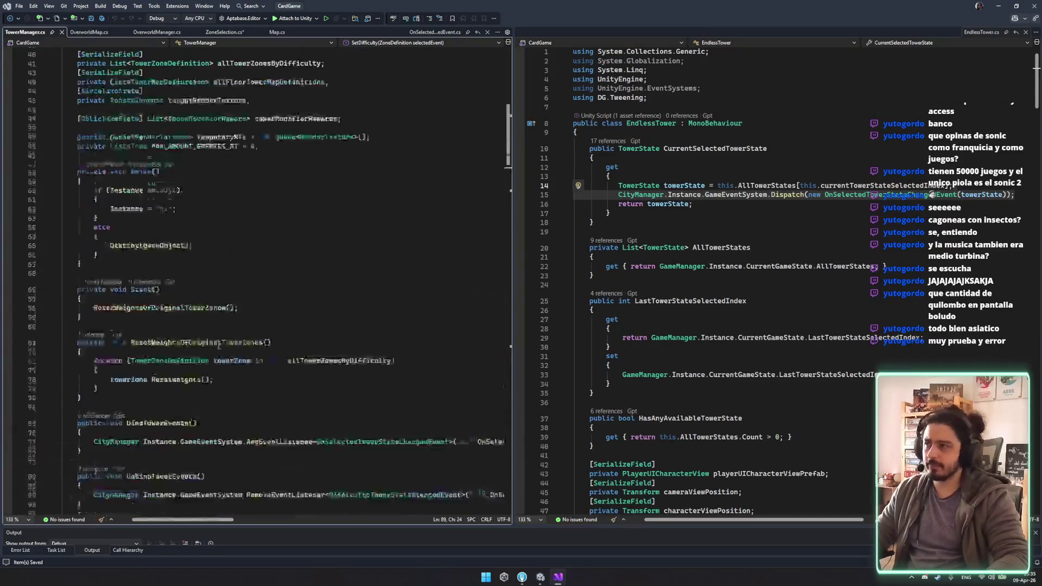
scroll(169, 187, "up", 5)
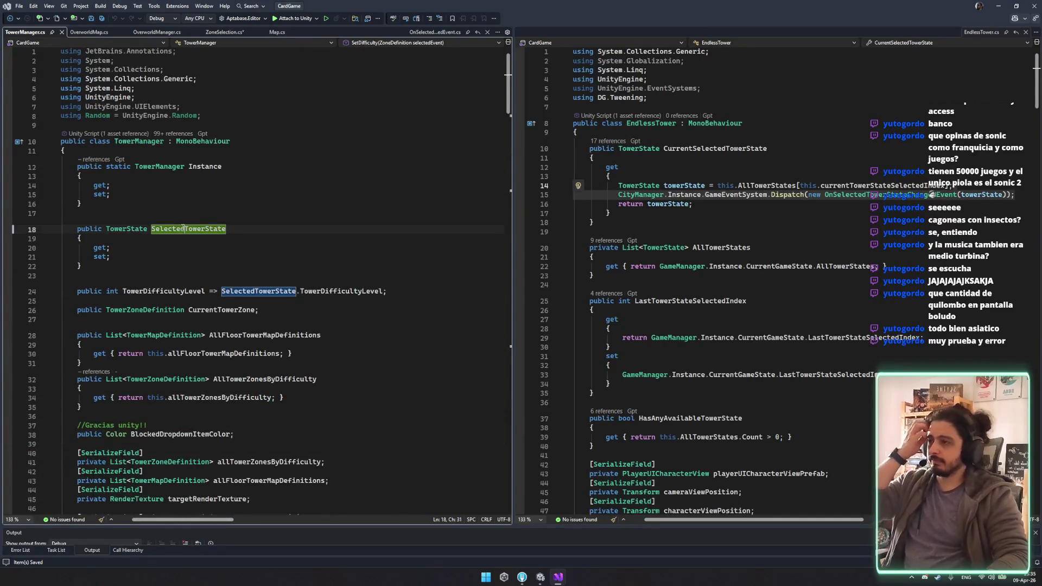
left_click(168, 229)
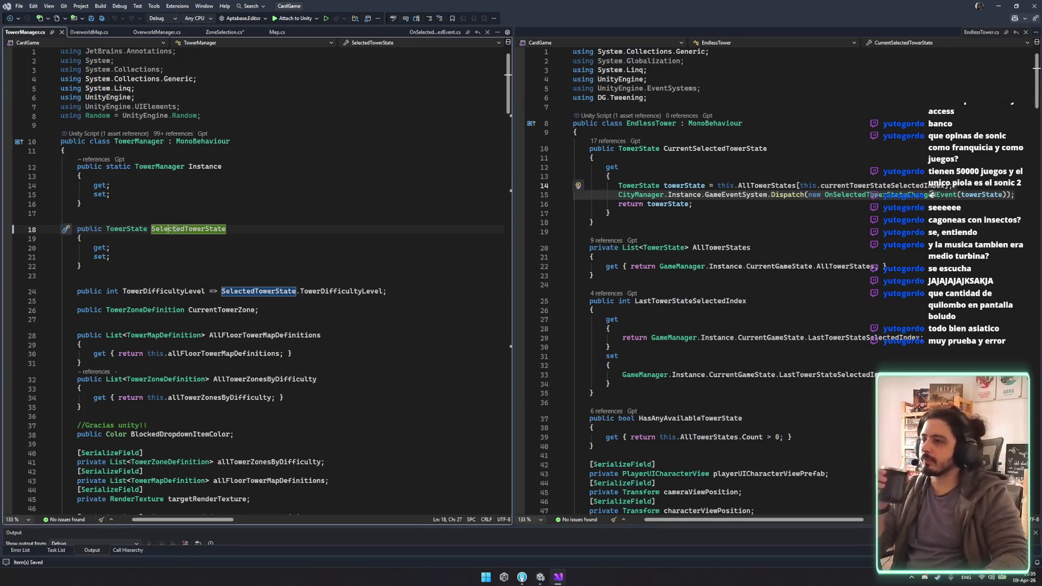
Step: List SelectedTowerState's references, then dismiss the list and select the property name
left_click(99, 223)
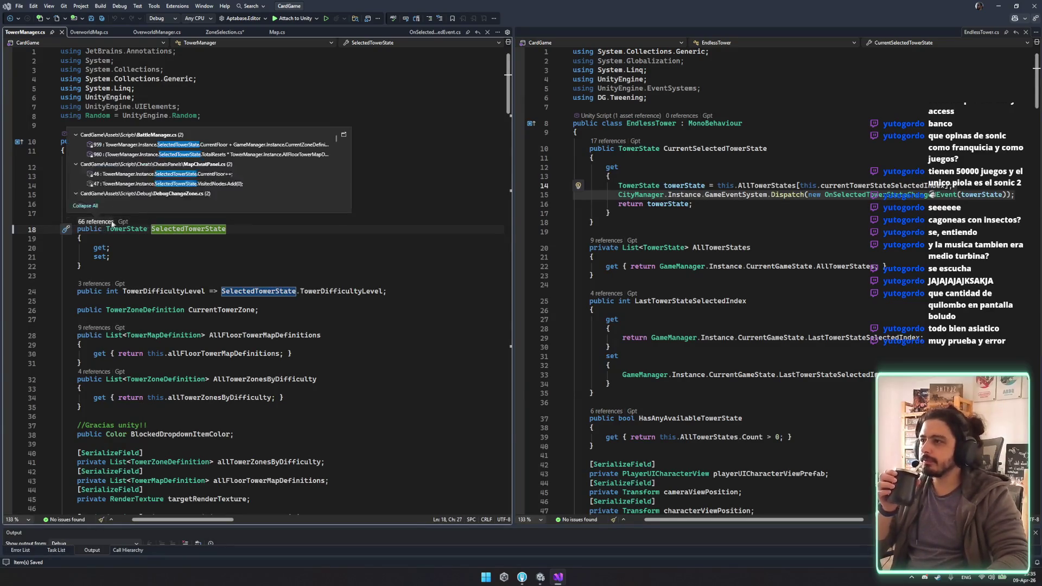
left_click(388, 266)
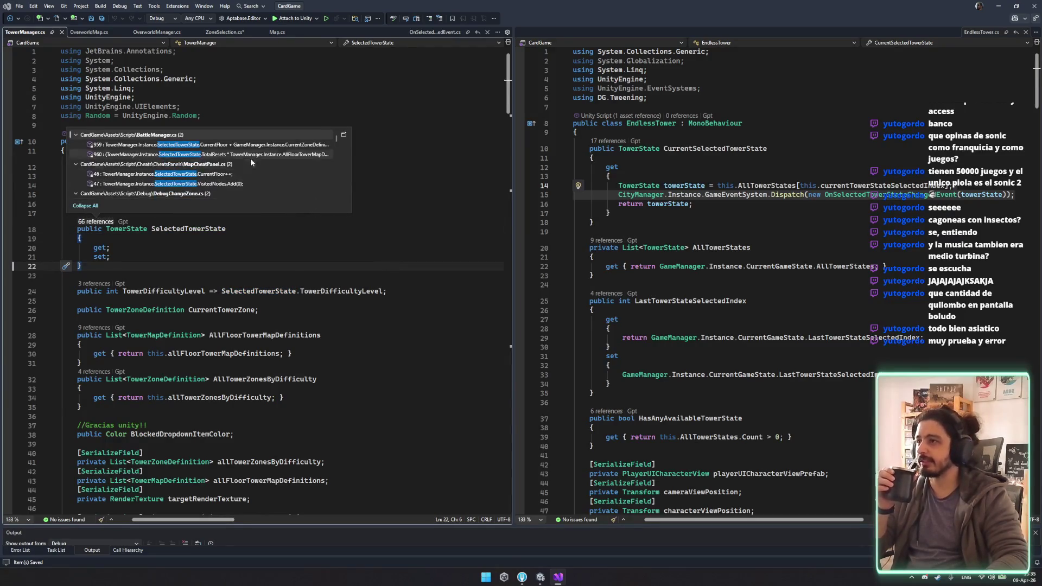
scroll(251, 163, "down", 1)
scroll(251, 185, "down", 1)
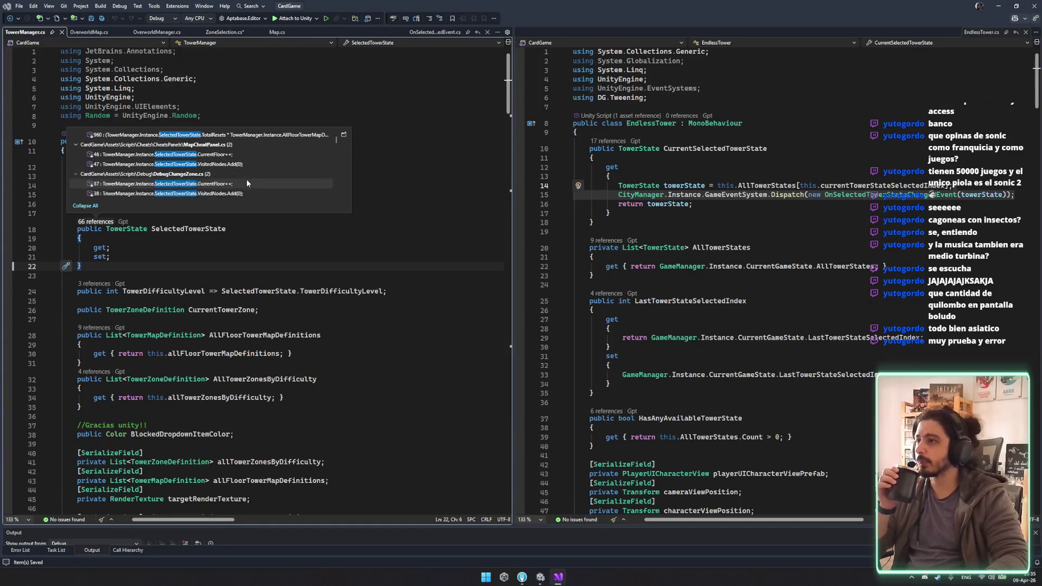
left_click(335, 309)
double_click(188, 228)
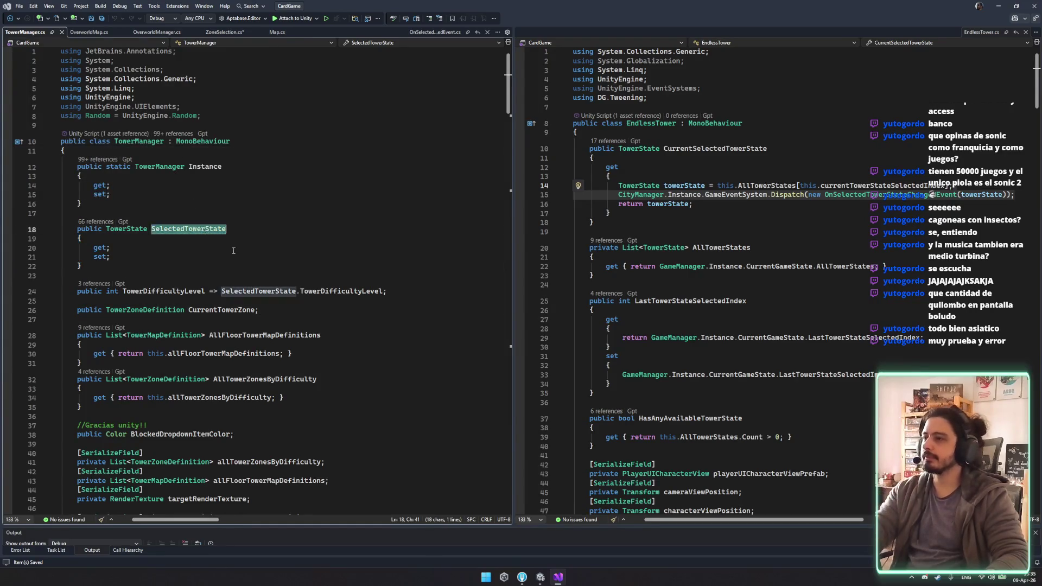
Step: Examine line 96's assignment of selectedTowerStateChangedEvent.TowerState in the handler
scroll(259, 266, "down", 6)
scroll(254, 253, "down", 17)
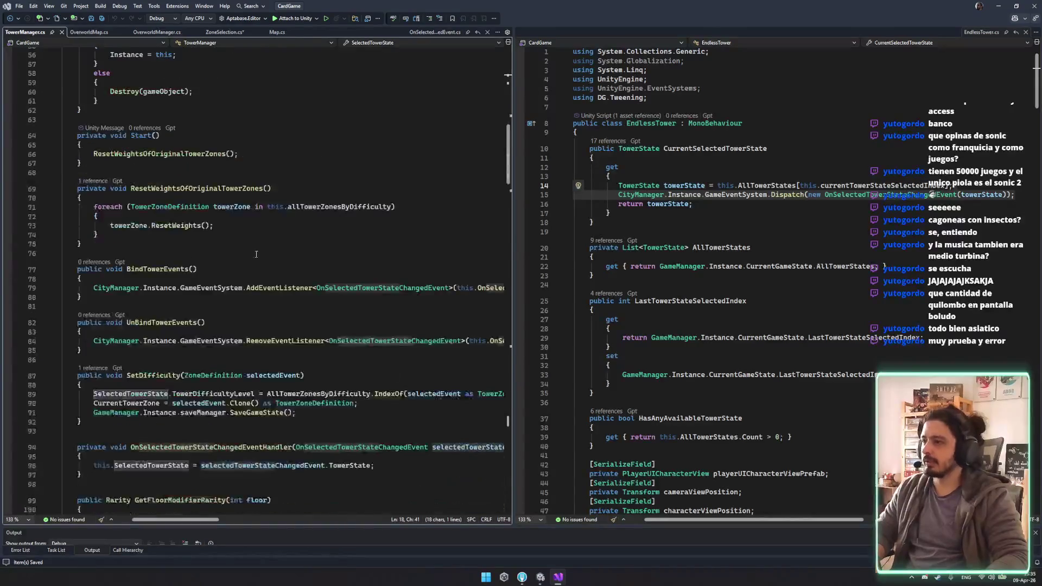
left_click(128, 255)
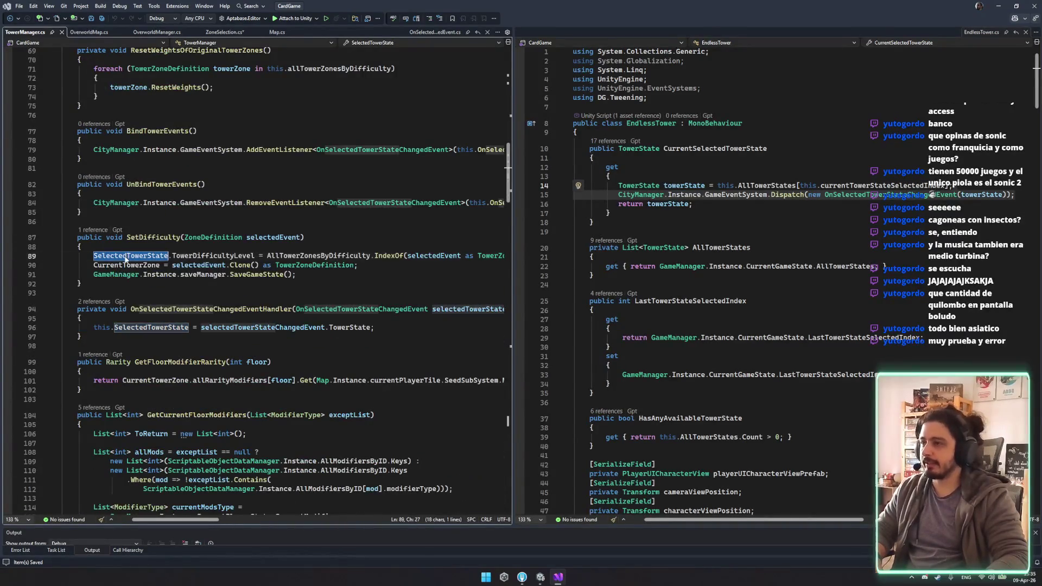
left_click(165, 327)
double_click(165, 328)
scroll(220, 234, "down", 6)
left_click_drag(201, 162, 367, 164)
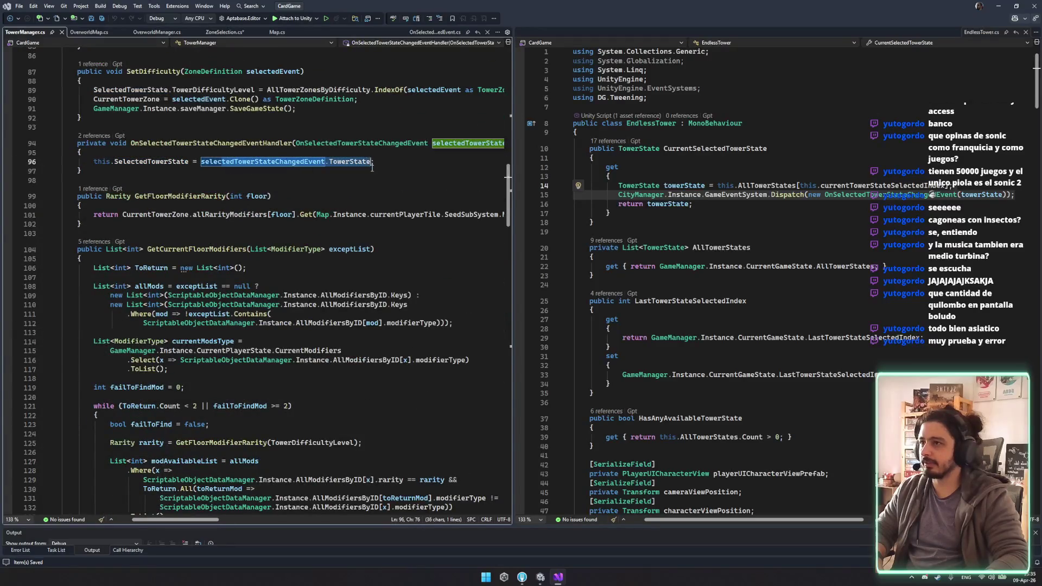
left_click(348, 162)
scroll(214, 228, "down", 3)
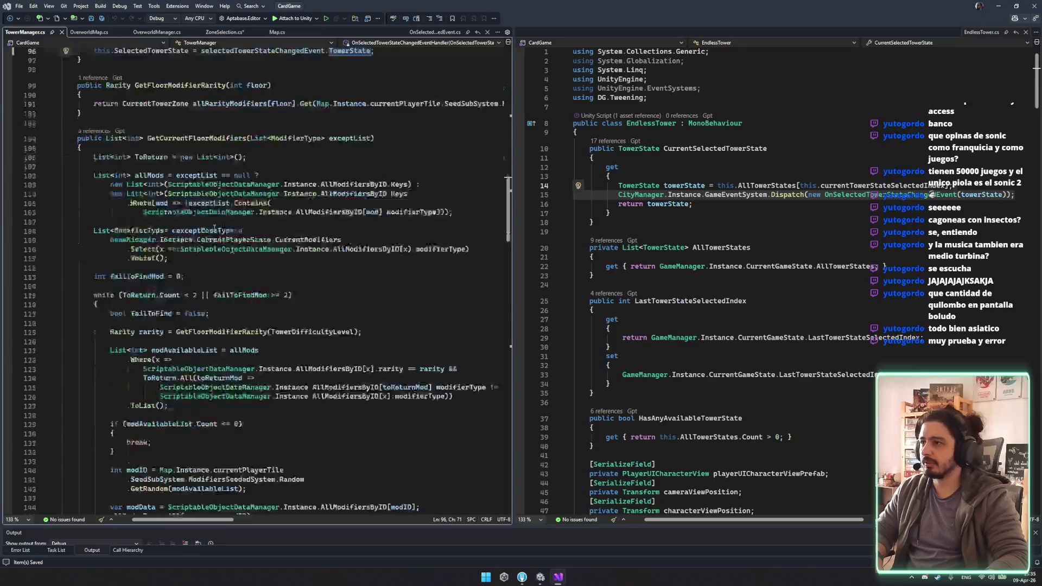
scroll(214, 228, "down", 3)
scroll(214, 228, "up", 3)
Step: Paste the OnSelectedTowerStateChangedEvent dispatch at line 102 of ZoneSelection.cs
left_click(92, 32)
left_click(224, 32)
key("ctrl+v")
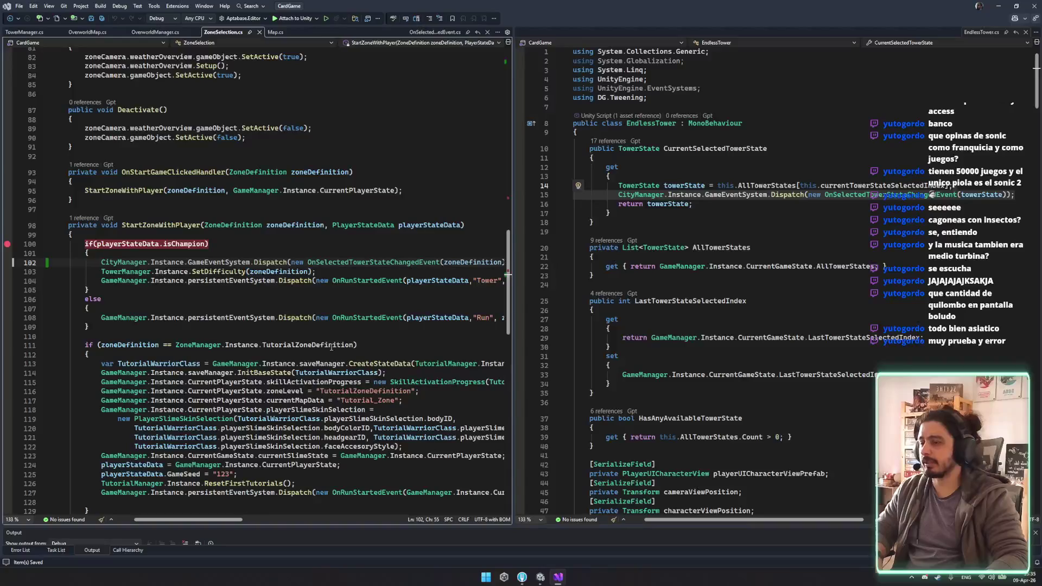
Step: Close the EndlessTower.cs split and inspect the event's TowerState class, including TowerDifficultyLevel
left_click(1025, 32)
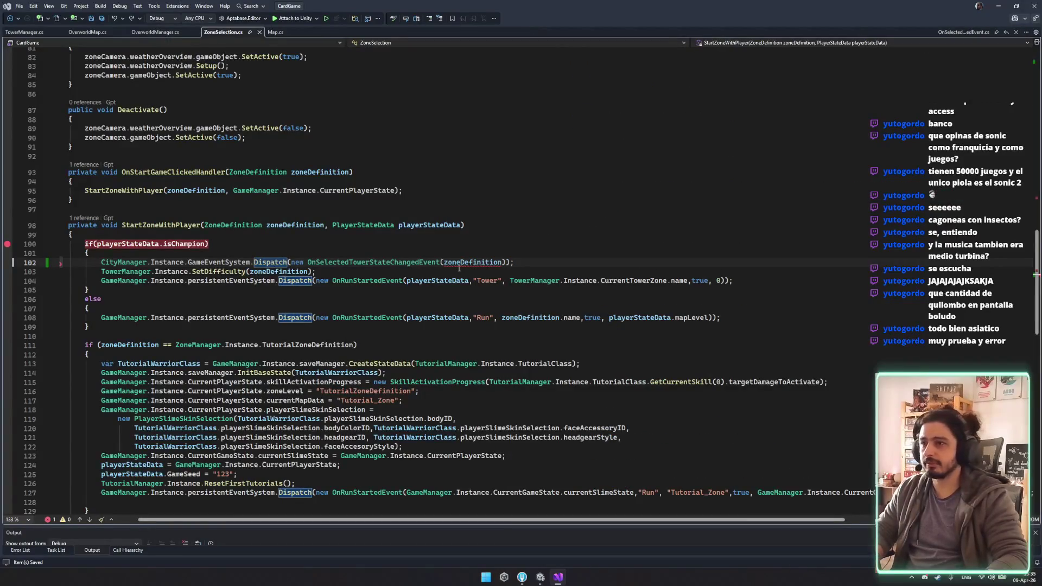
double_click(426, 263)
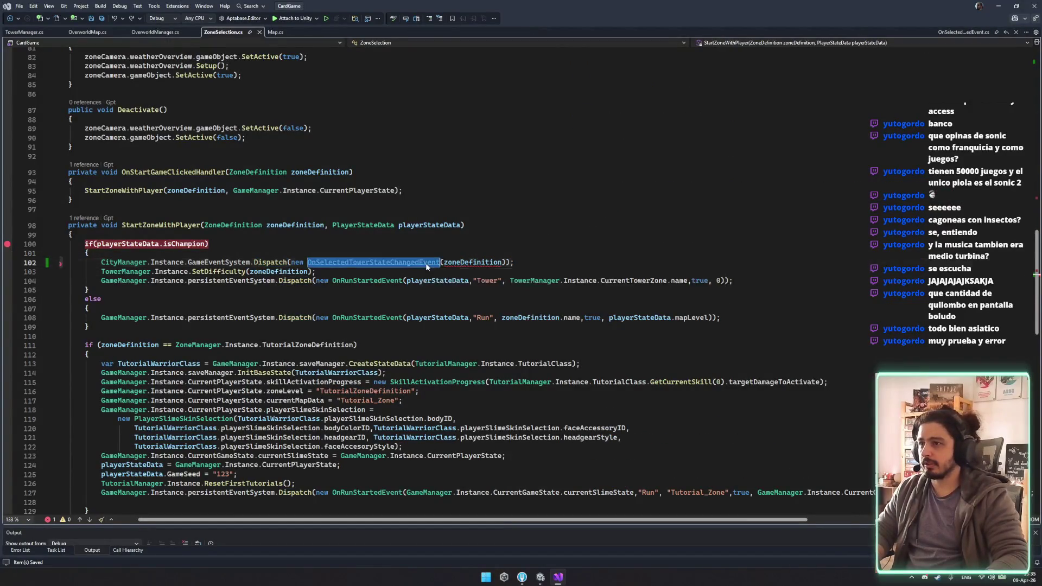
key("F12")
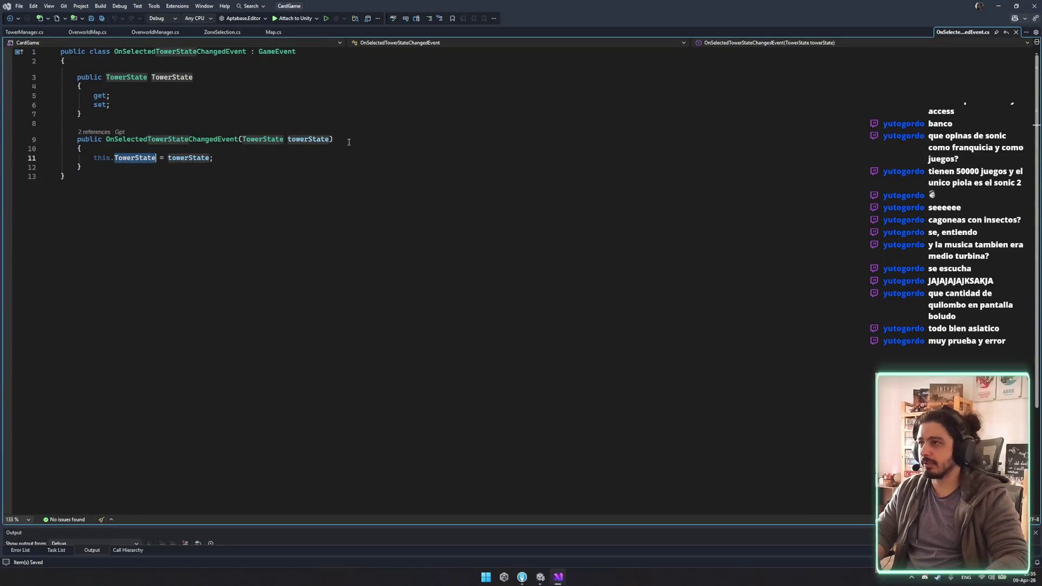
double_click(135, 83)
key("F12")
key("shift+Down")
key("shift+Down")
key("shift+Down")
key("Right")
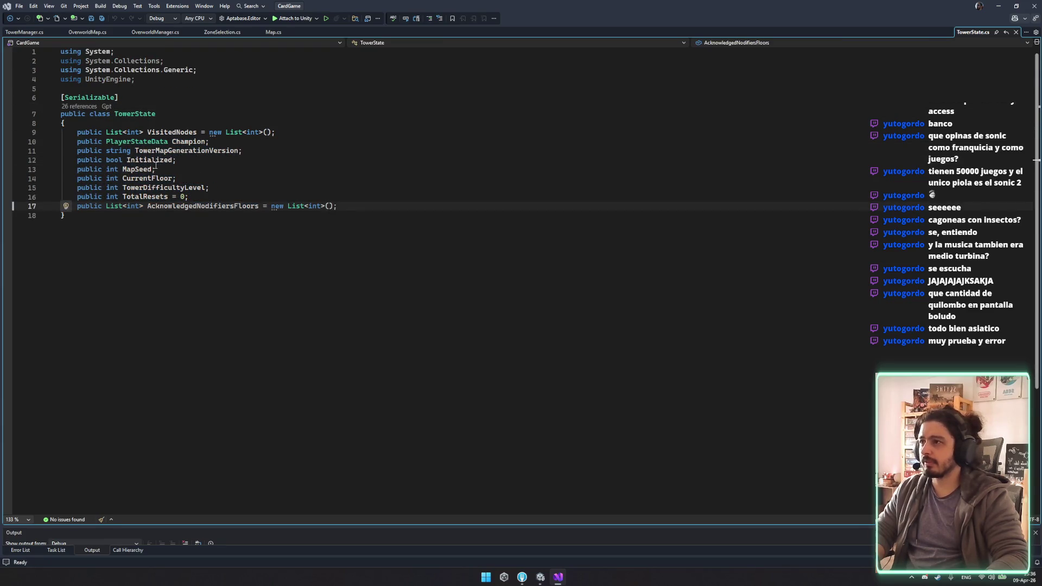
double_click(162, 187)
Step: Delete the dispatch on line 102 of ZoneSelection.cs and go to SetDifficulty
left_click(22, 32)
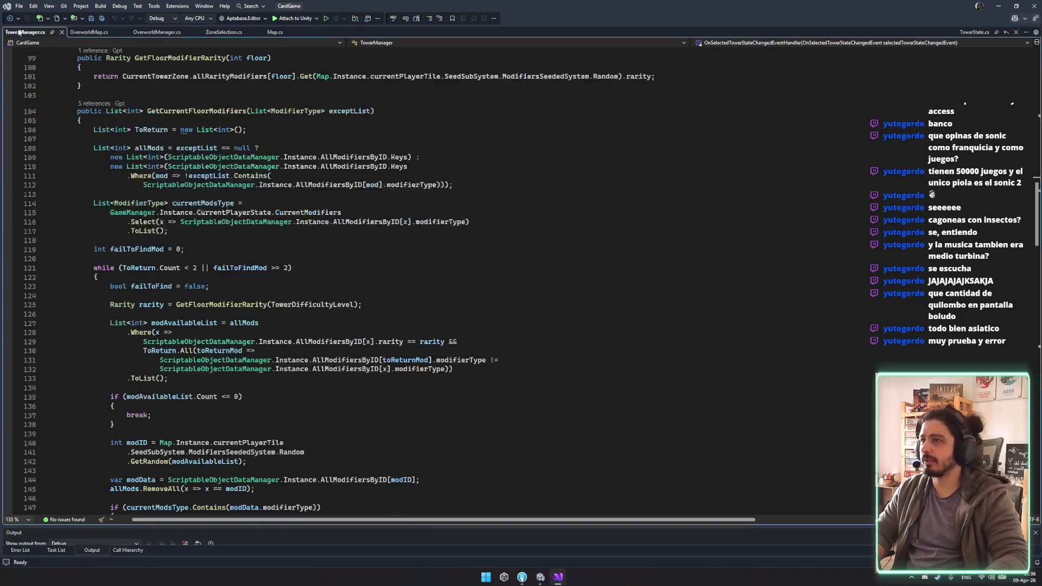
left_click(145, 32)
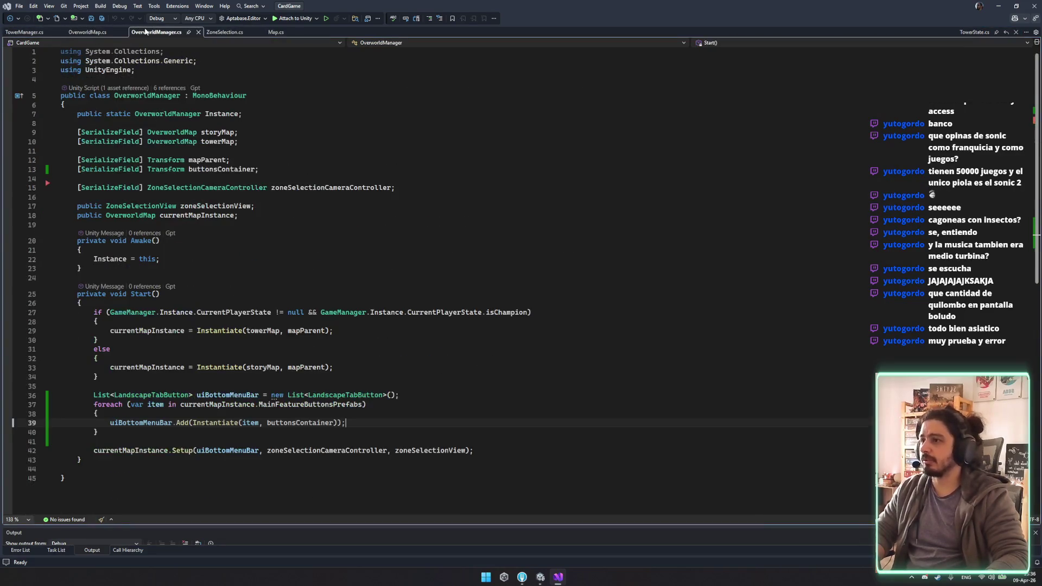
left_click(224, 33)
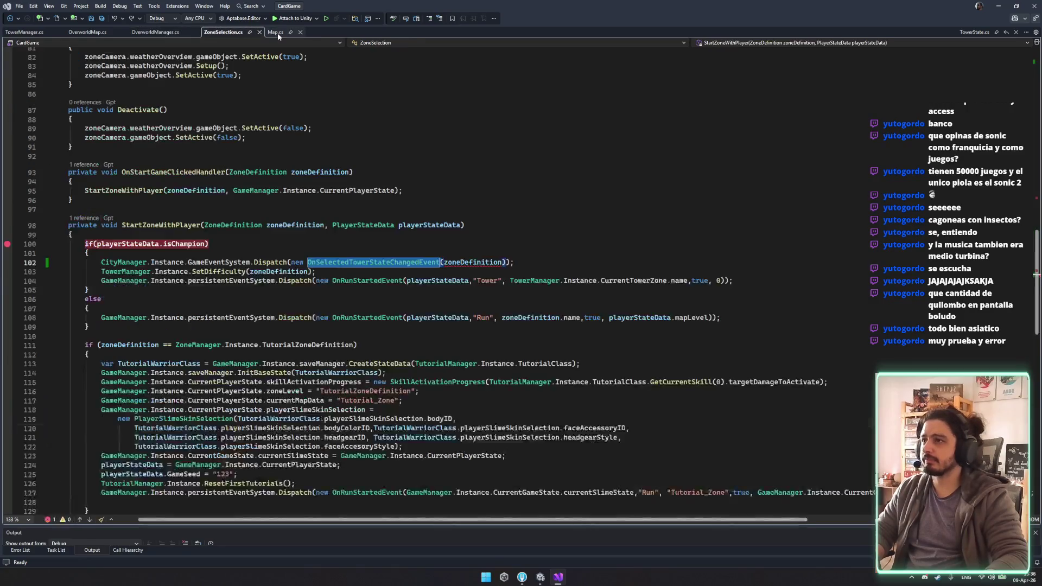
left_click(540, 260)
key("ctrl+x")
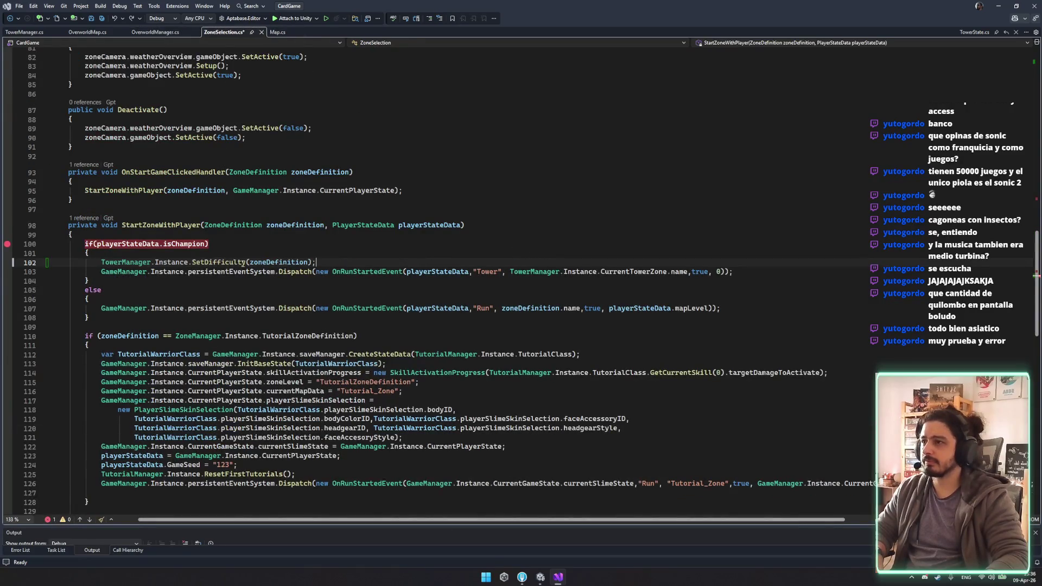
left_click(222, 261, "ctrl")
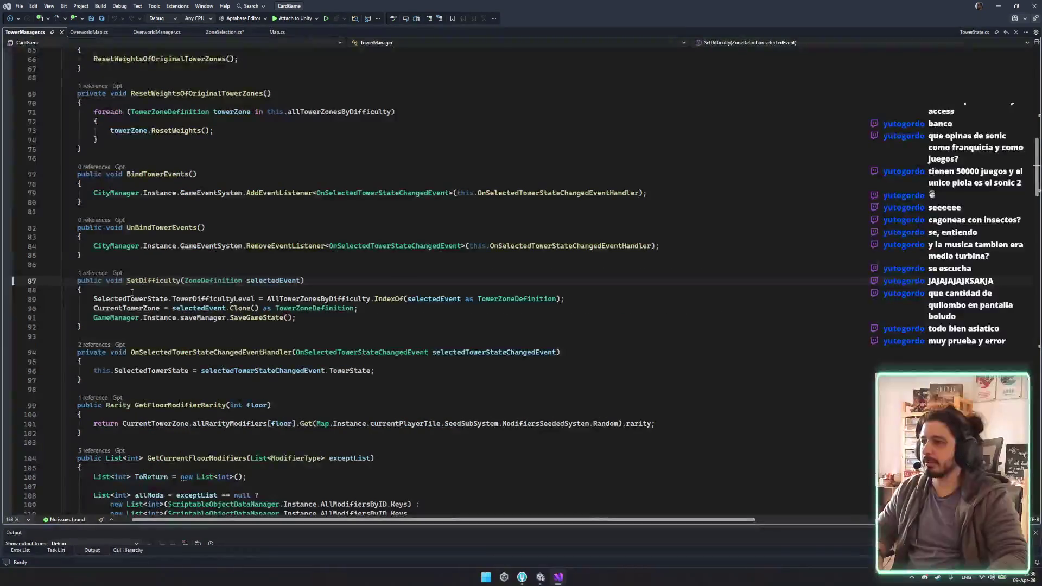
Step: Save ZoneSelection.cs
left_click(136, 299)
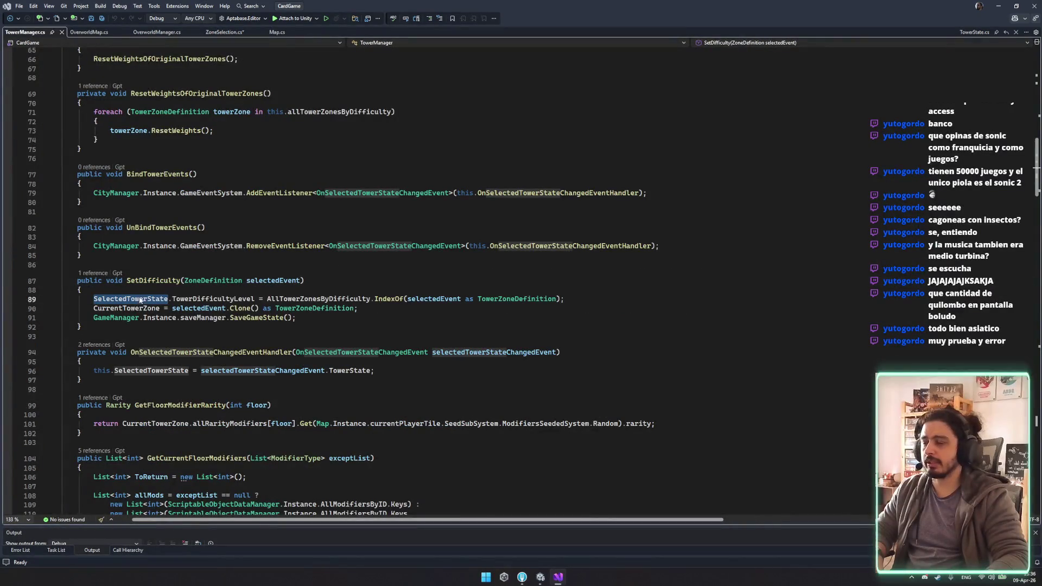
left_click(224, 32)
key("ctrl+s")
Step: Set a breakpoint on TowerManager.cs line 96 and attach the debugger to Unity
left_click(25, 32)
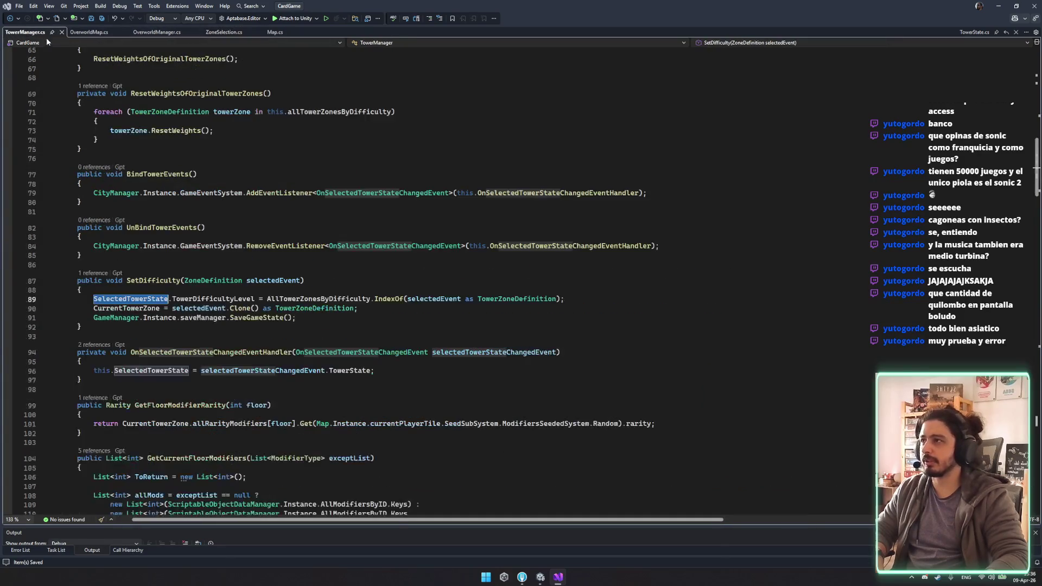
left_click(11, 374)
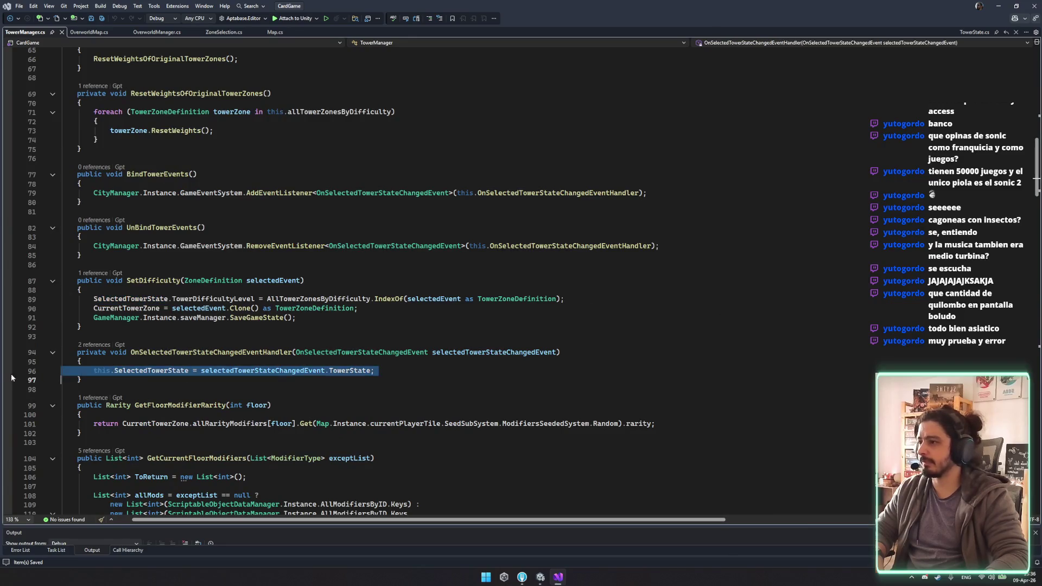
left_click(293, 18)
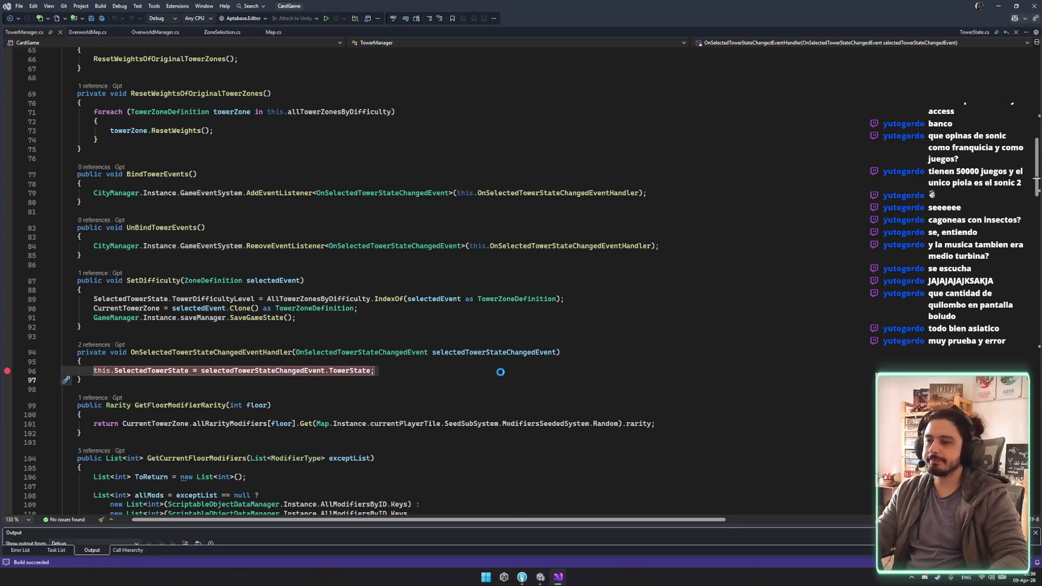
mouse_move(540, 580)
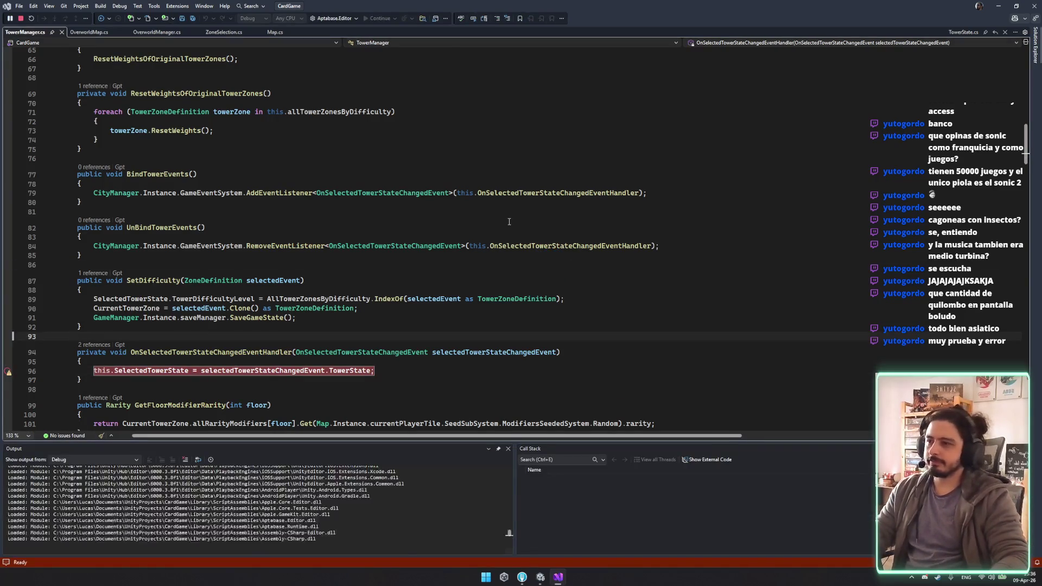
Step: Look over TowerManager.cs lines 91–104, then bring the Unity editor to the front
left_click(531, 212)
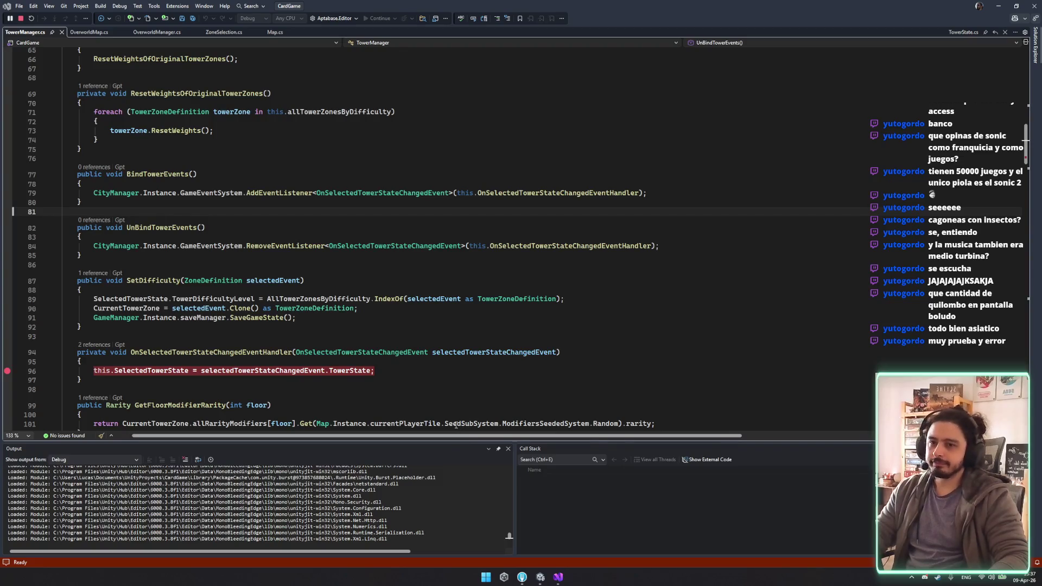
scroll(496, 406, "down", 1)
scroll(515, 411, "down", 1)
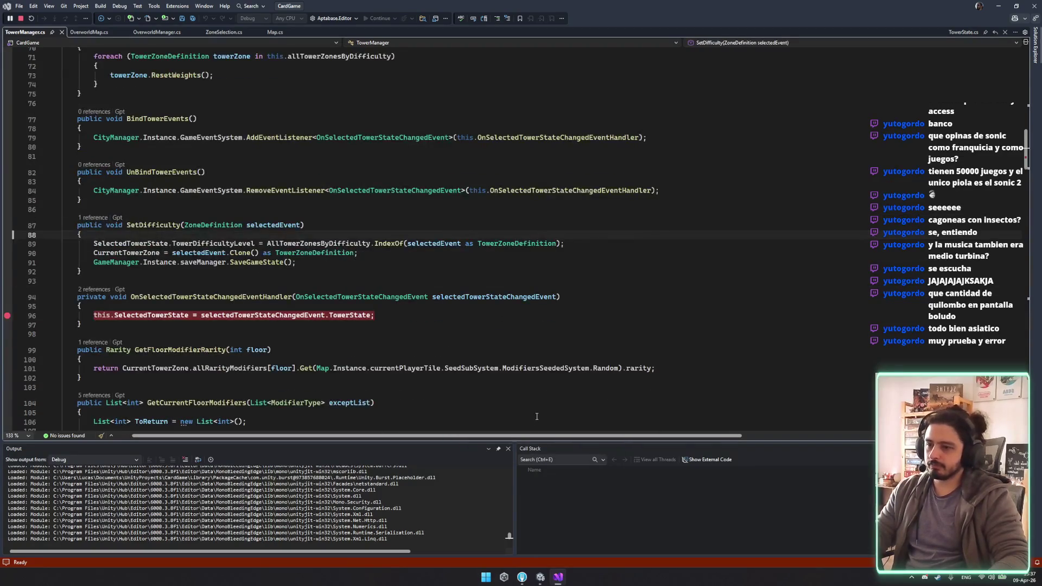
left_click(375, 402)
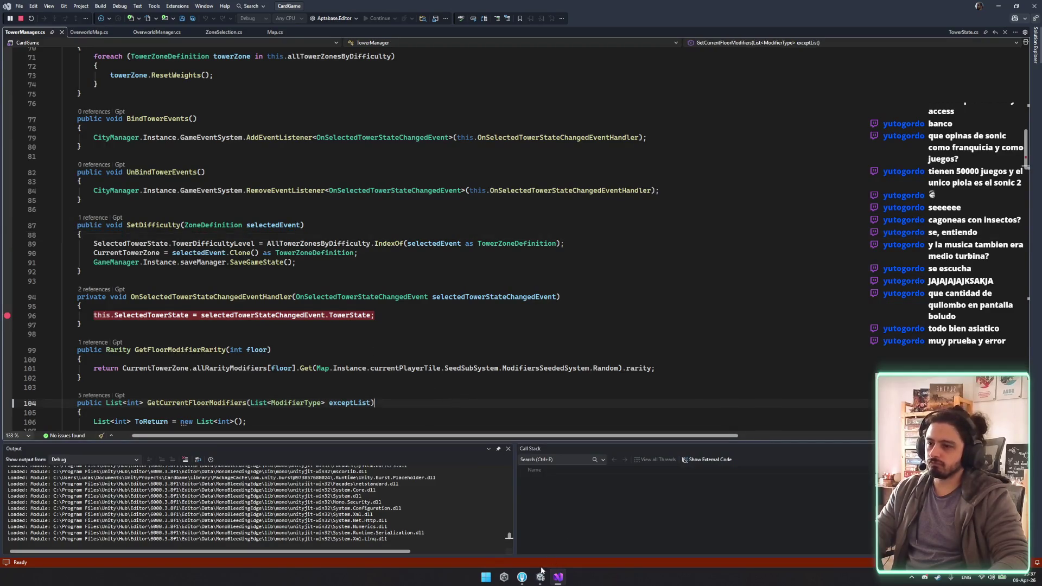
left_click(593, 517)
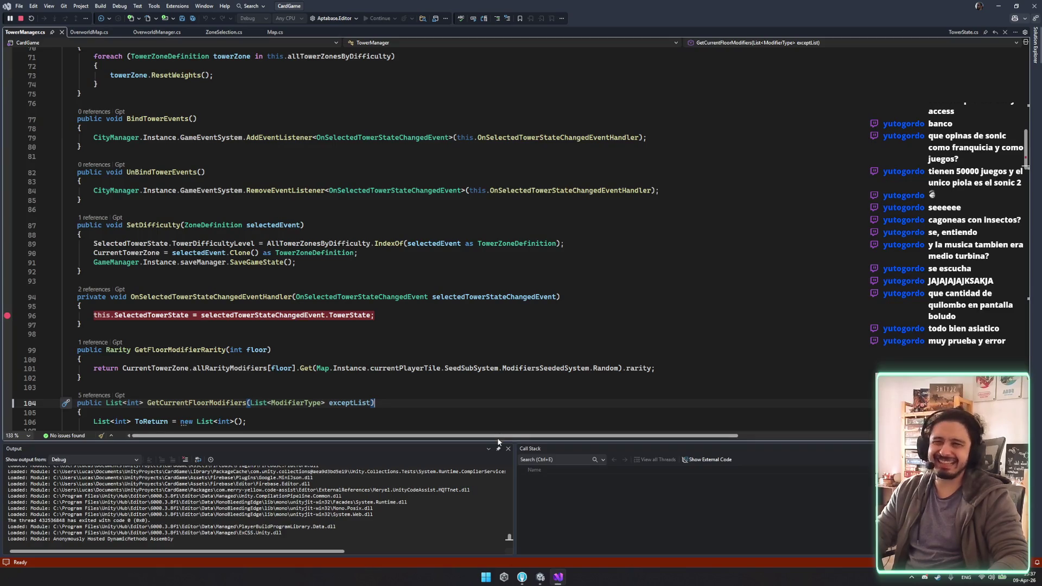
left_click(444, 262)
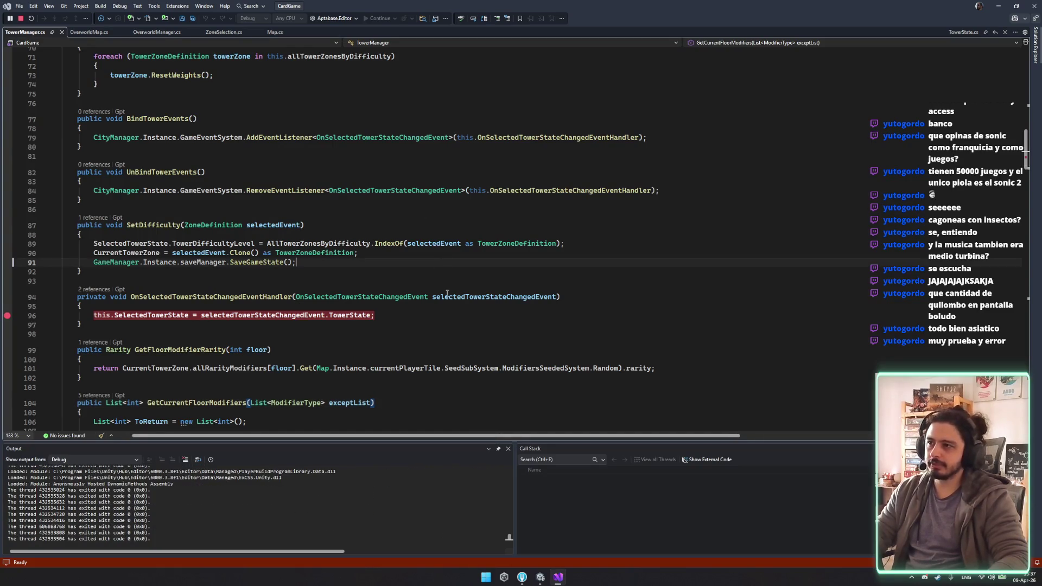
scroll(446, 304, "down", 6)
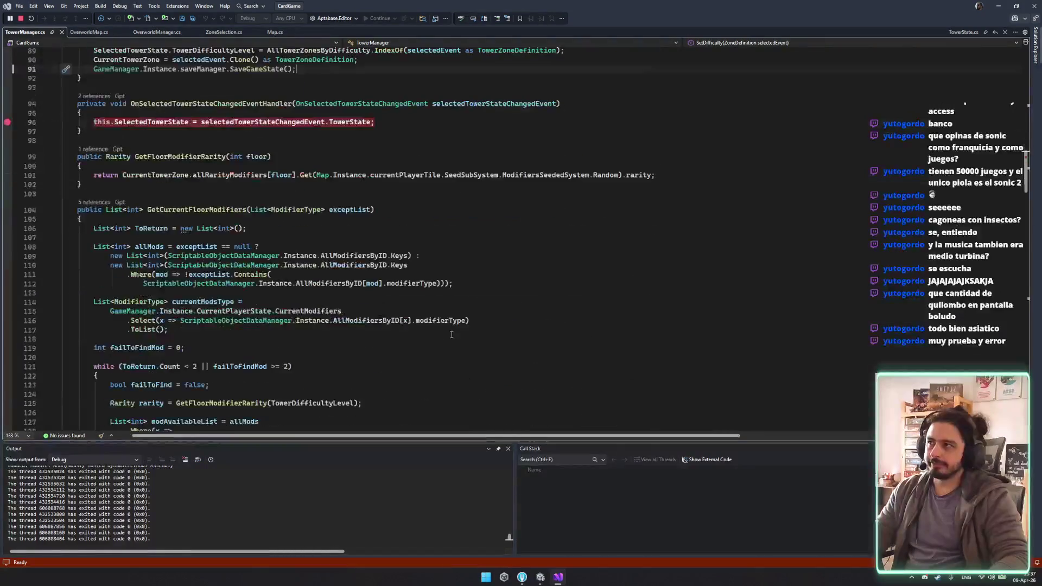
scroll(451, 334, "down", 3)
left_click(540, 577)
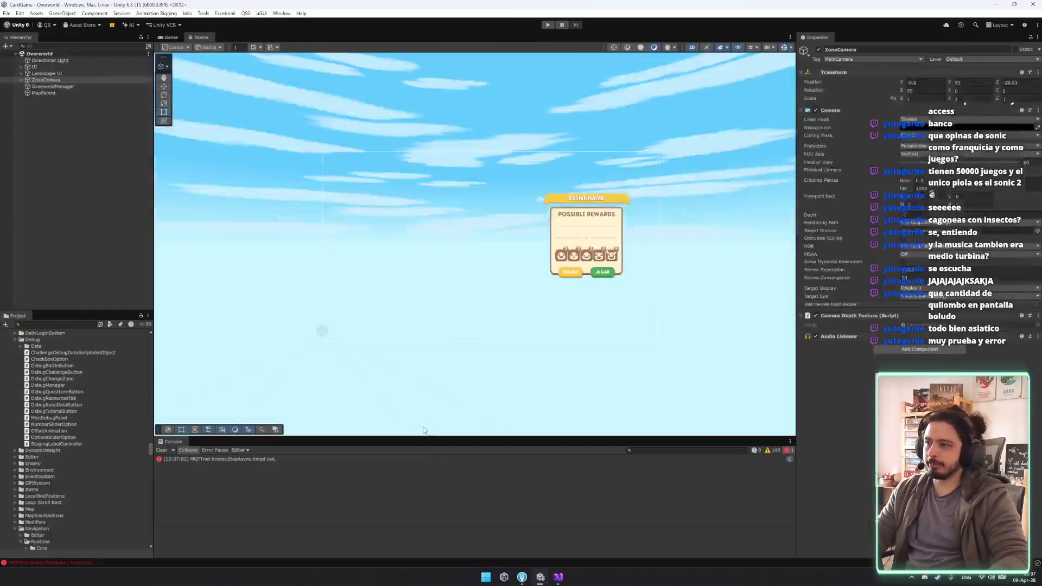
Step: Deselect ZoneCamera in the Hierarchy and enter Play mode to reach the Rogue Slime menu
left_click(31, 228)
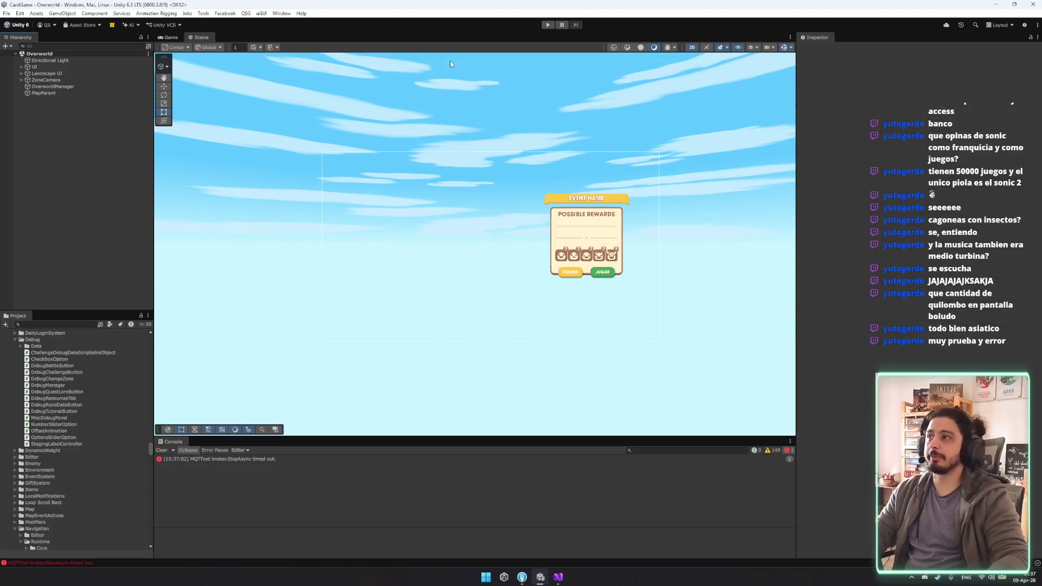
left_click(548, 25)
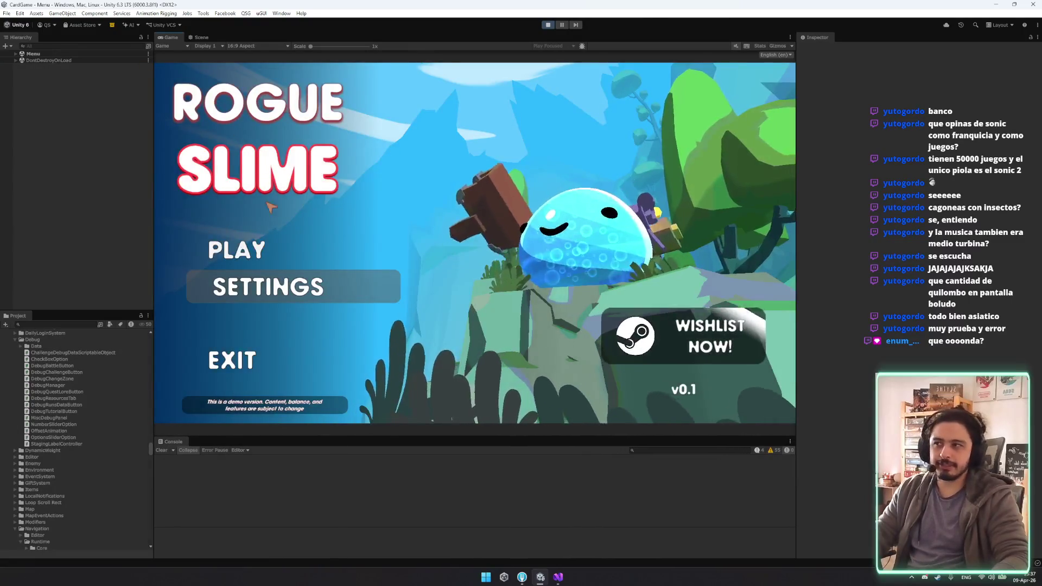
Step: Play into the Tower section, view the Sorcerer's details, and start a Sorcerer tower run
left_click(280, 247)
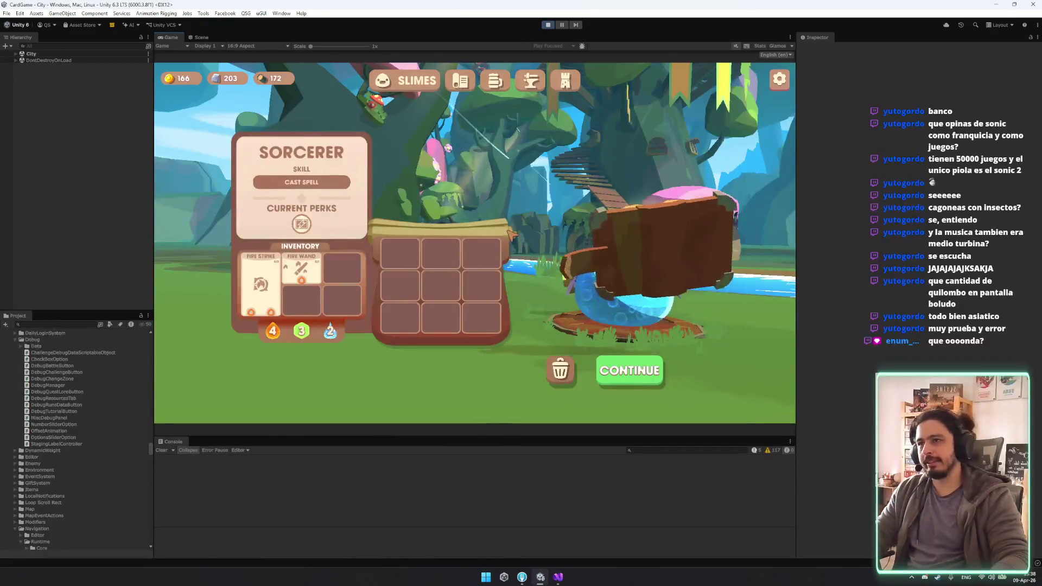
left_click(564, 87)
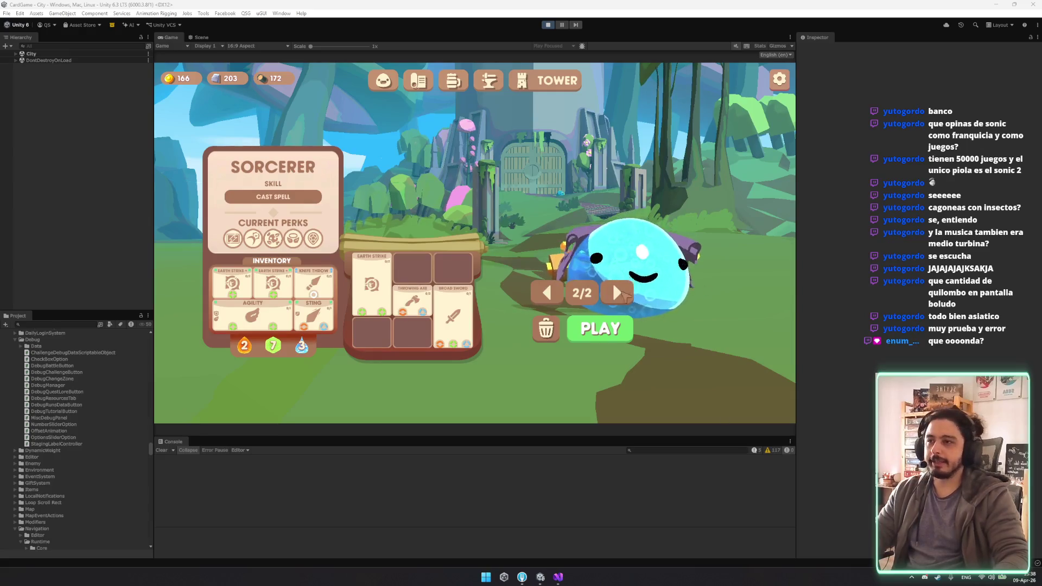
left_click(624, 266)
left_click(643, 108)
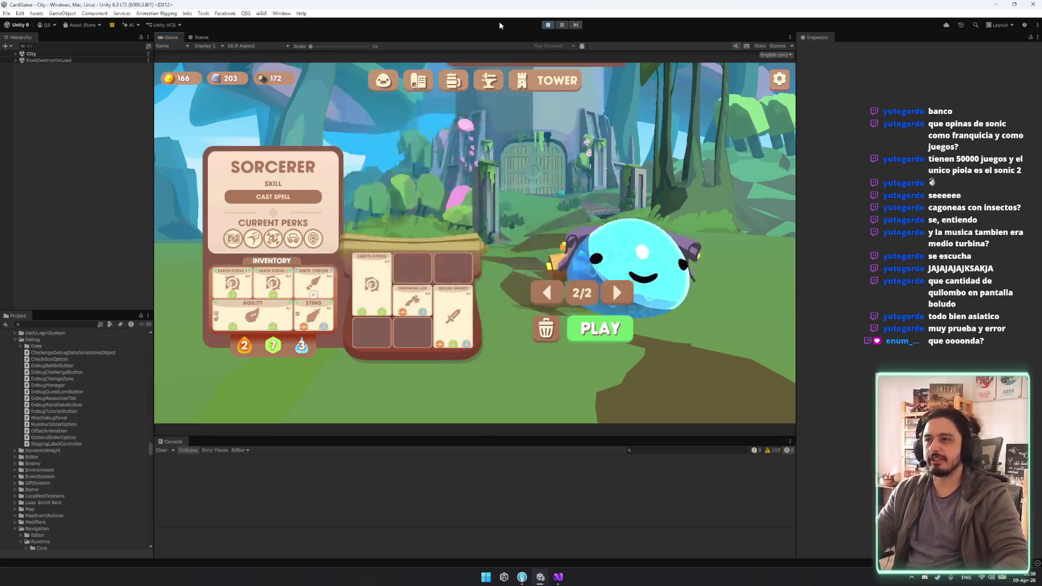
left_click(599, 329)
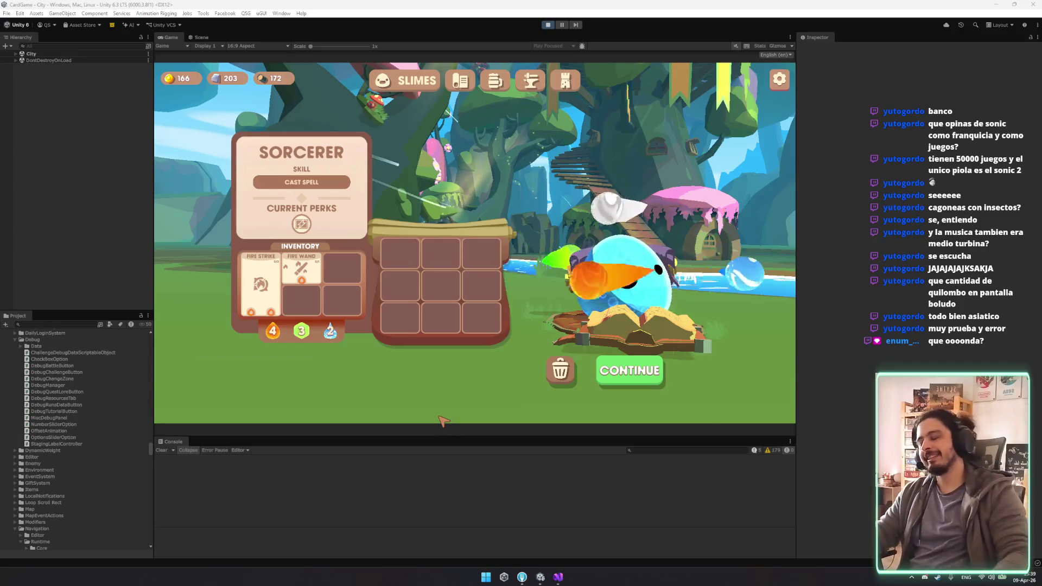
Step: Back in the Tower section, cycle repeatedly between Sorcerer and Warrior, then switch to Visual Studio
left_click(567, 81)
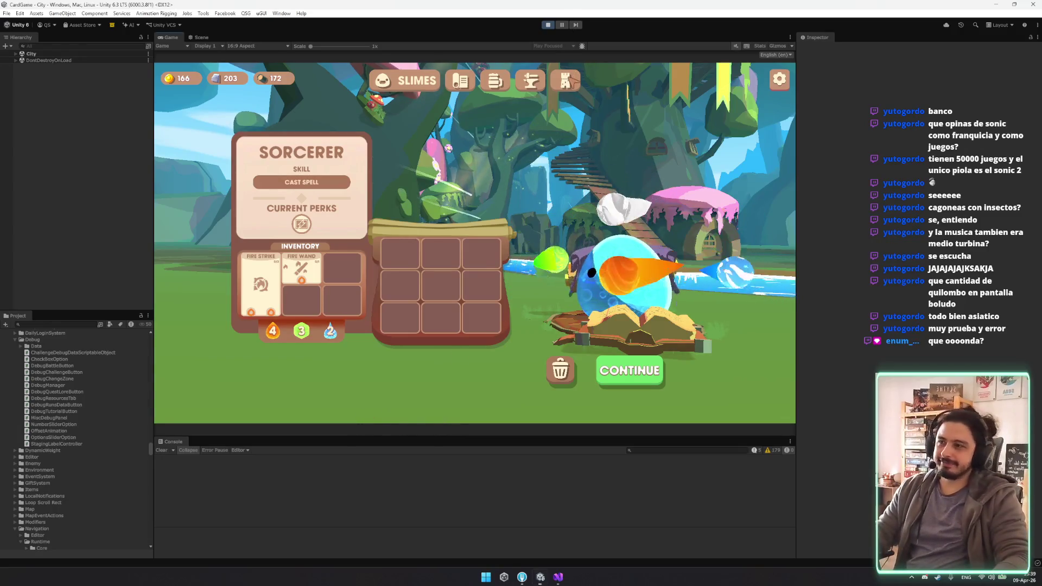
left_click(623, 299)
left_click(623, 299)
left_click(623, 298)
left_click(623, 299)
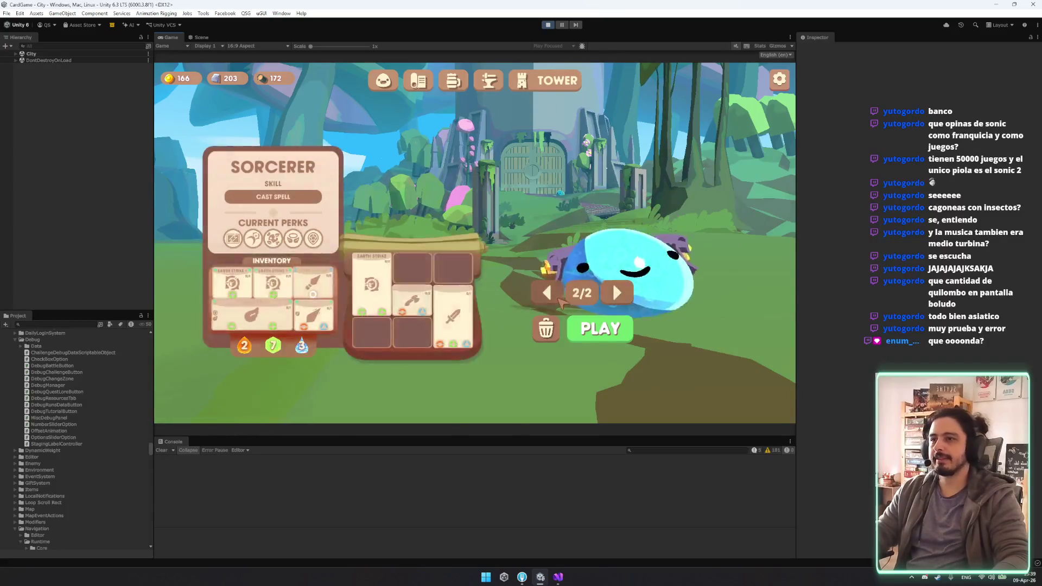
left_click(623, 298)
left_click(623, 298)
left_click(619, 299)
left_click(618, 299)
left_click(619, 299)
left_click(618, 299)
left_click(617, 296)
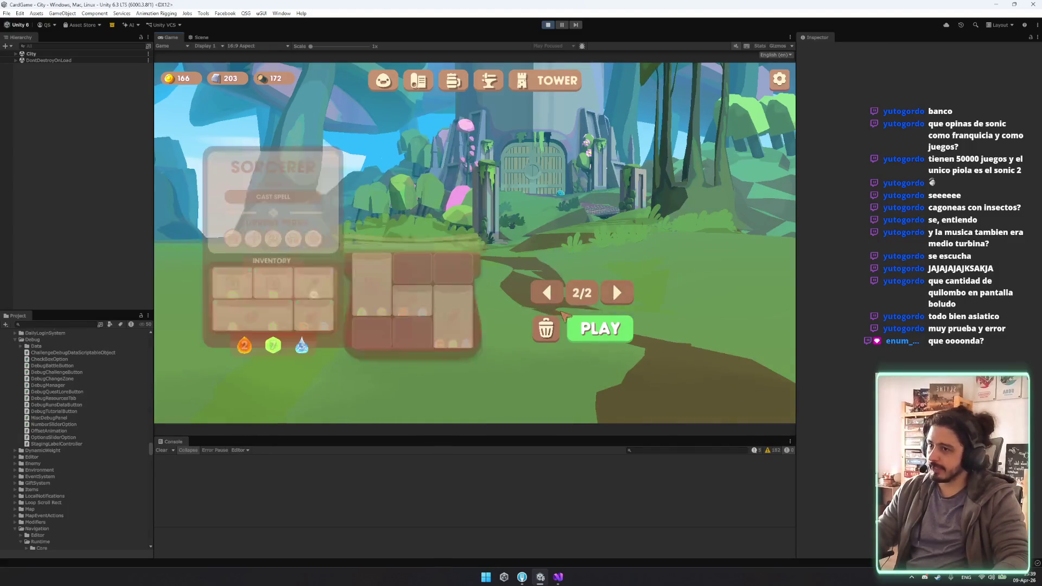
left_click(617, 296)
left_click(558, 576)
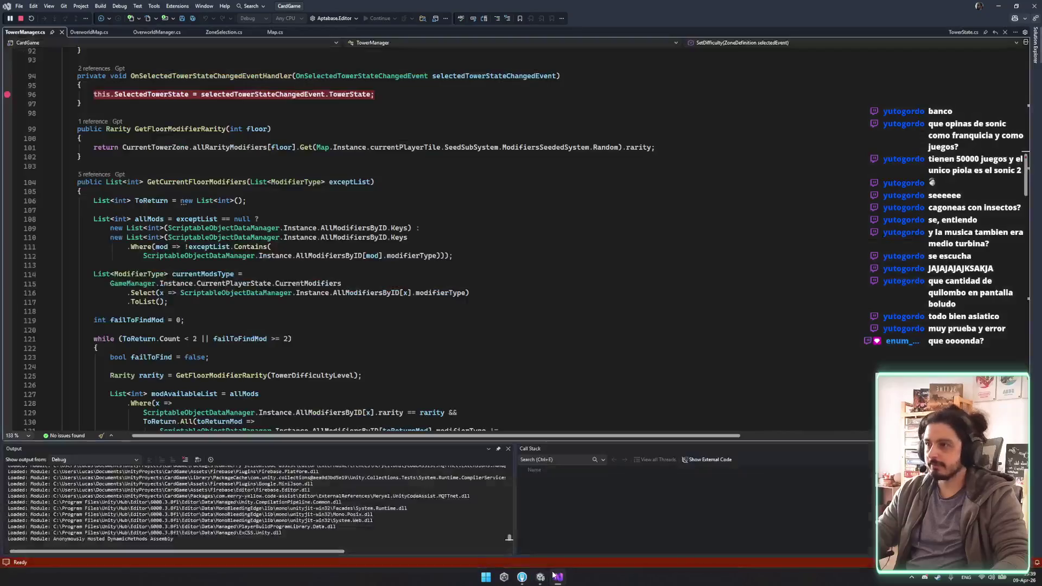
Step: Check OnSelectedTowerStateChangedEventHandler and GetFloorModifierRarity in TowerManager.cs, then return to Unity
left_click(217, 216)
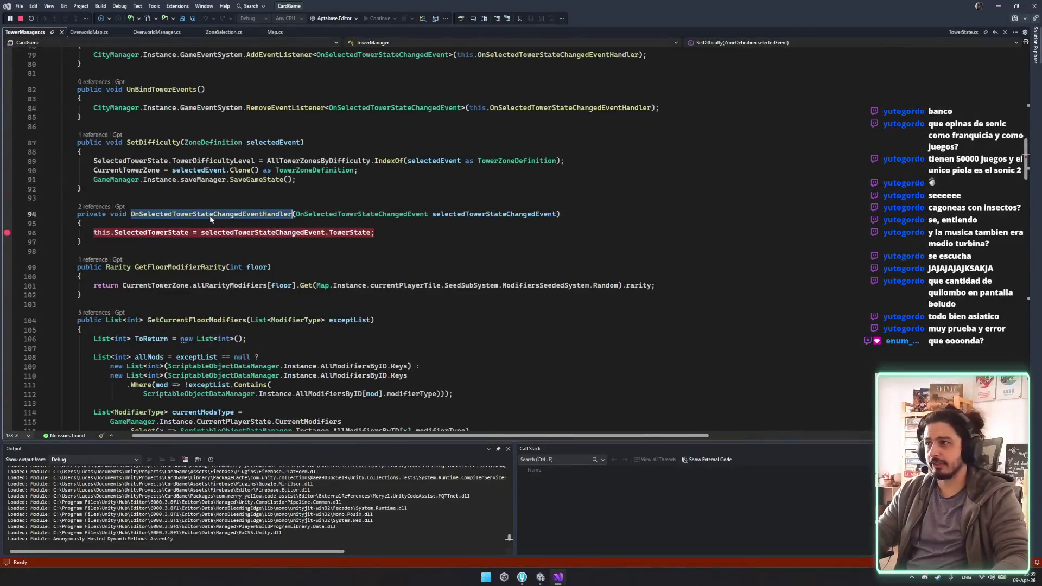
left_click(413, 305)
key("Up")
key("Up")
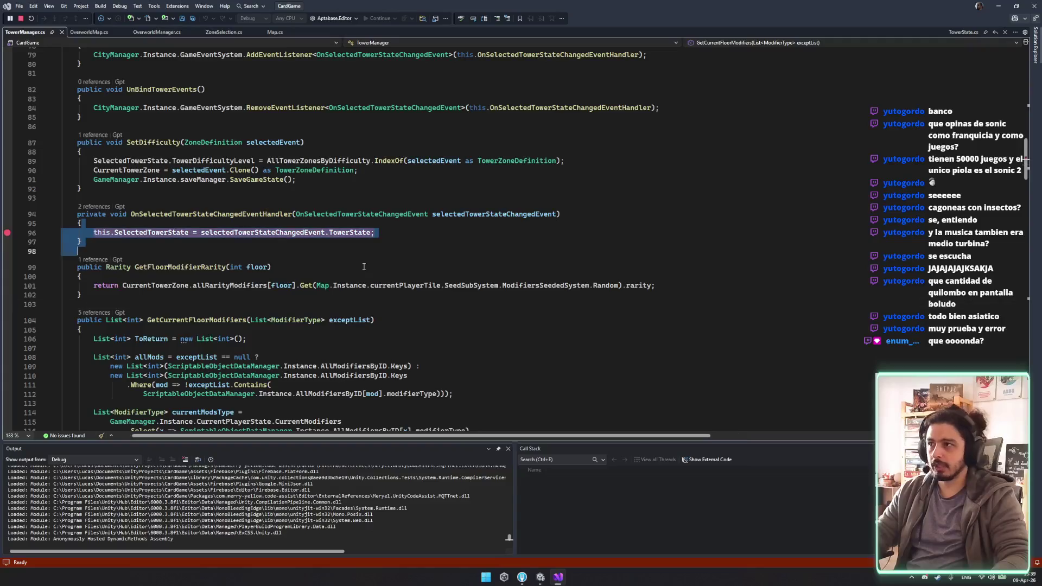
key("Down")
key("Down")
key("Down")
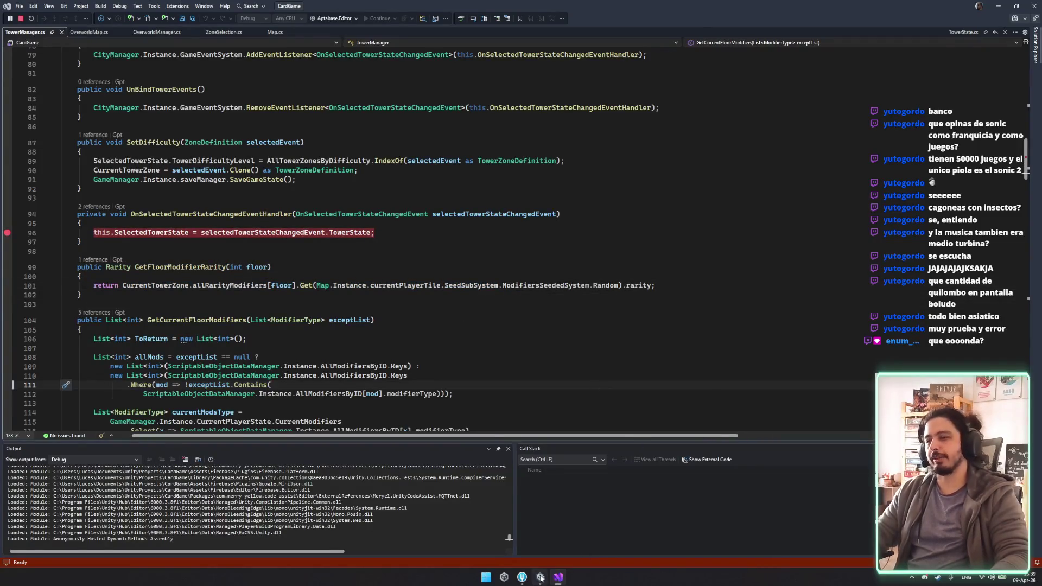
left_click(540, 577)
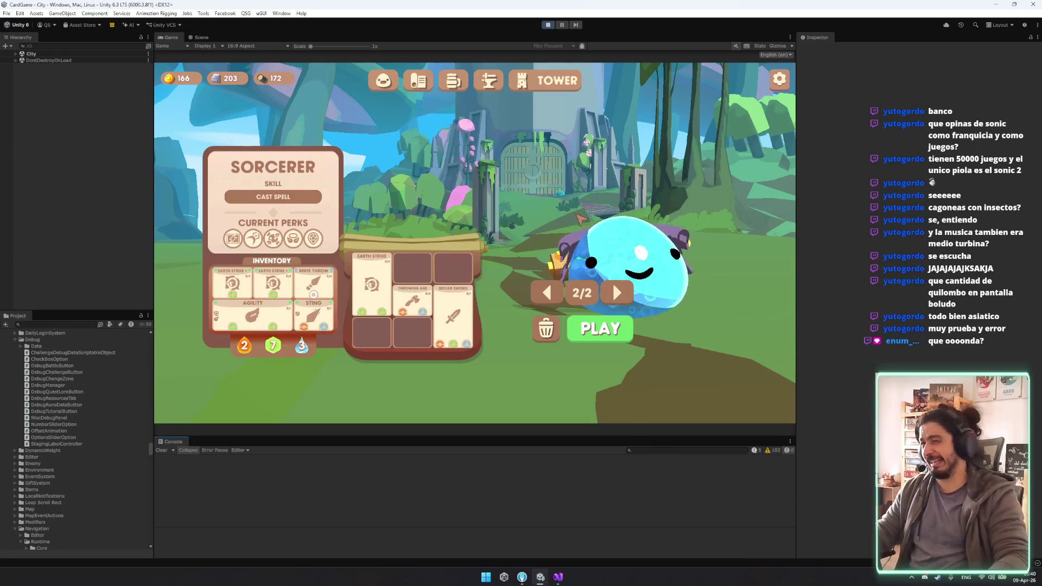
left_click(617, 299)
left_click(616, 299)
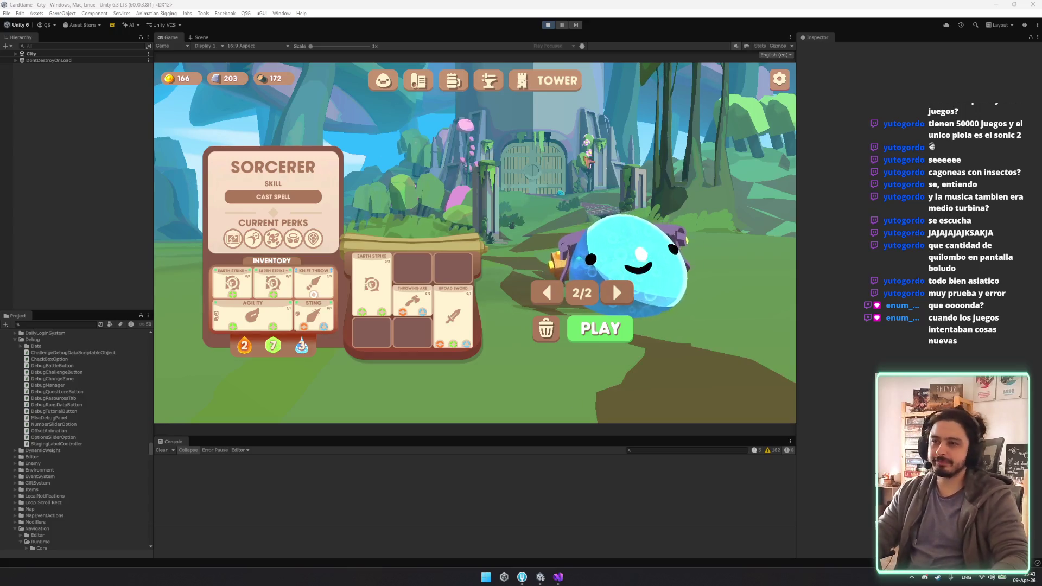
left_click(630, 255)
Step: Close the Sorcerer perks panel and page right to the Warrior champion
left_click(643, 109)
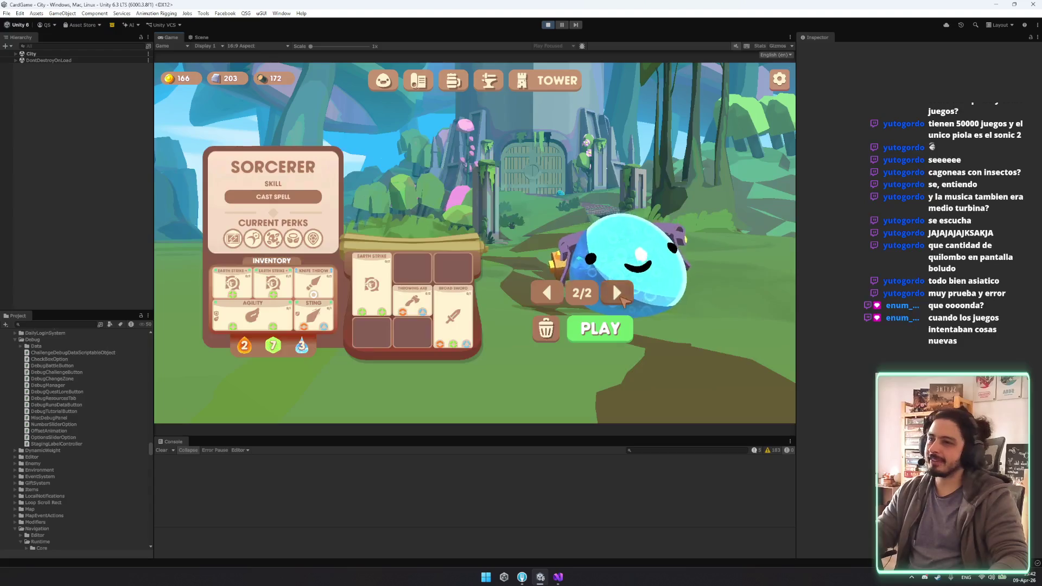
left_click(613, 283)
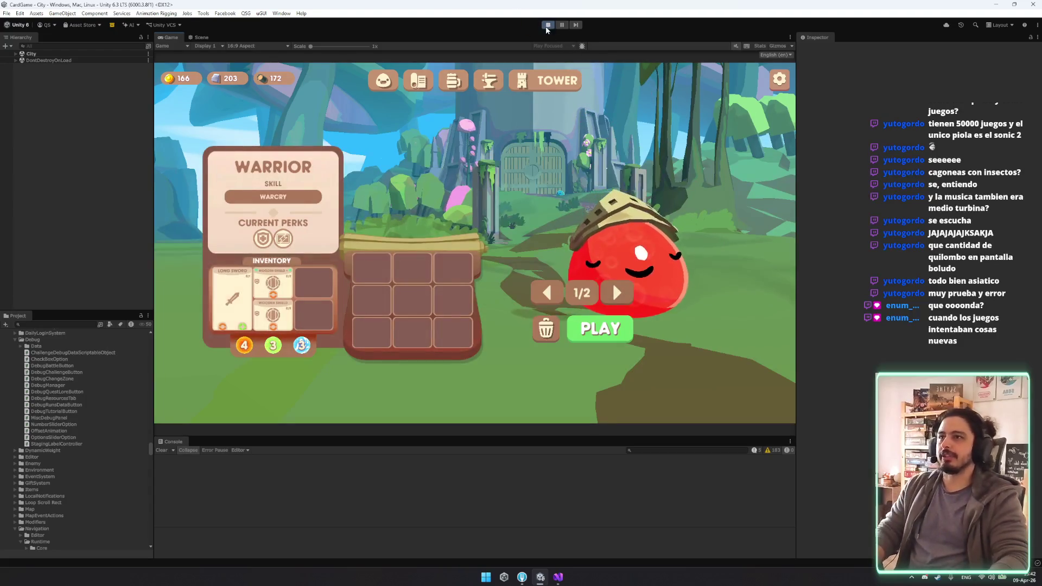
Step: Back in Visual Studio, browse OverworldMap.cs and other open scripts, jumping to a symbol's definition
left_click(527, 579)
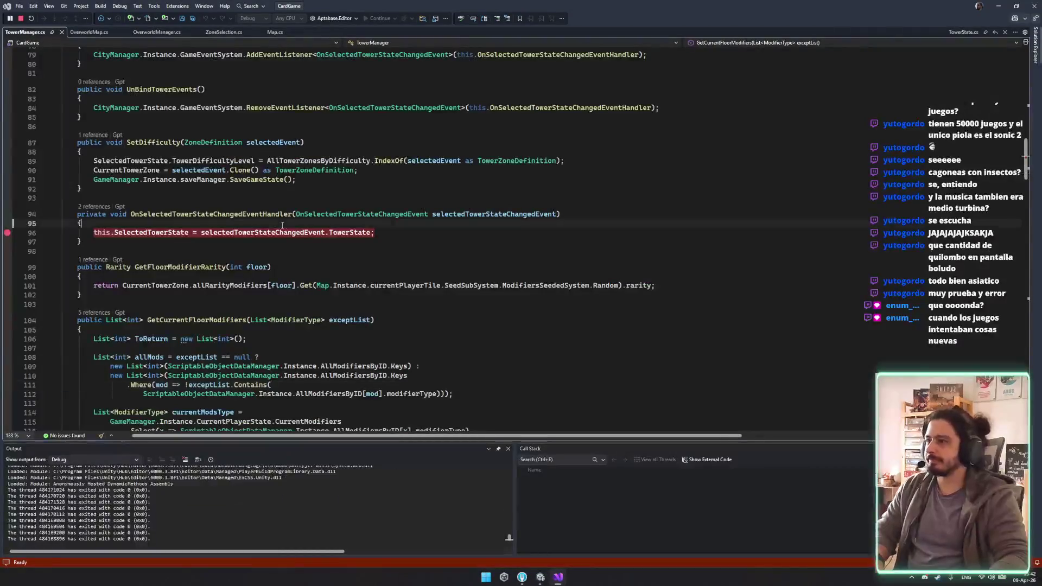
scroll(164, 274, "up", 4)
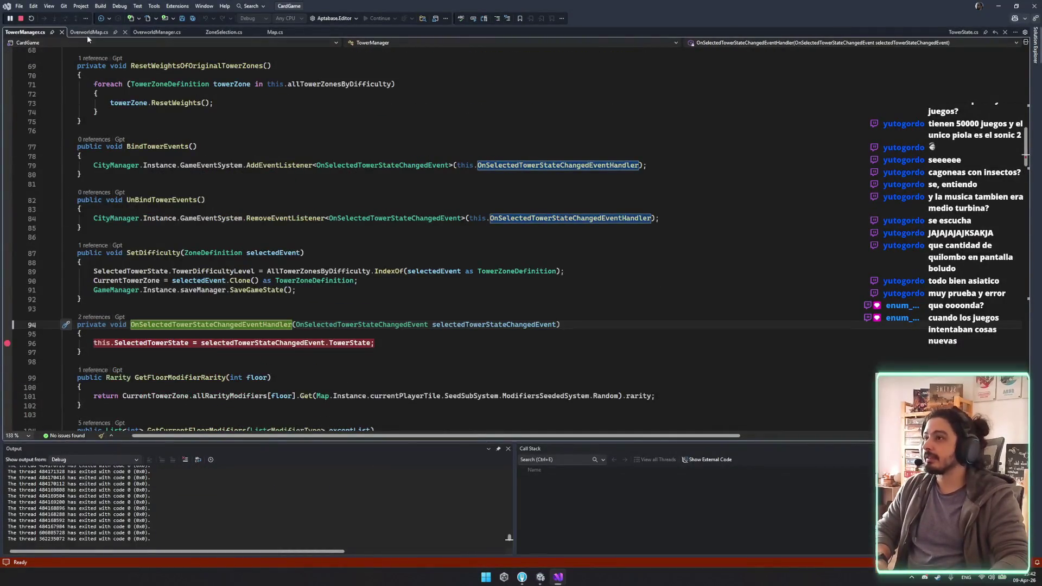
left_click(157, 32)
left_click(224, 32)
key("F12")
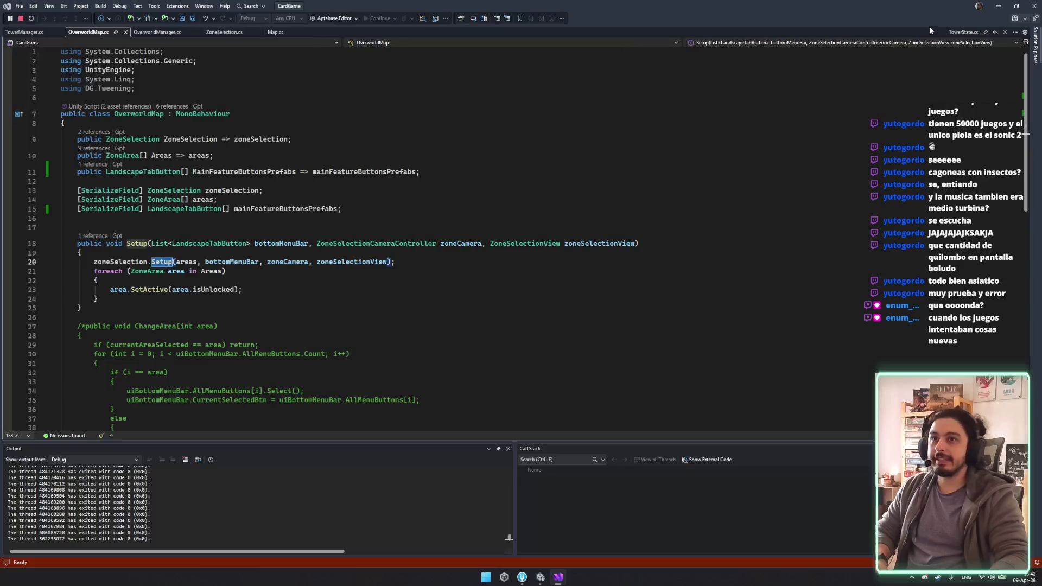
left_click(158, 329, "ctrl")
Step: In TowerManager.cs, list the two references to OnSelectedTowerStateChangedEventHandler in a docked panel
left_click(26, 32)
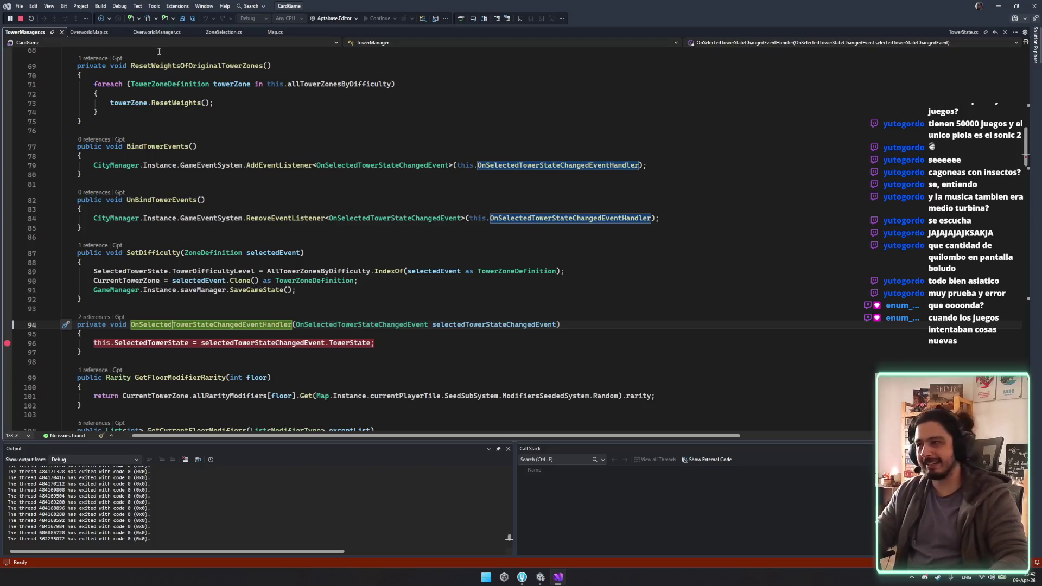
left_click(93, 317)
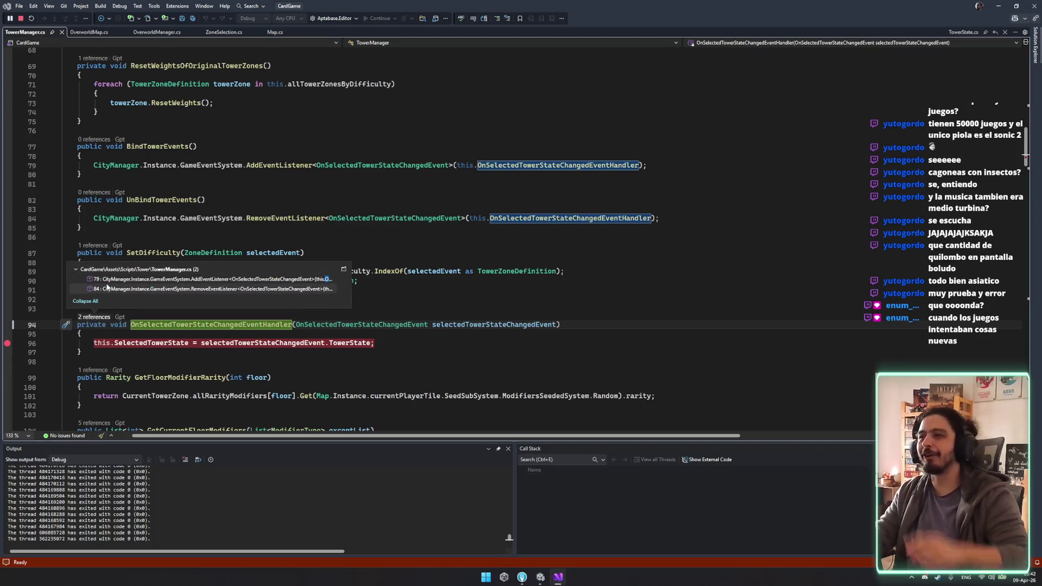
left_click(344, 269)
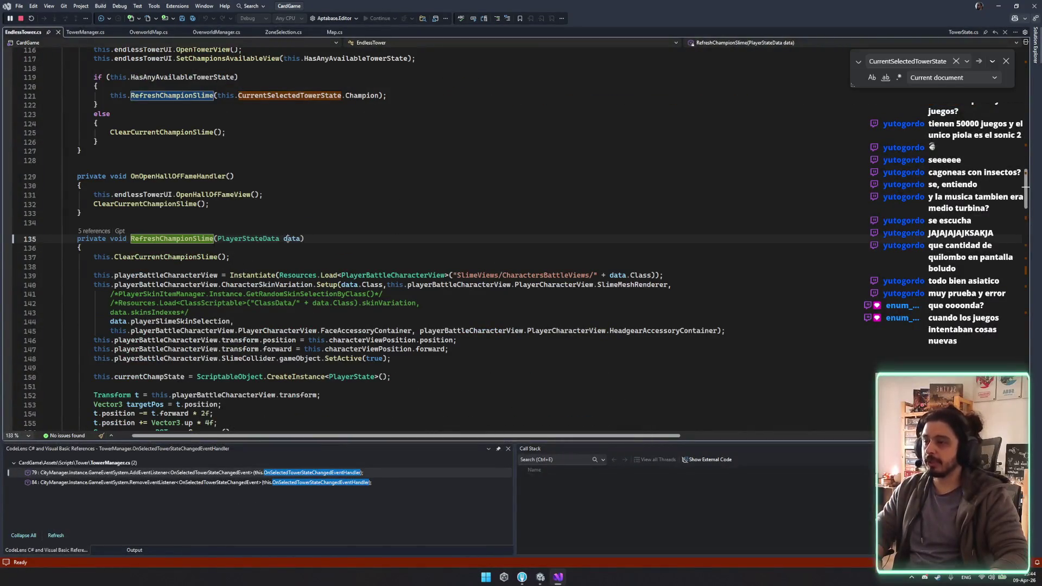
Step: Inspect RefreshChampionSlime's data parameter and the currentChampState field declaration in EndlessTower.cs
left_click(288, 239)
scroll(166, 193, "down", 6)
mouse_move(166, 193)
left_mouse_down()
mouse_move(130, 317)
mouse_move(130, 361)
left_mouse_up()
left_click(136, 340)
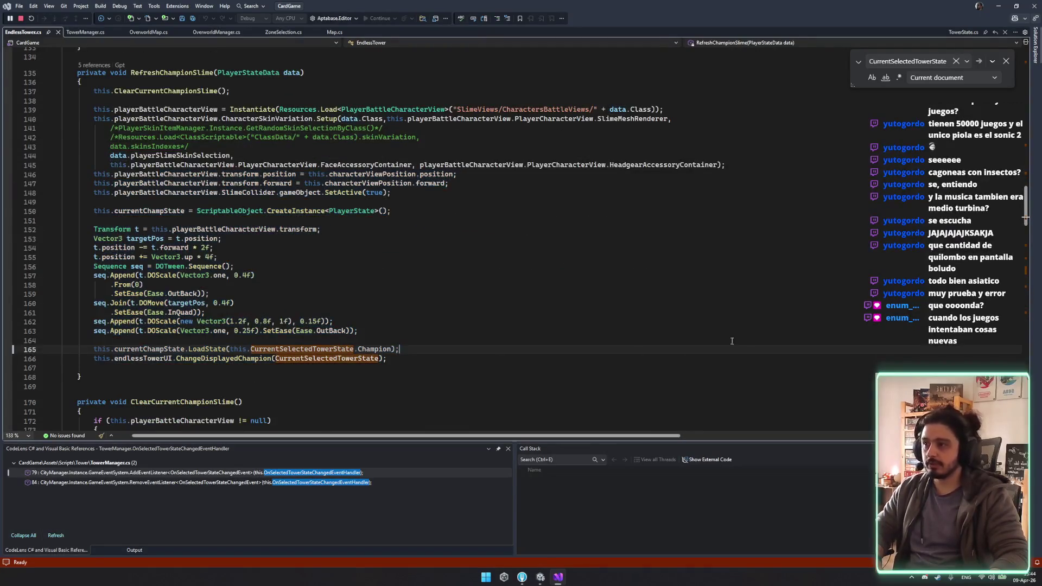
left_click(144, 350, "ctrl")
middle_click(443, 379)
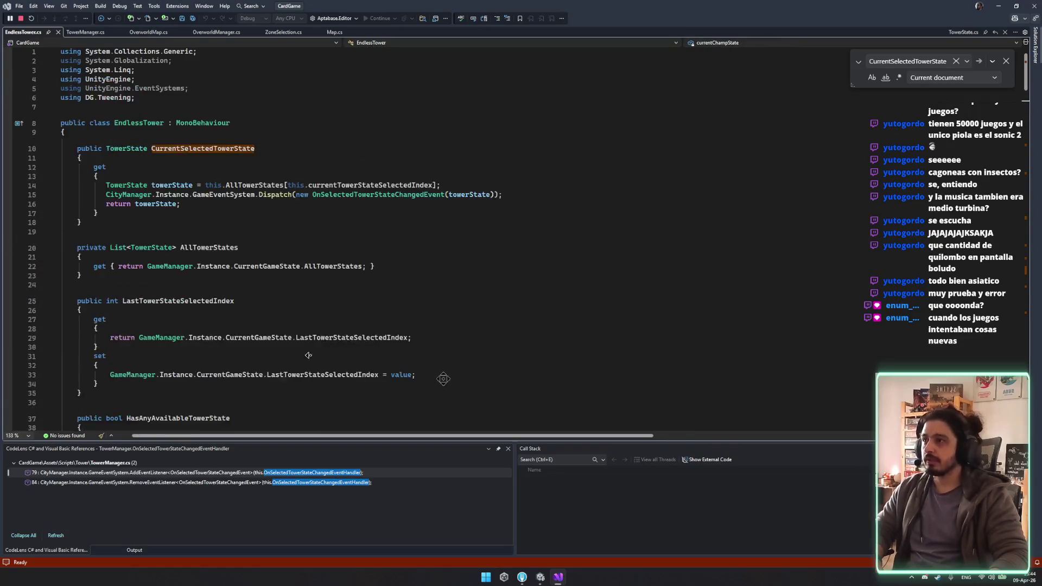
Step: List and scroll through all references to the CurrentSelectedTowerState property
left_click(207, 144)
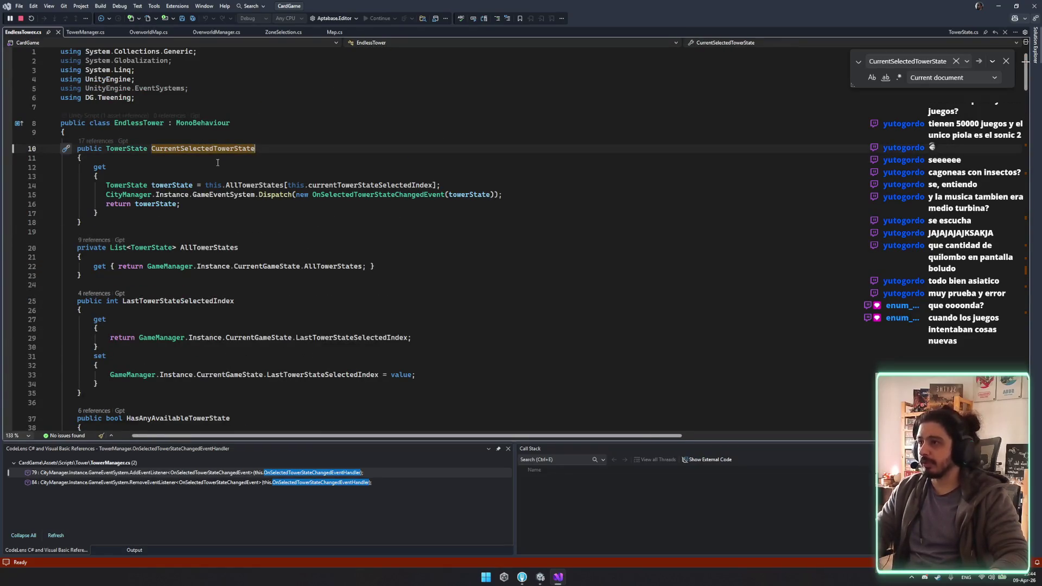
left_click(91, 142)
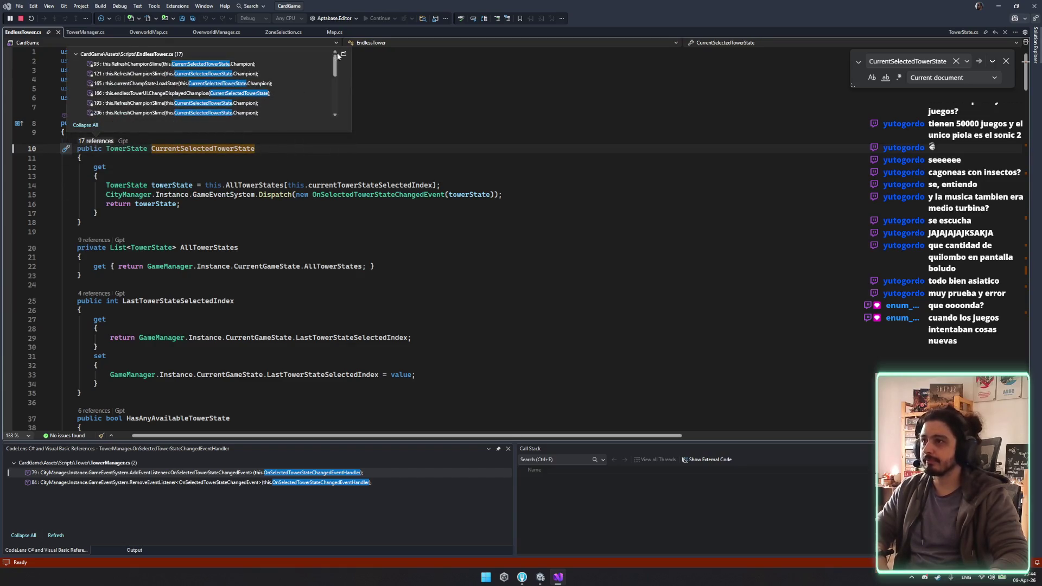
scroll(233, 473, "down", 2)
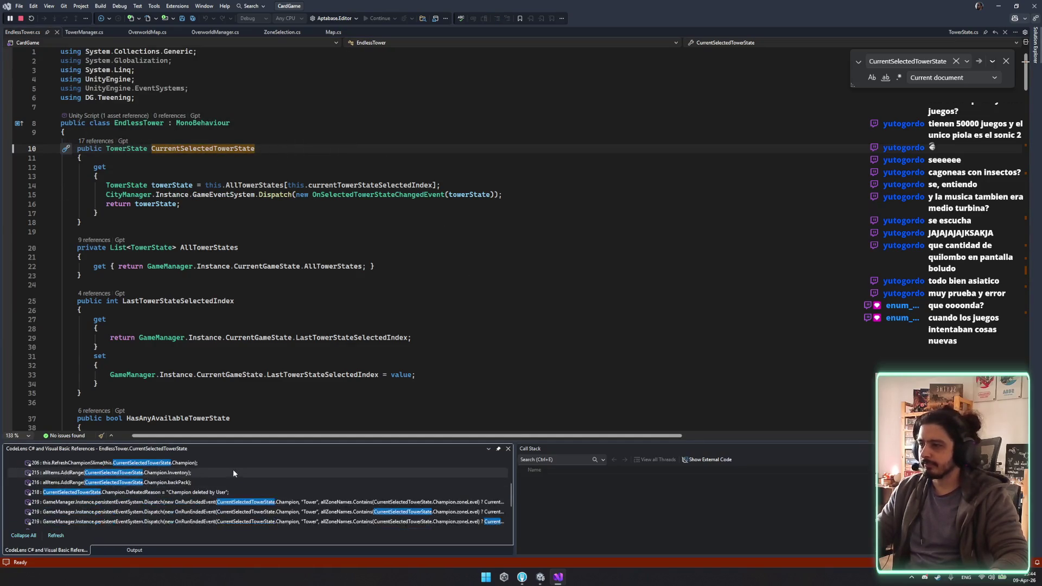
scroll(237, 482, "up", 1)
scroll(200, 480, "down", 2)
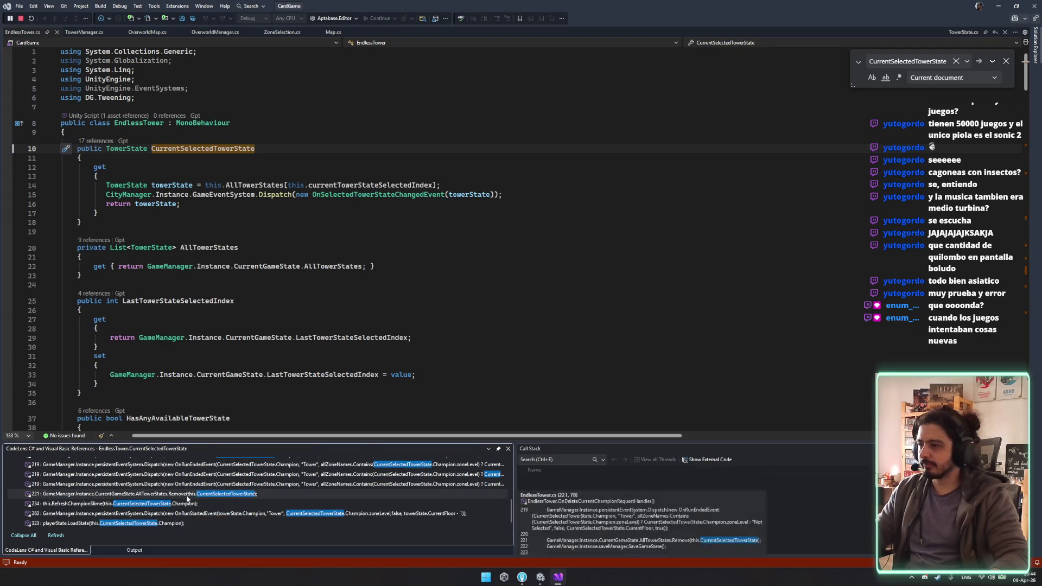
mouse_move(216, 521)
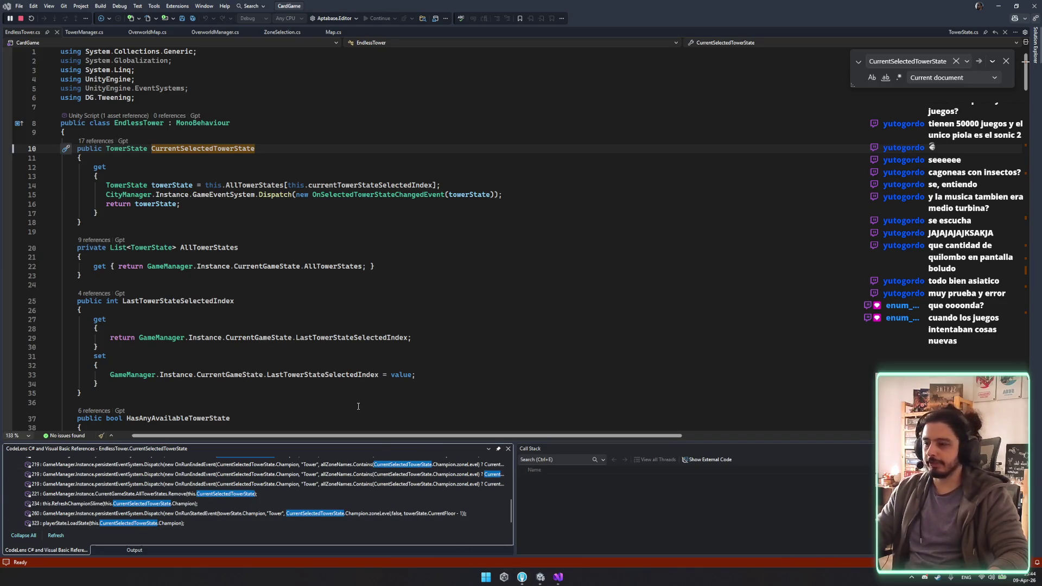
Step: Highlight AllTowerStates usages and read down EndlessTower.cs to the start of StartTowerWithPlayer
double_click(333, 266)
scroll(368, 244, "down", 7)
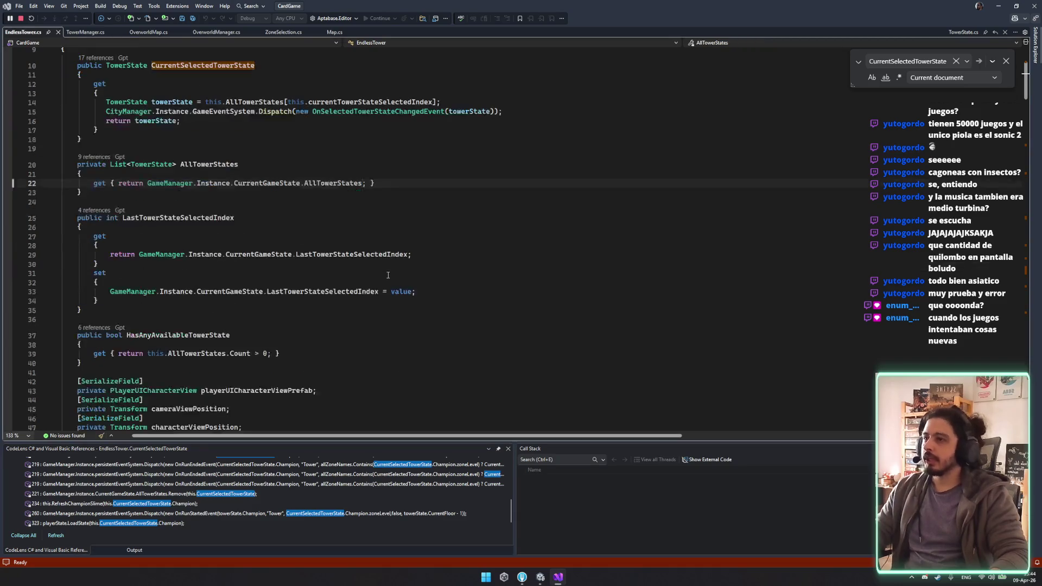
scroll(368, 244, "down", 9)
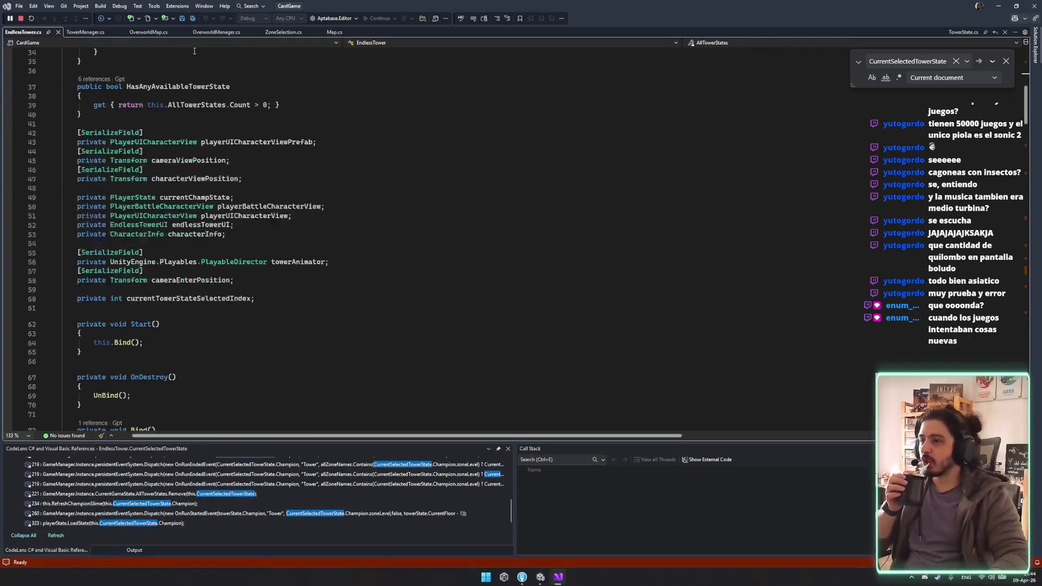
scroll(262, 162, "down", 9)
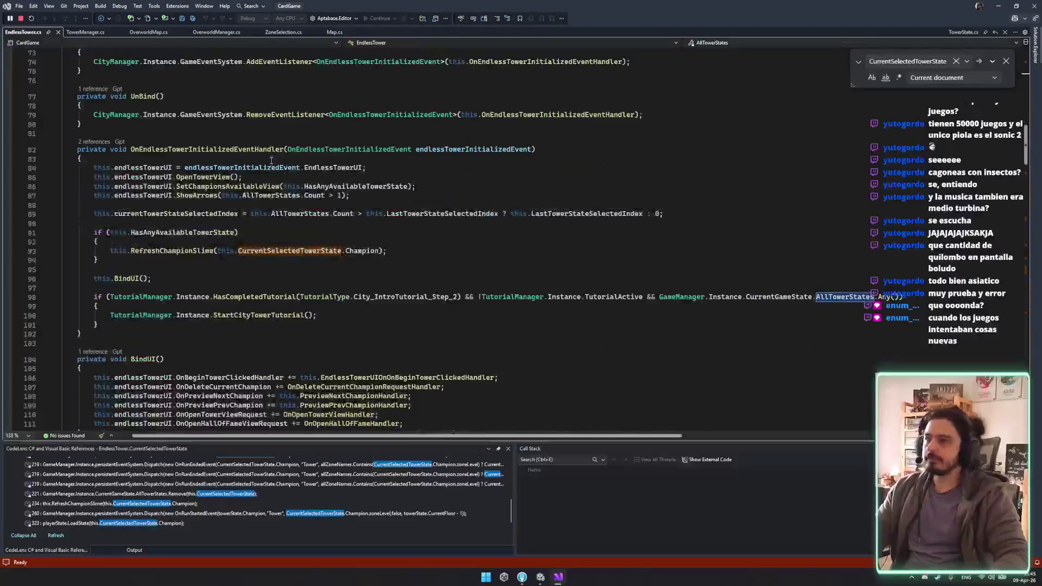
scroll(359, 216, "down", 2)
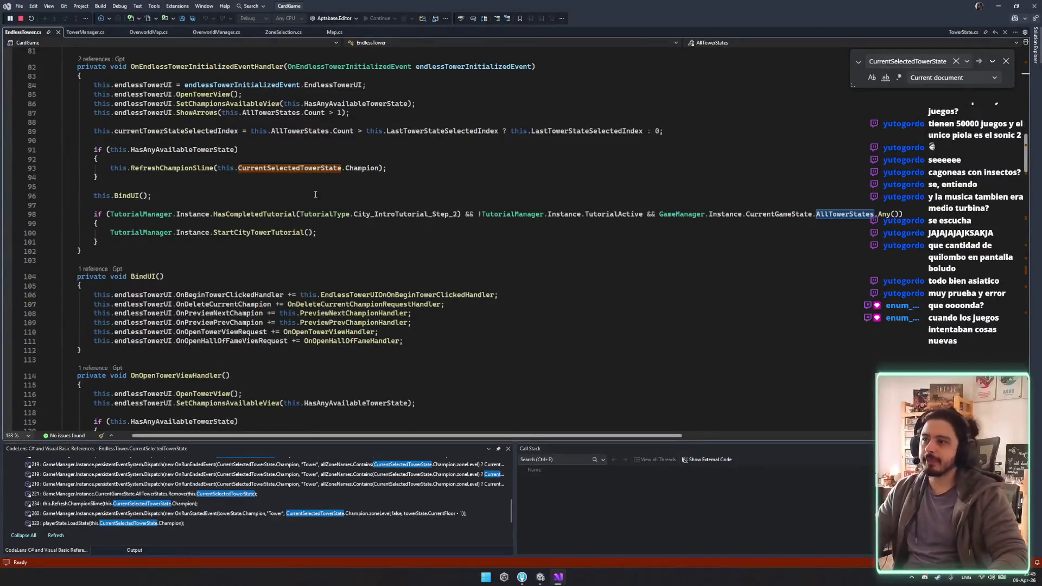
scroll(324, 167, "down", 14)
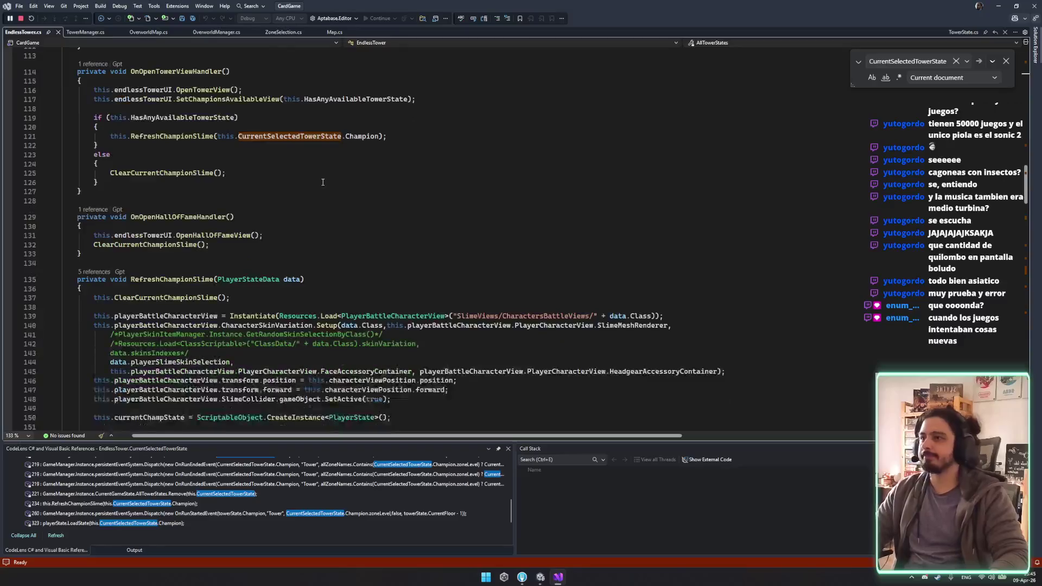
scroll(327, 181, "down", 17)
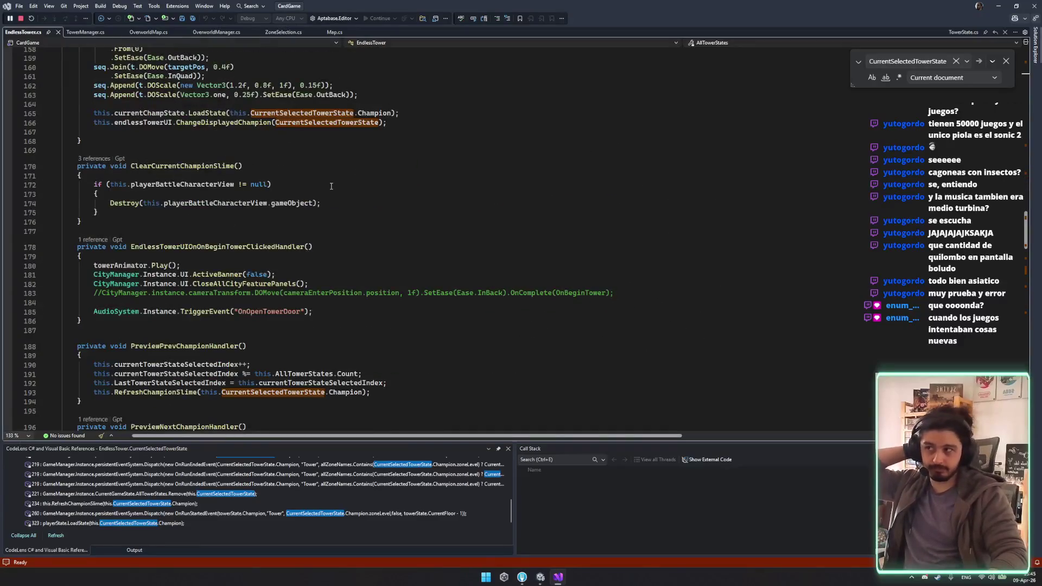
scroll(342, 202, "down", 18)
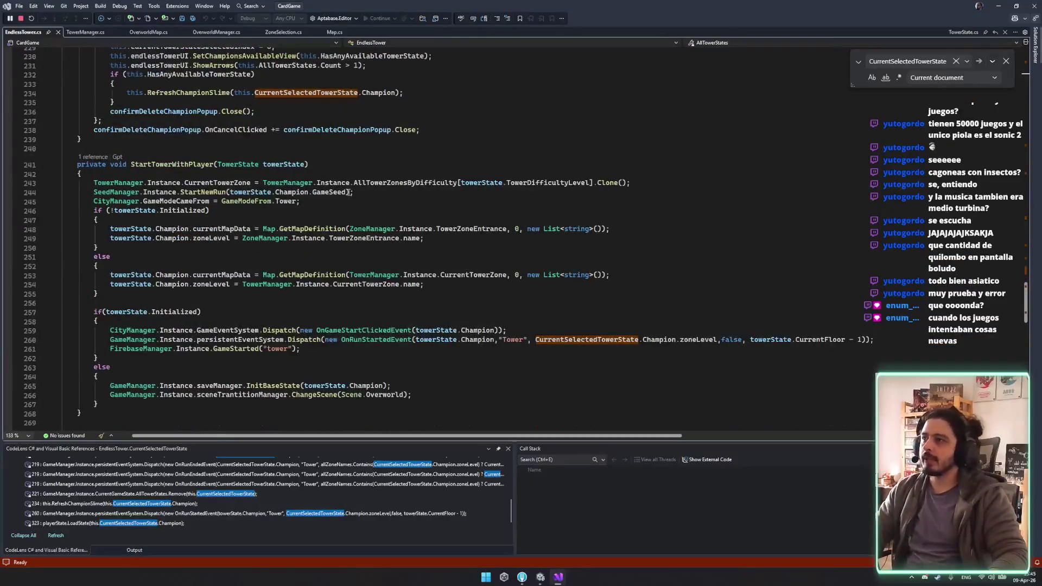
scroll(385, 211, "down", 7)
scroll(402, 217, "up", 5)
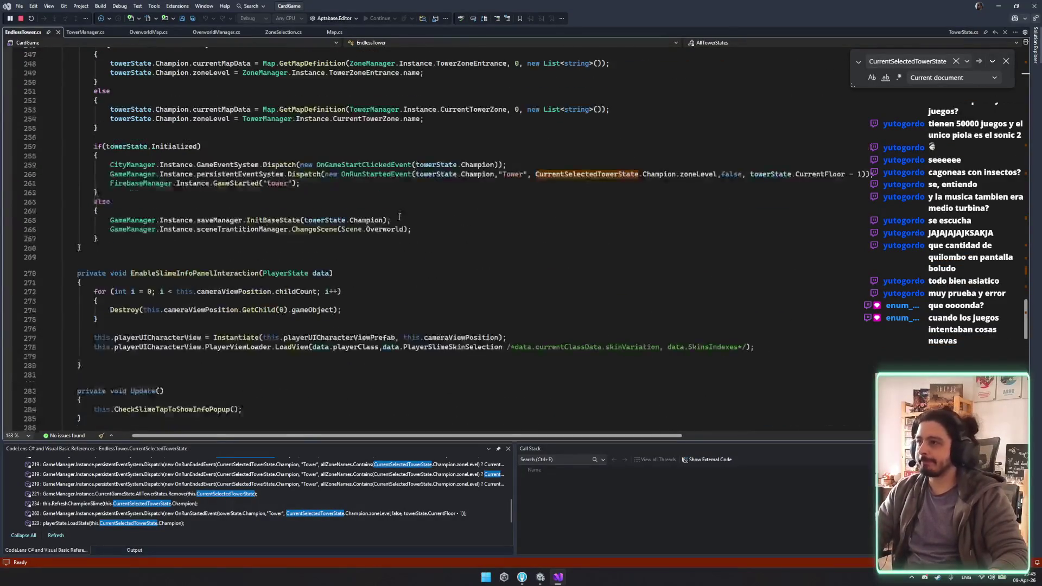
left_click(234, 120)
Step: Add 'CurrentSelectedTowerState = towerState;' at the top of StartTowerWithPlayer and save
key("Return")
type("CurrentSelectedTowerState")
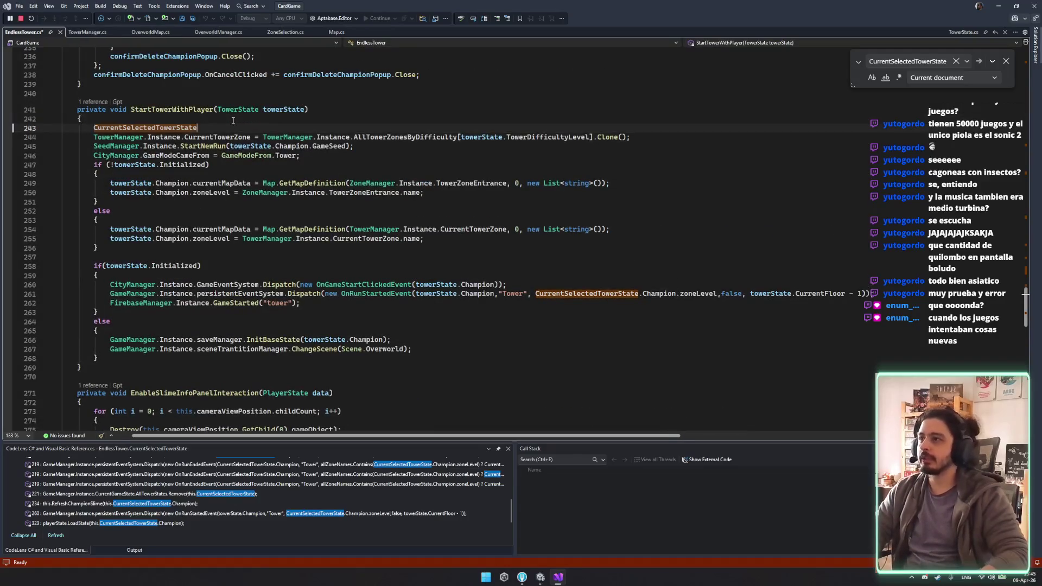
type("= towerState;")
key("ctrl+s")
key("Escape")
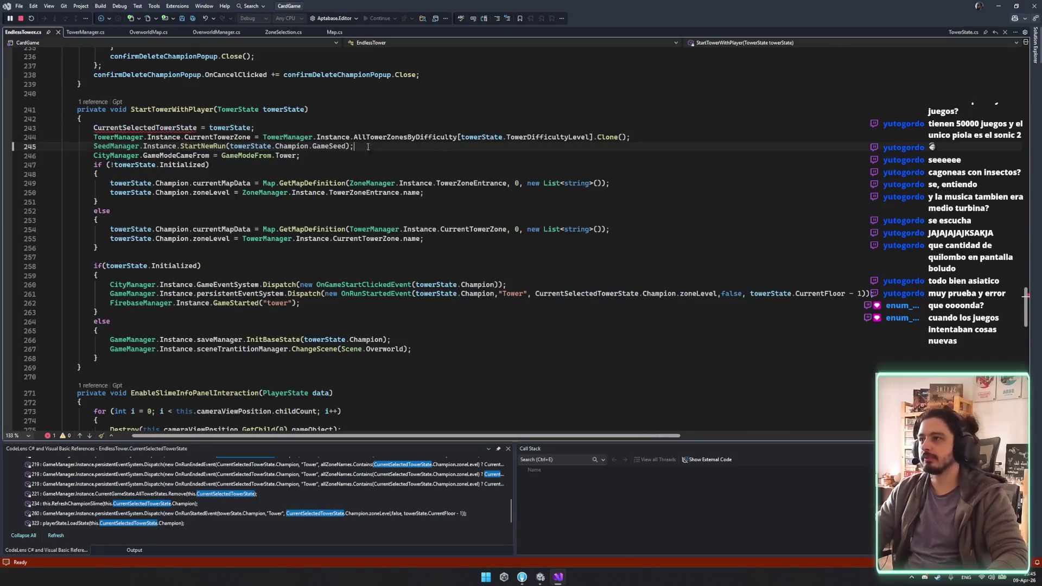
Step: Examine the CurrentSelectedTowerState getter, its currentTowerStateSelectedIndex use and event dispatch
left_click(177, 127, "ctrl")
mouse_move(78, 158)
left_mouse_down()
mouse_move(117, 179)
mouse_move(259, 207)
left_mouse_up()
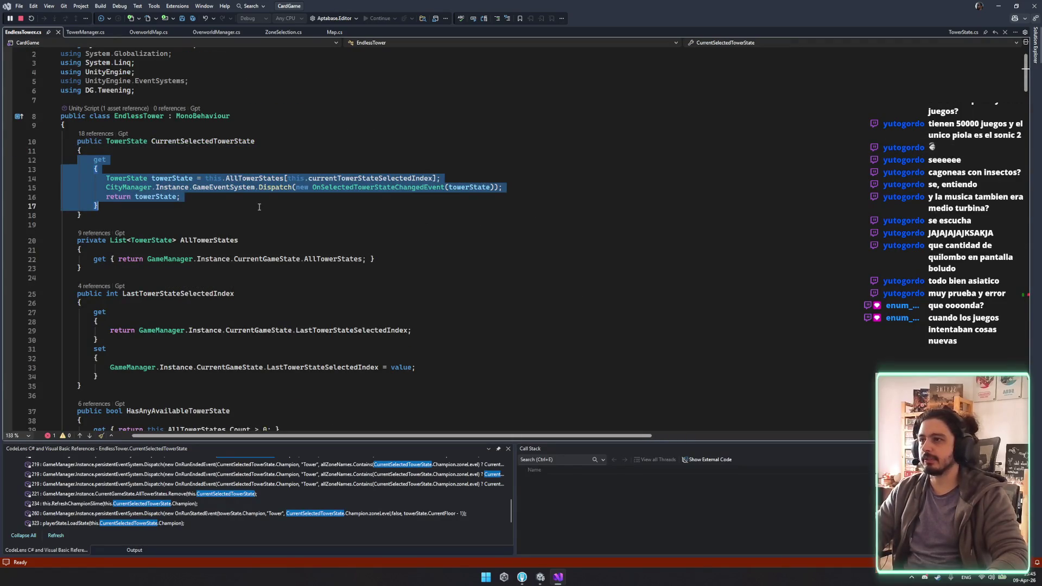
left_click(259, 206)
double_click(402, 178)
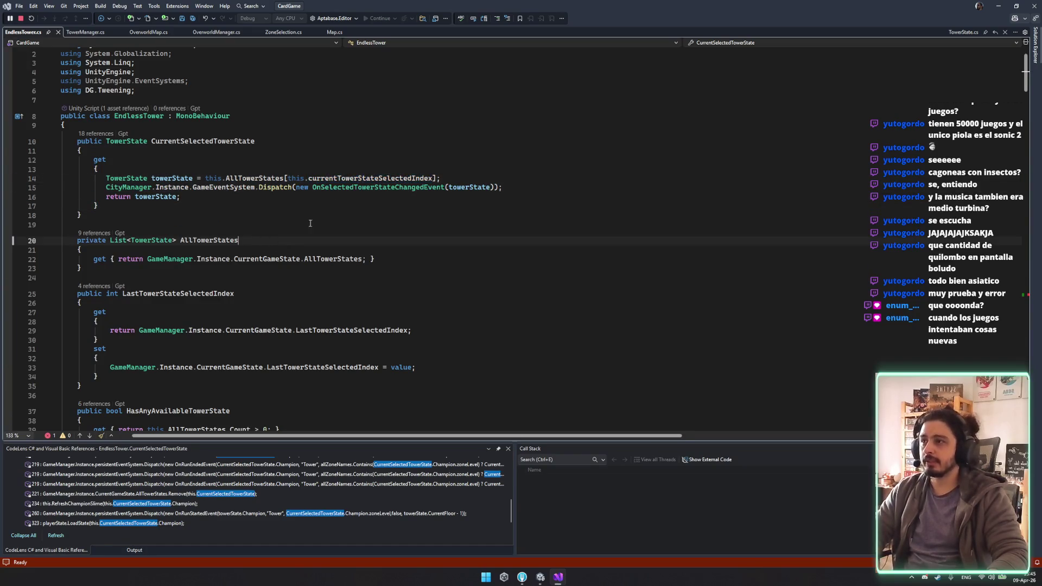
left_click(378, 188)
double_click(378, 188)
double_click(206, 142)
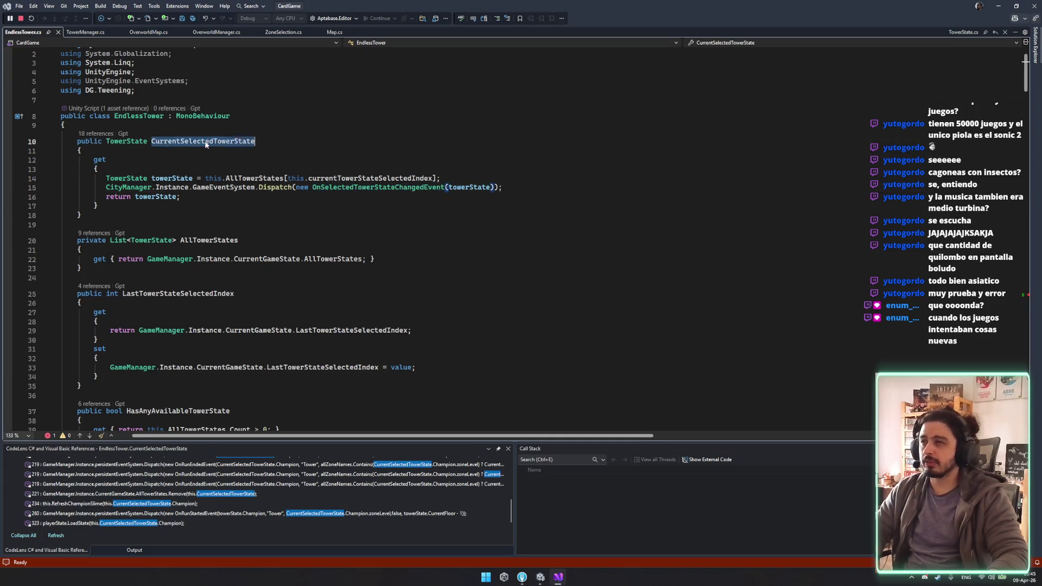
Step: Cut the OnSelectedTowerStateChangedEvent Dispatch line out of the getter and save EndlessTower.cs
left_click(248, 187)
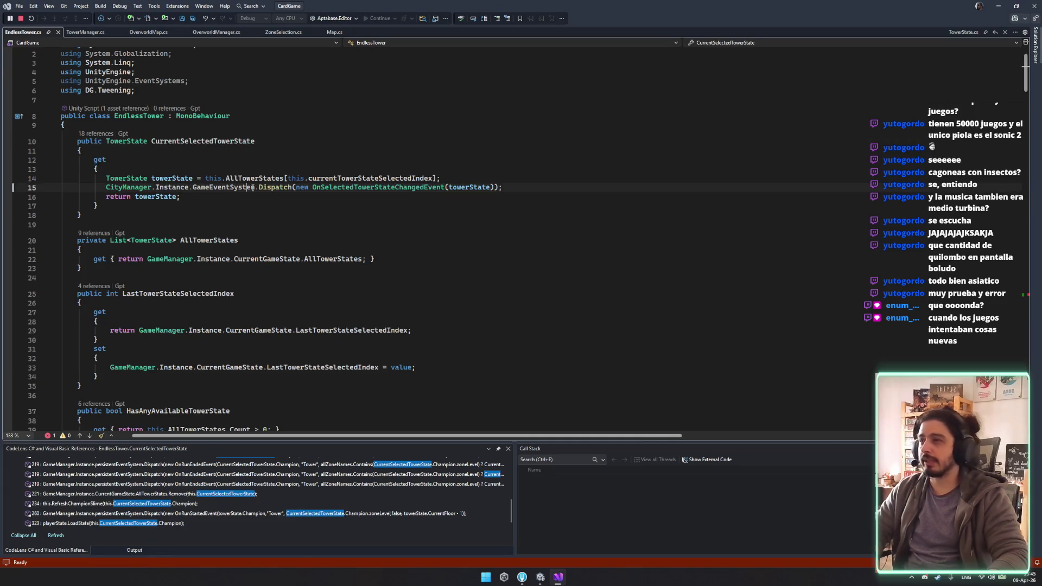
left_click(380, 189)
mouse_move(521, 188)
left_mouse_down()
mouse_move(217, 171)
mouse_move(591, 180)
left_mouse_up()
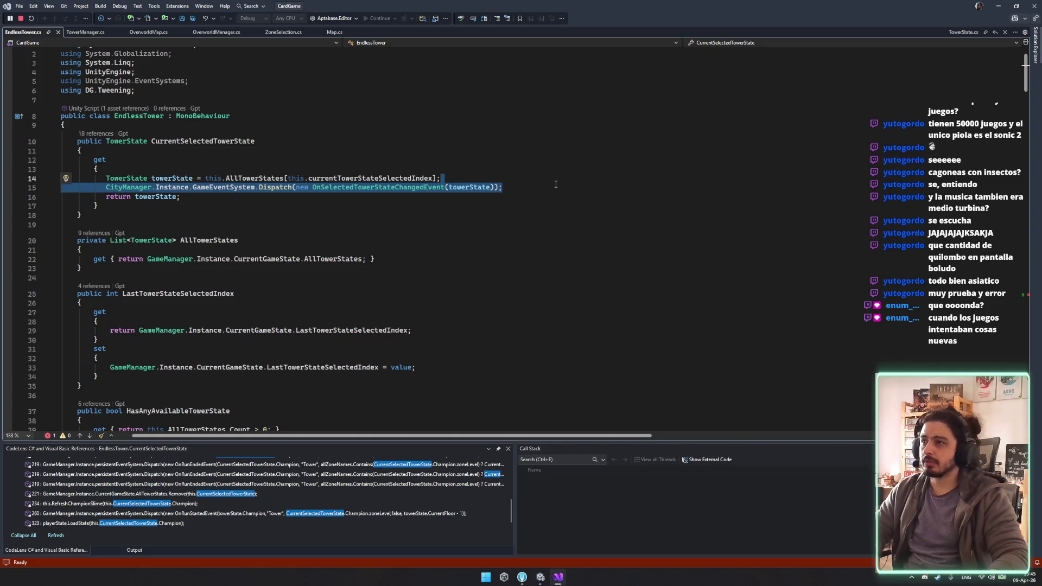
left_click(252, 187)
key("End")
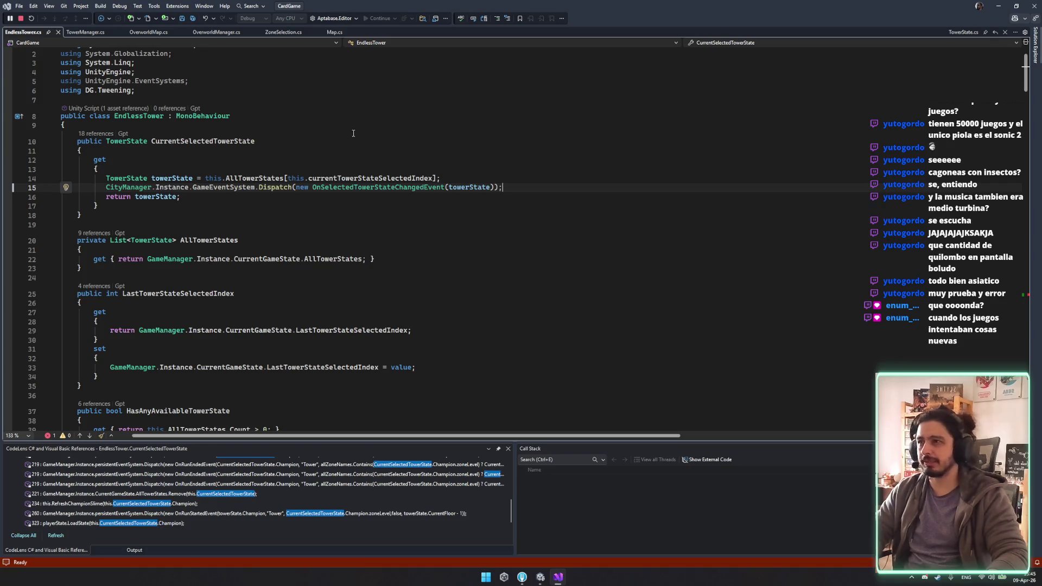
key("ctrl+x")
key("ctrl+s")
Step: Navigate via the currentTowerStateSelectedIndex declaration to the end of RefreshChampionSlime
double_click(369, 178)
key("F12")
scroll(444, 226, "down", 20)
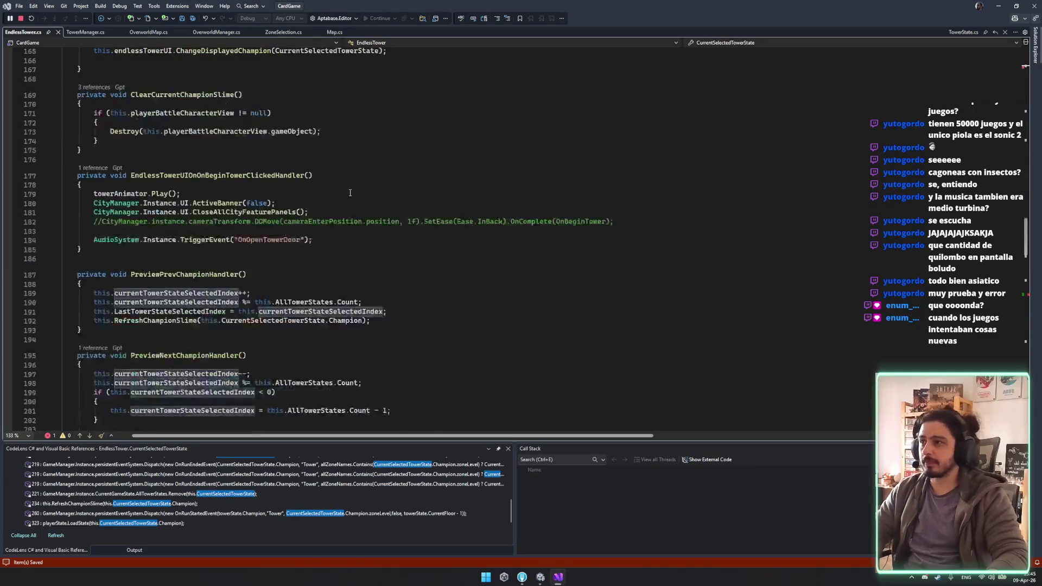
scroll(350, 193, "down", 3)
left_click(434, 238)
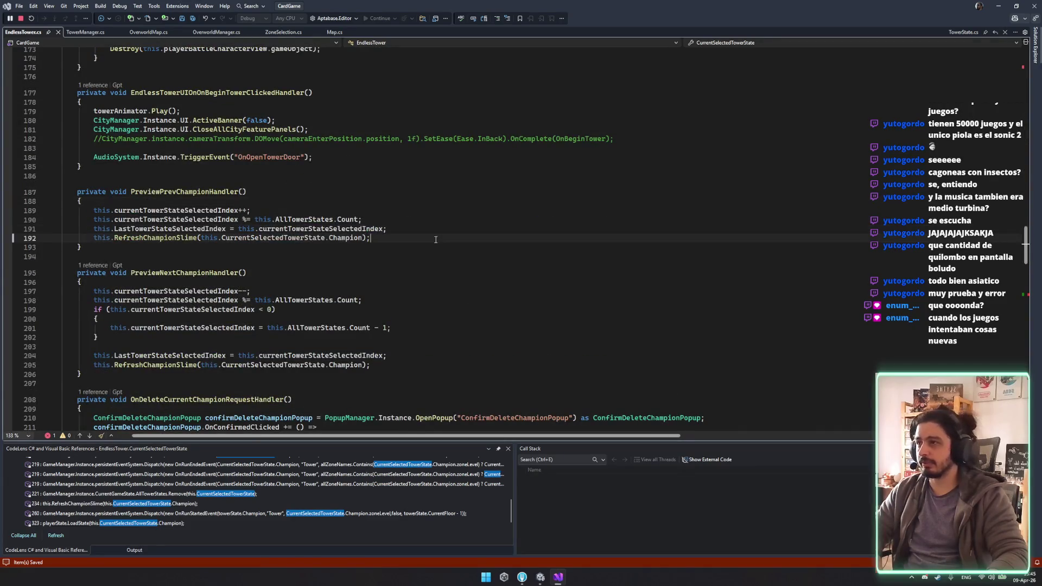
left_click(178, 241, "ctrl")
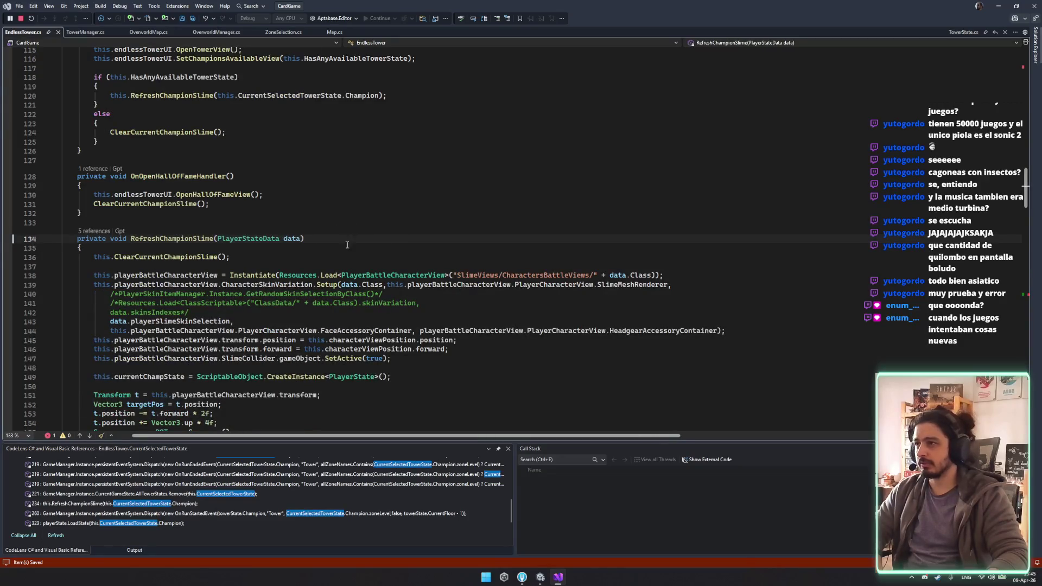
scroll(347, 241, "down", 8)
left_click(434, 312)
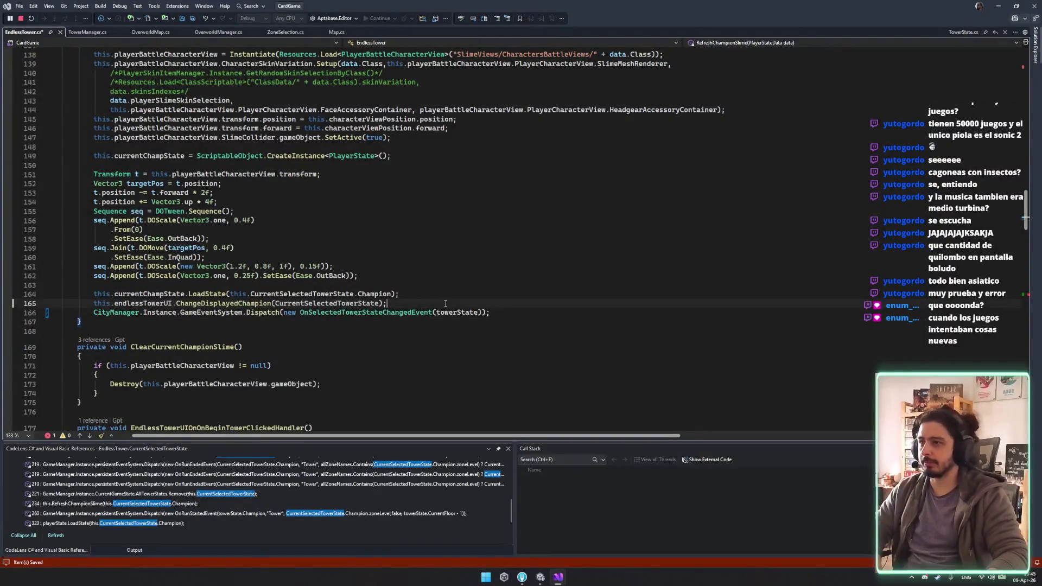
Step: Add the OnSelectedTowerStateChangedEvent dispatch to RefreshChampionSlime, passing CurrentSelectedTowerState as the argument
key("Tab")
scroll(397, 314, "down", 9)
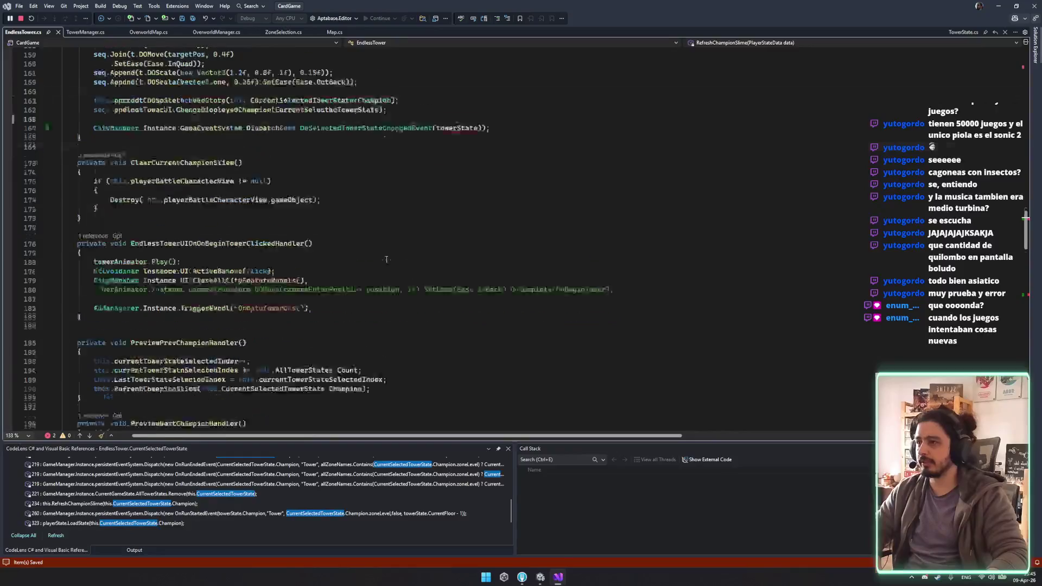
double_click(467, 72)
scroll(467, 73, "up", 3)
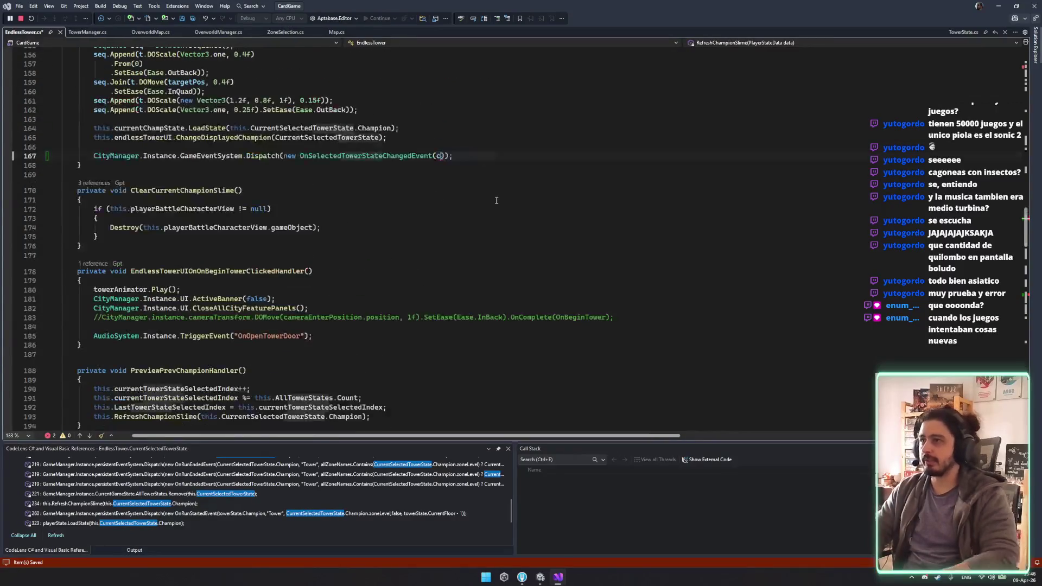
type("cur")
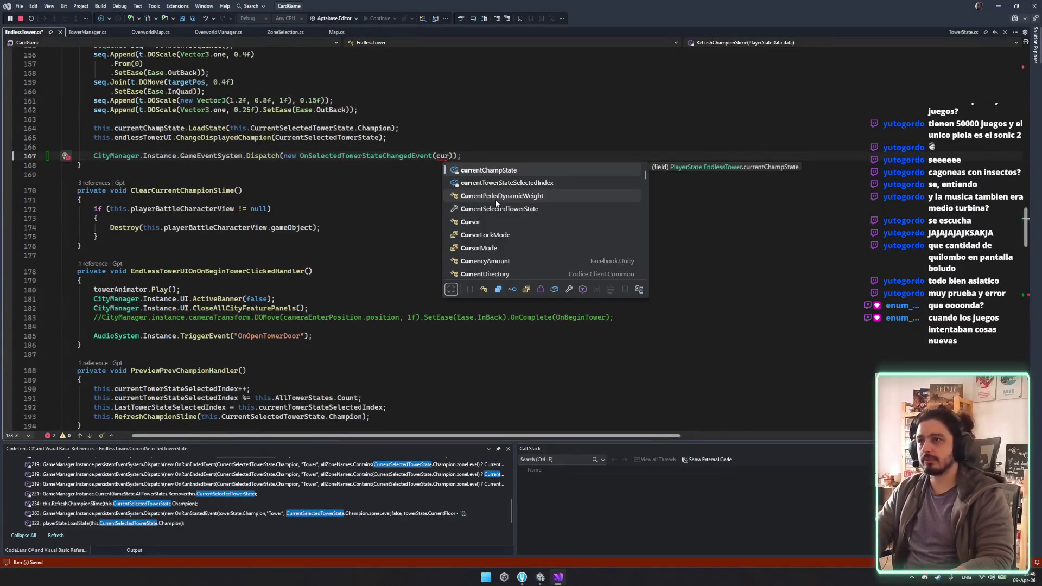
key("BackSpace")
key("BackSpace")
key("BackSpace")
type("Curre")
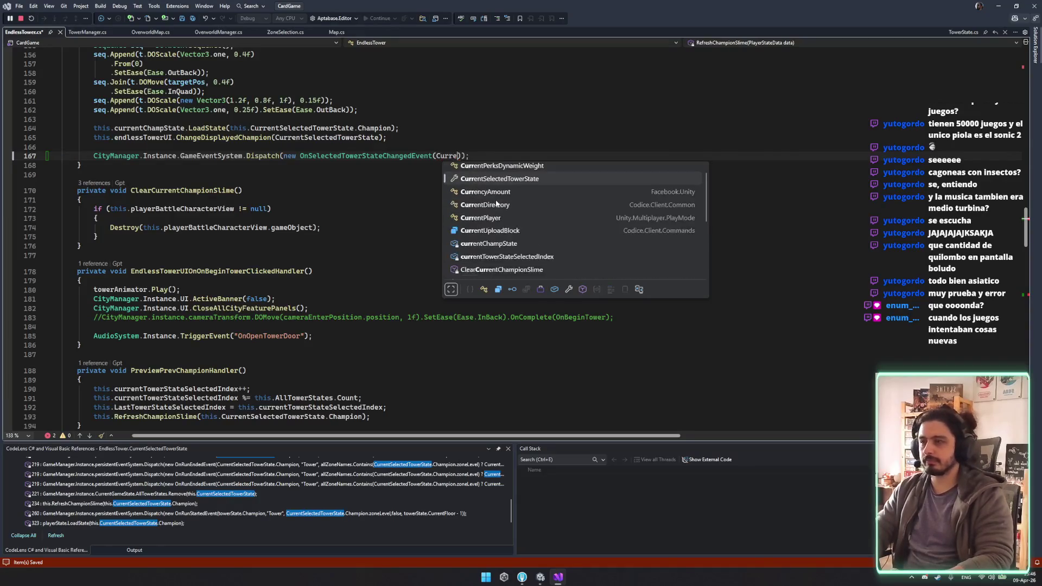
type("ntSelect")
key("Tab")
left_click(575, 221)
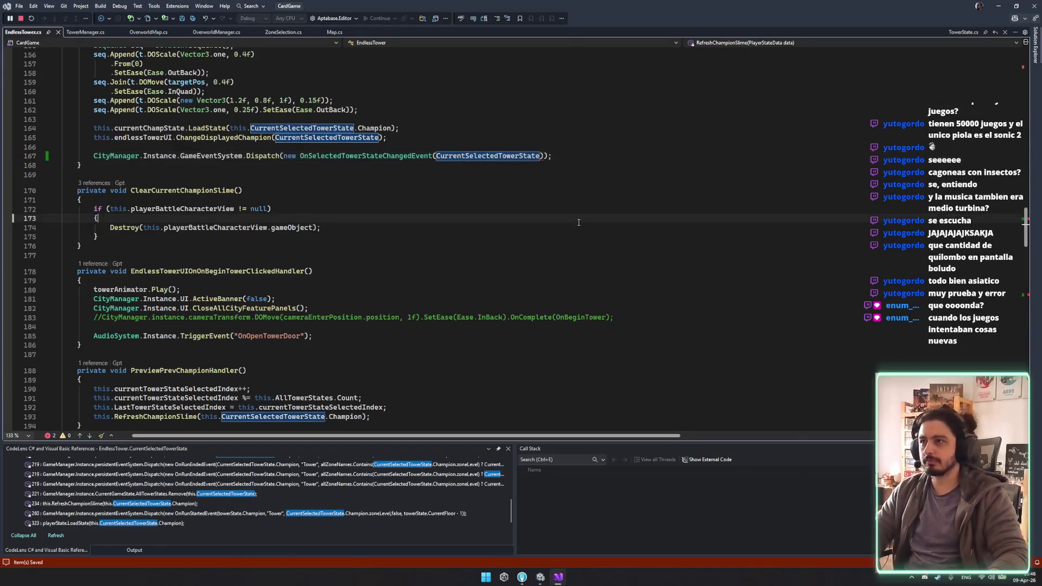
left_click(676, 226)
scroll(480, 186, "down", 3)
scroll(472, 200, "up", 5)
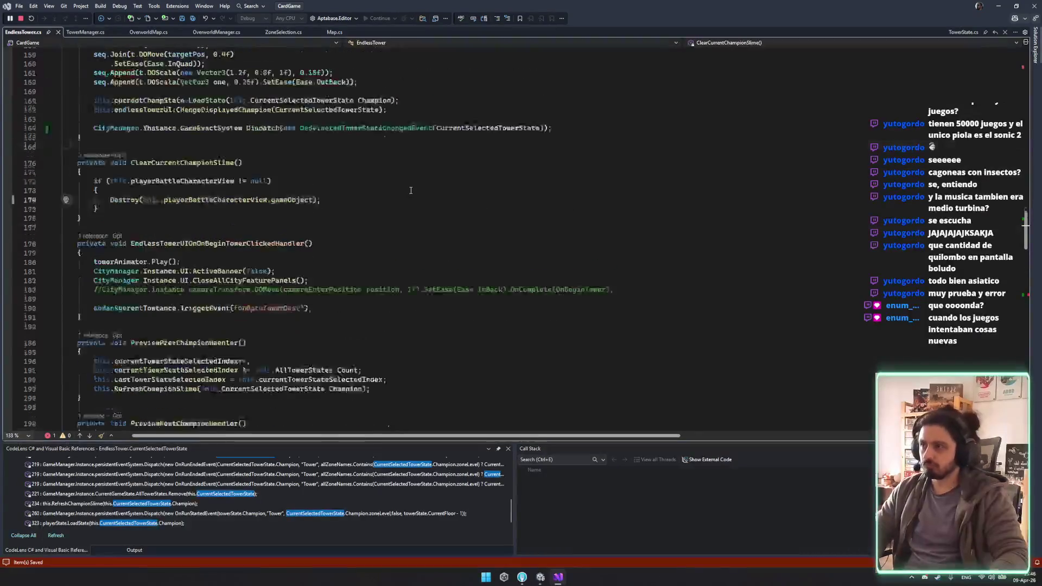
double_click(467, 212)
Step: Find and remove the 'CurrentSelectedTowerState = towerState;' line from StartTowerWithPlayer, then go to Unity
key("ctrl+f")
key("Return")
key("Return")
key("Return")
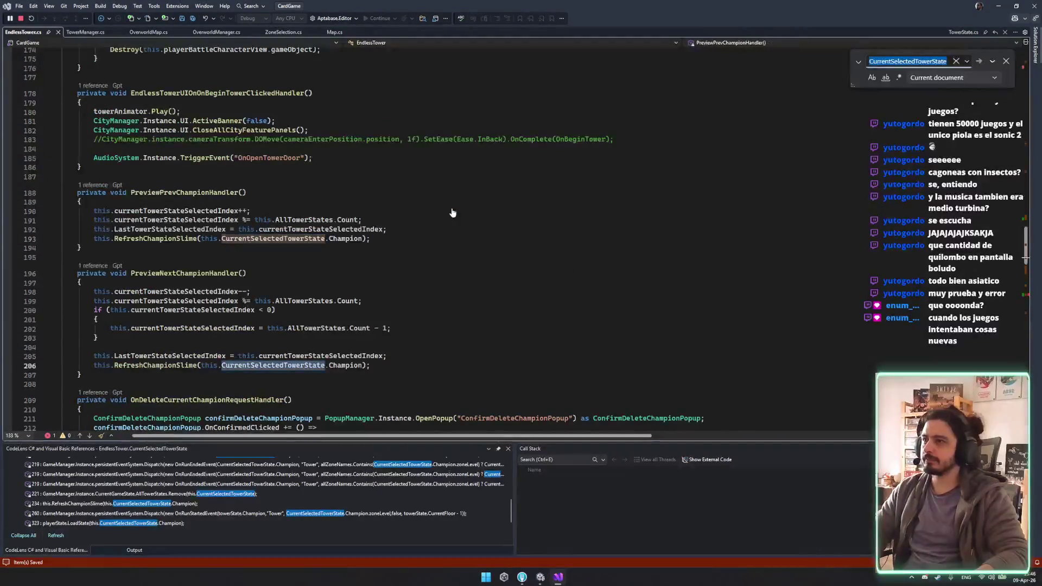
key("Return")
key("Return")
key("Return")
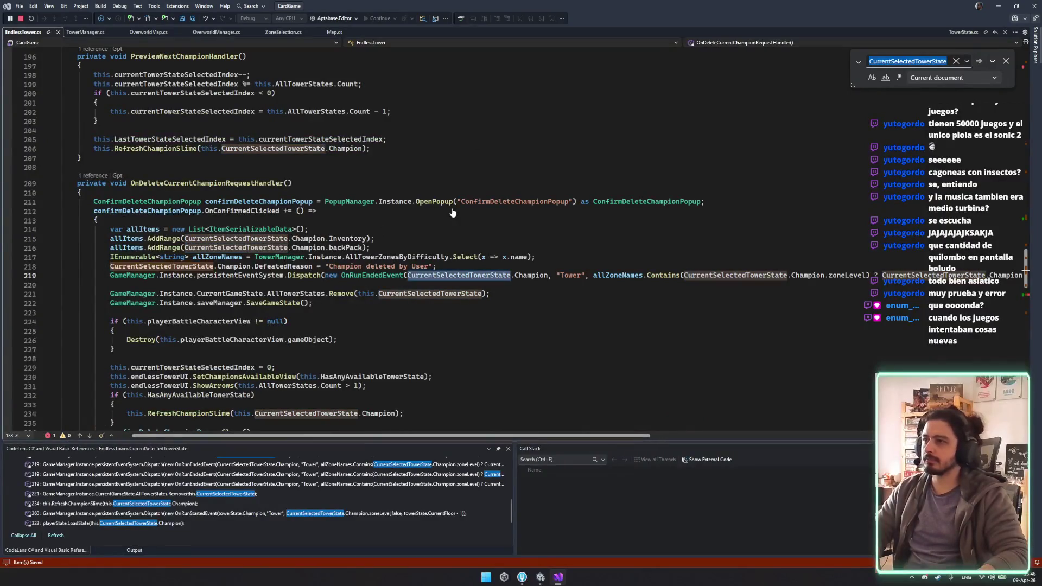
left_click(491, 261)
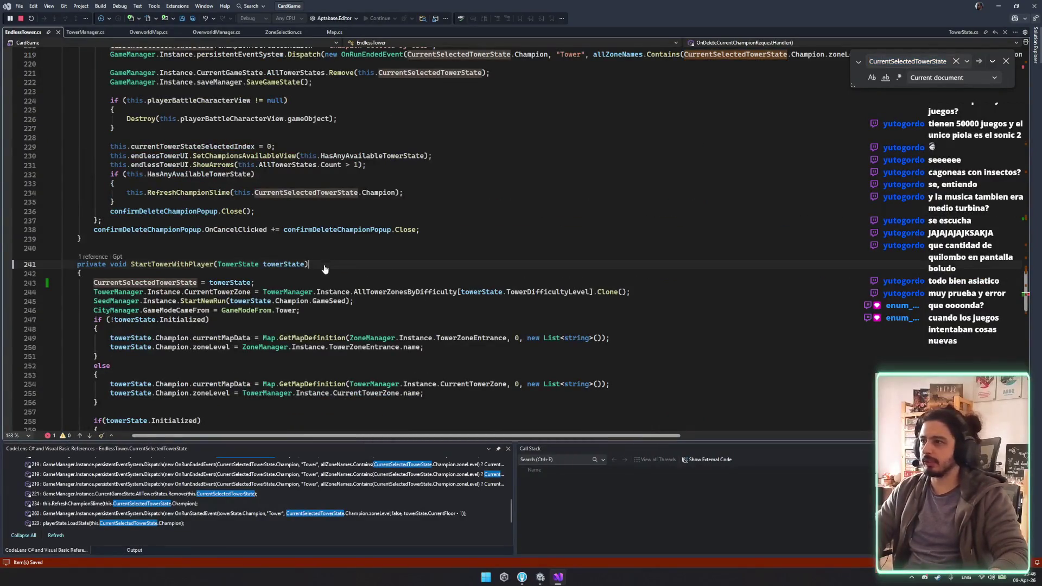
key("ctrl+z")
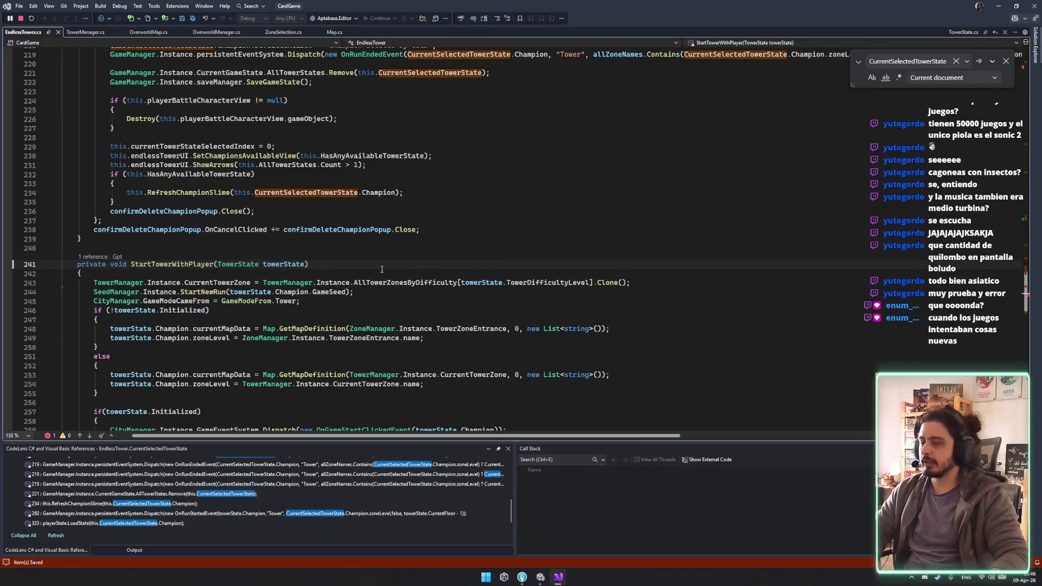
left_click(540, 576)
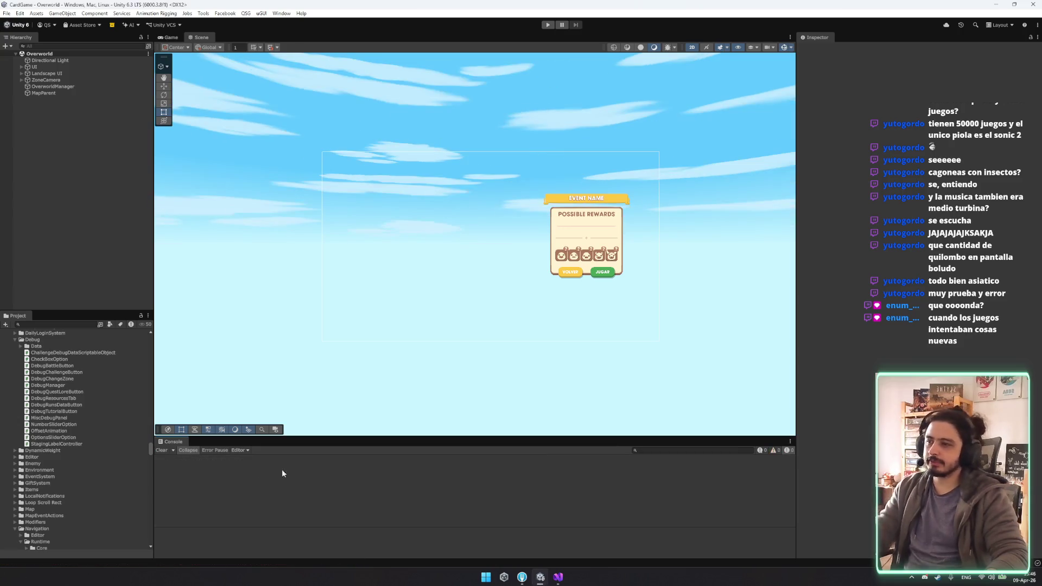
Step: After Unity recompiles, run Play mode briefly through the loading screen, then stop it
left_click(546, 25)
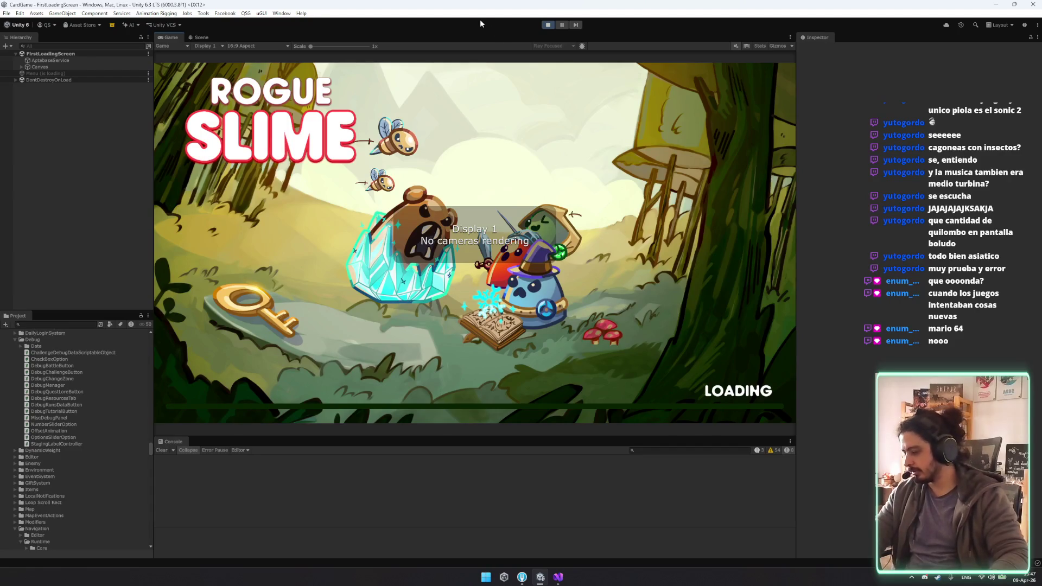
key("ctrl+p")
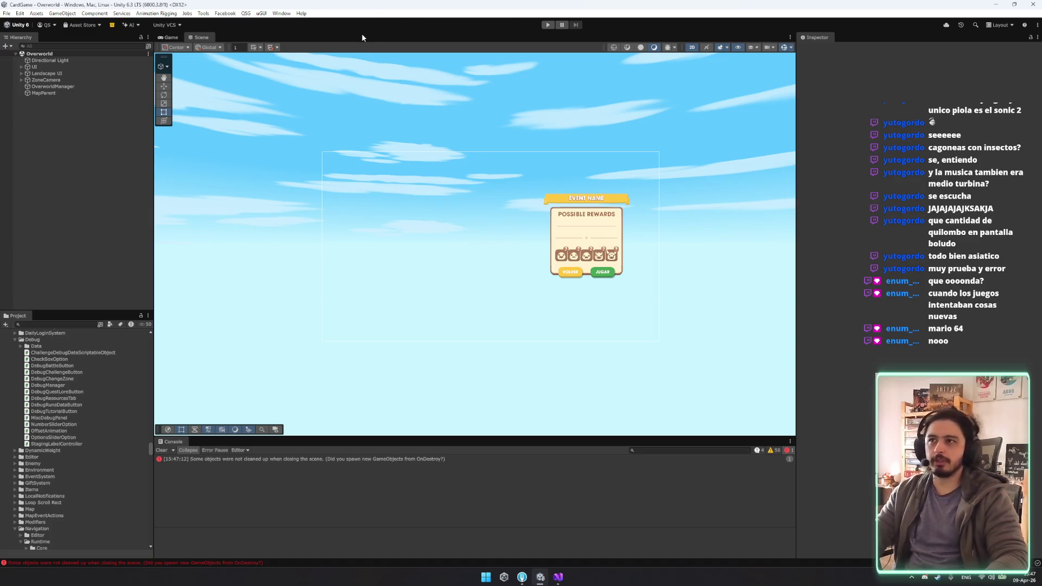
Step: Run the game, go from the main menu to the TOWER tab, and start a Warrior tower run
left_click(549, 26)
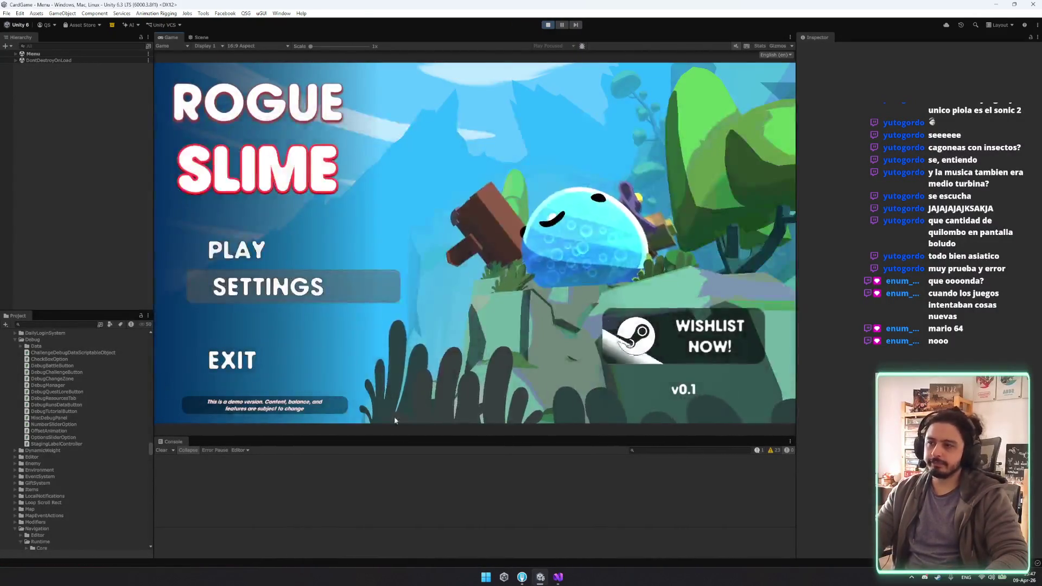
left_click(275, 258)
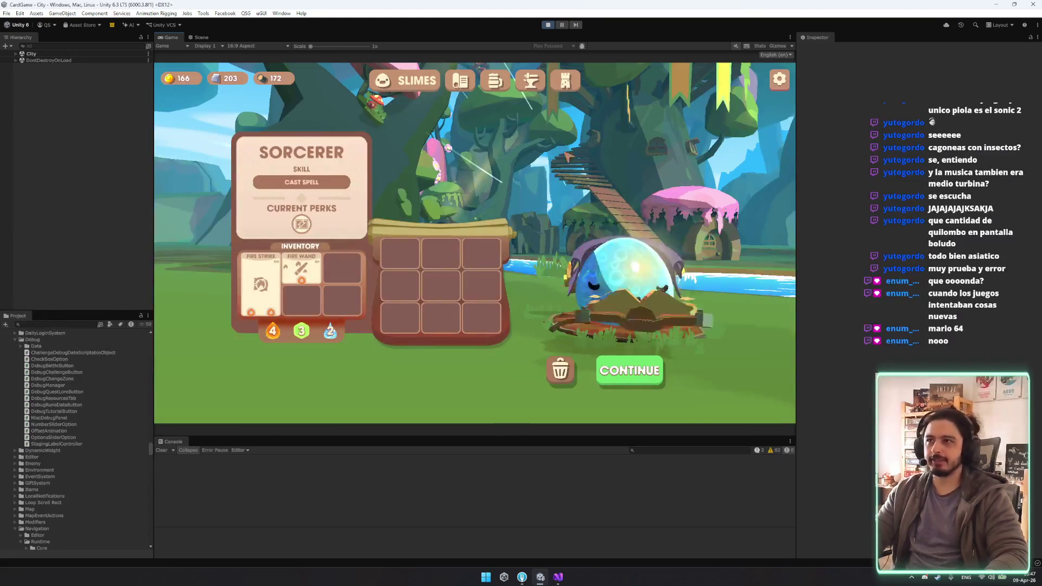
left_click(565, 89)
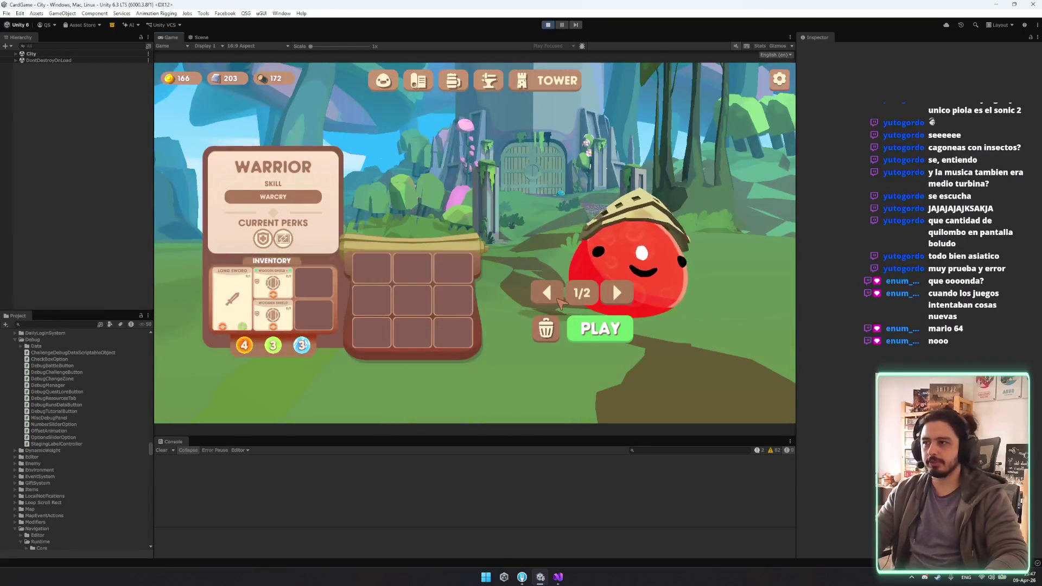
left_click(621, 330)
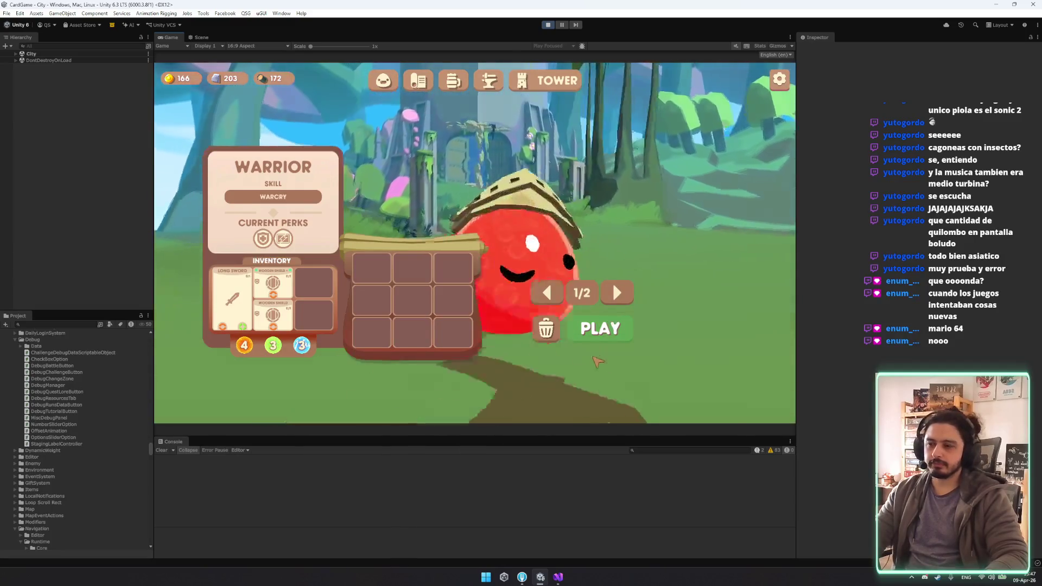
left_click(558, 577)
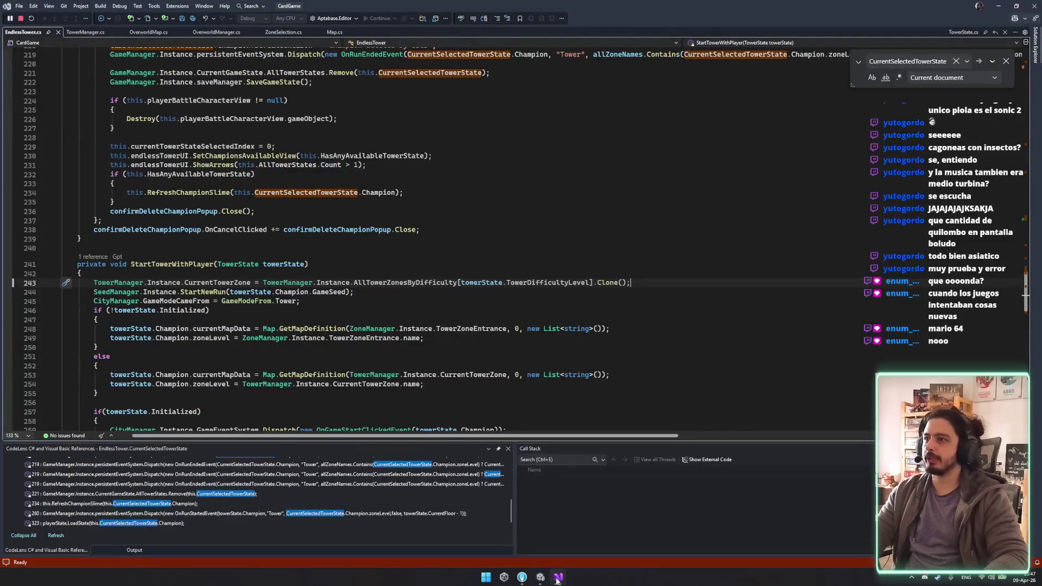
Step: Start the tower zone and step through the debugger into SetDifficulty
left_click(557, 578)
left_click(688, 291)
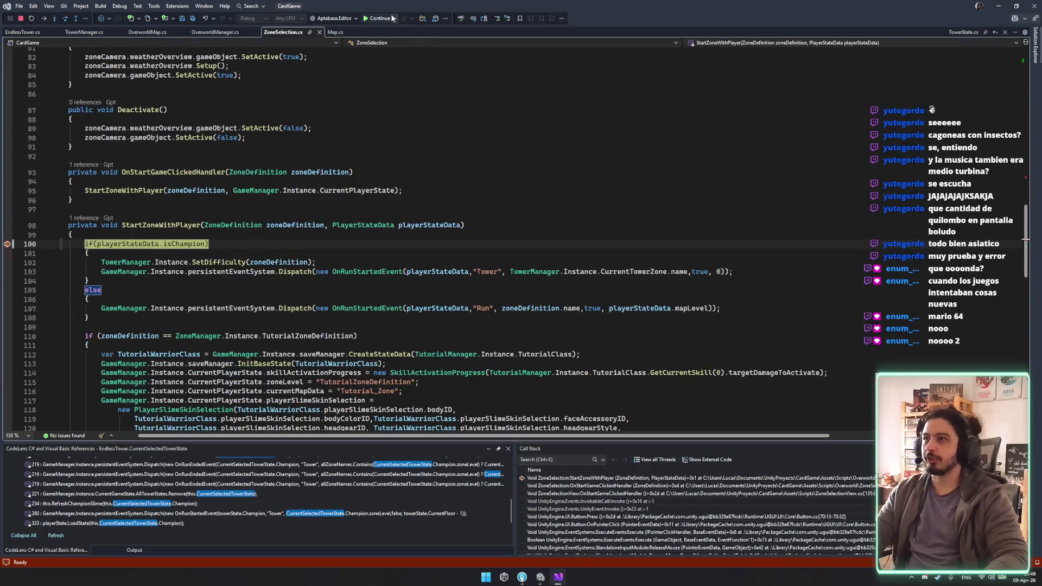
left_click(67, 20)
left_click(67, 20)
left_click(54, 19)
left_click(54, 18)
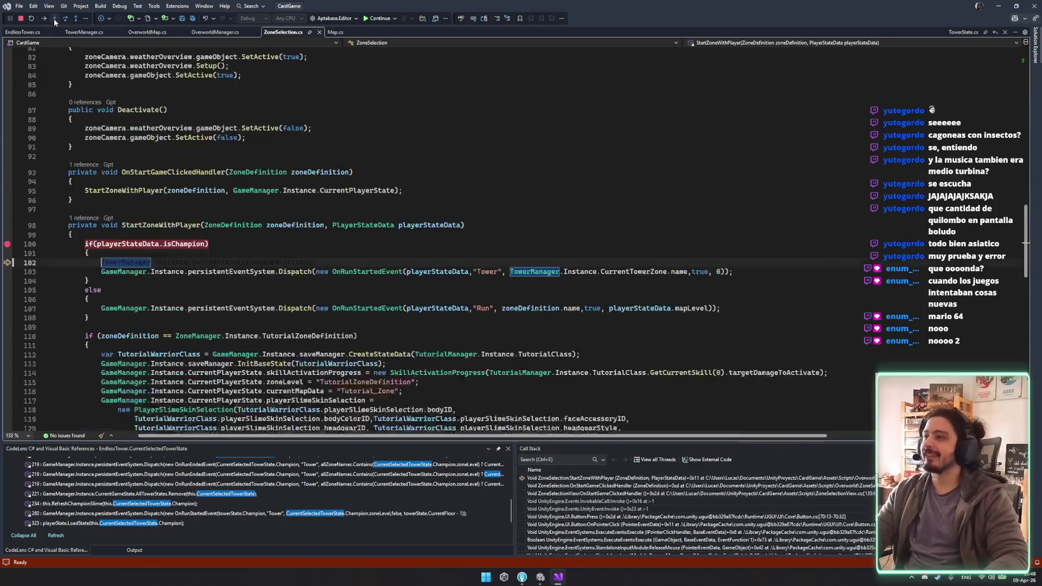
left_click(54, 18)
Step: Confirm SelectedTowerState is null, move the breakpoint from line 96 to 95, and continue
mouse_move(137, 249)
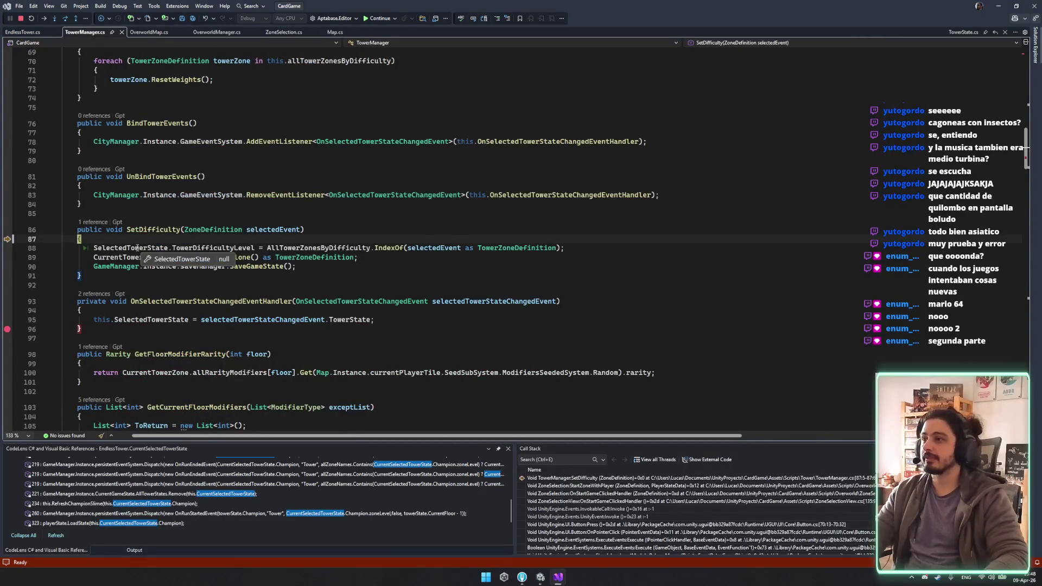
left_click(133, 248)
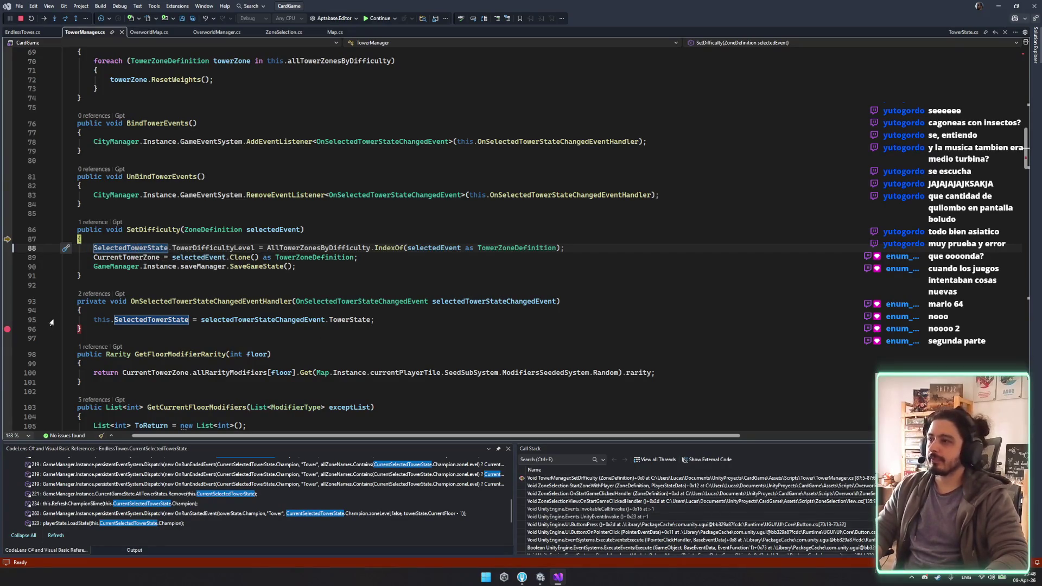
left_click(8, 329)
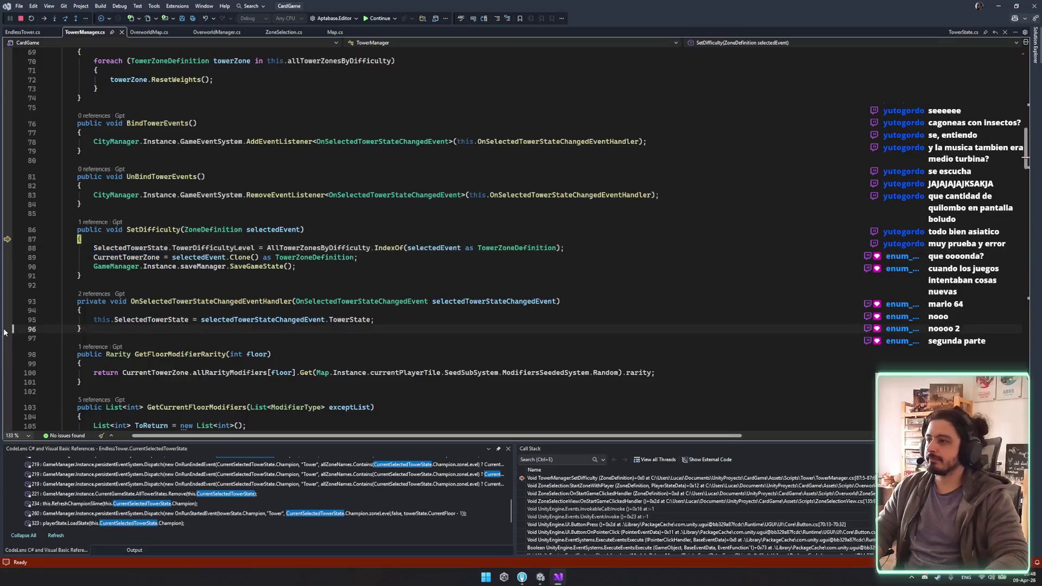
left_click(8, 319)
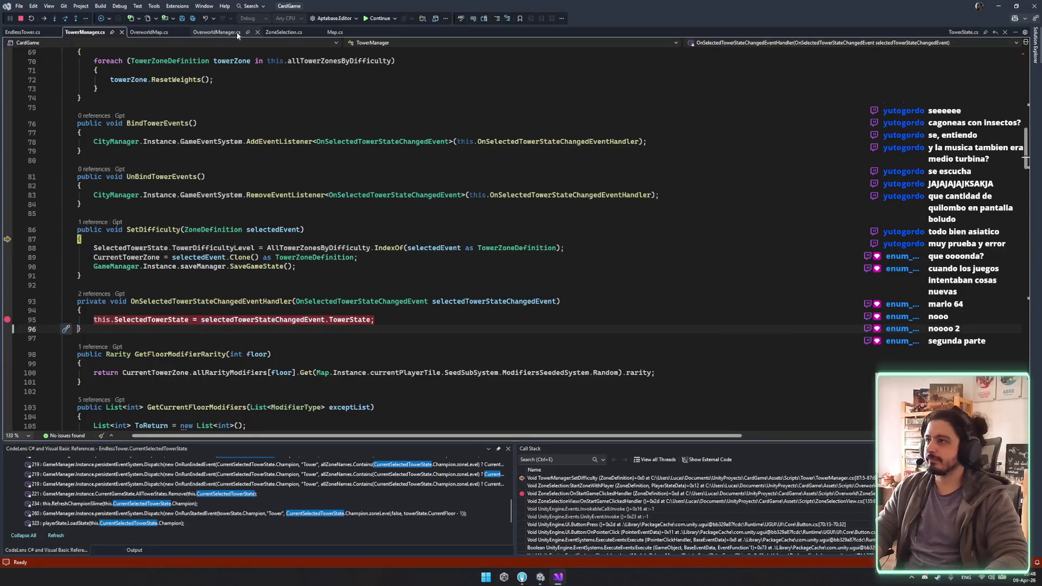
left_click(379, 18)
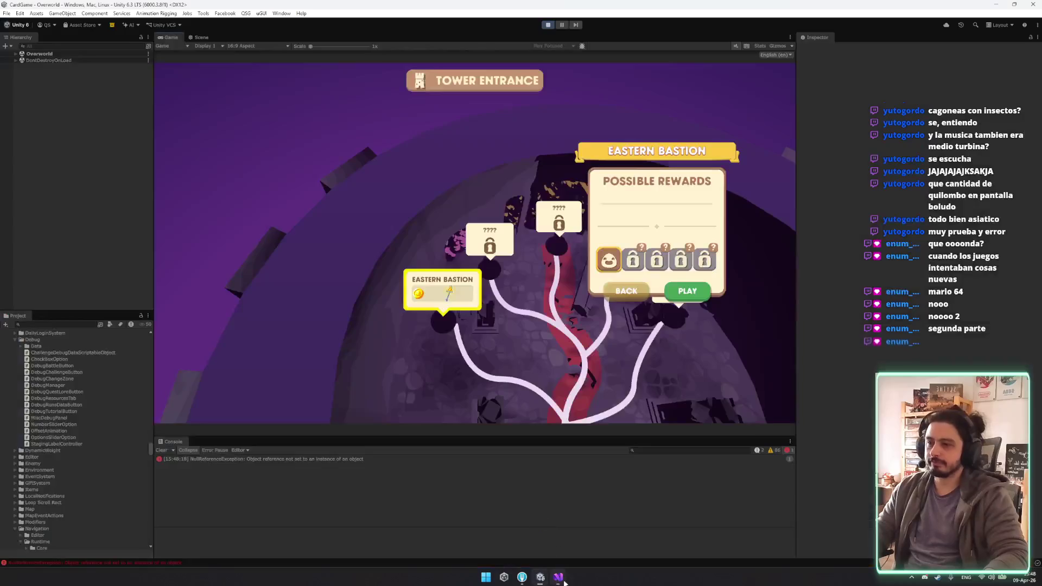
Step: Restart the game, open the TOWER tab, page to the Sorcerer (2/2), and return to Visual Studio
left_click(542, 25)
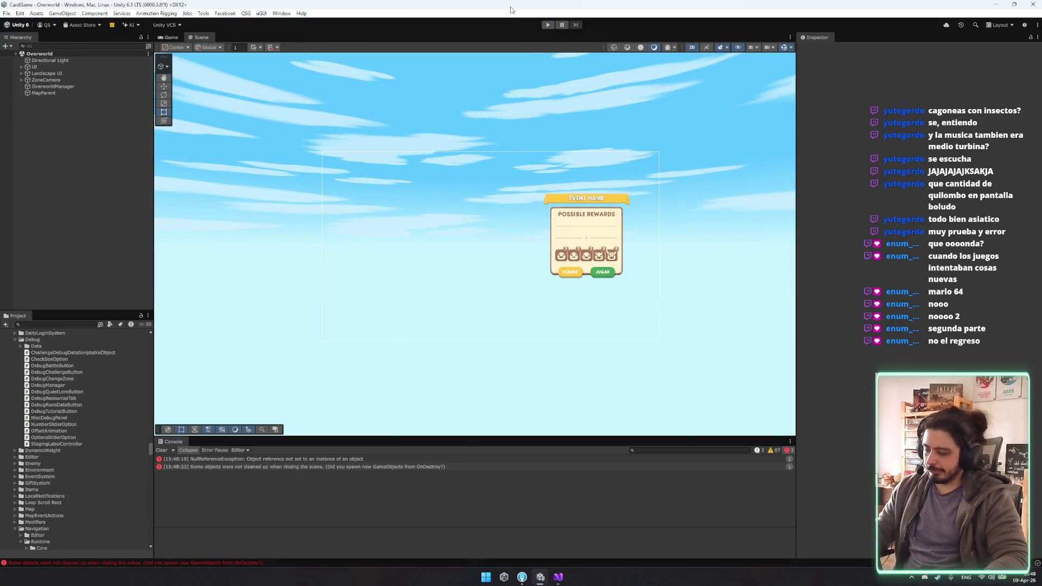
left_click(544, 25)
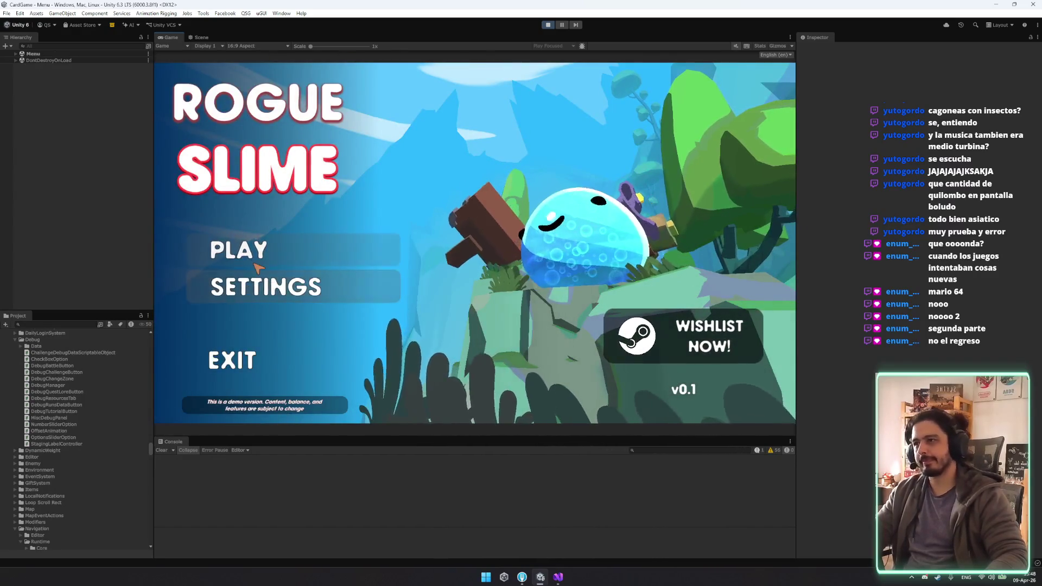
left_click(248, 257)
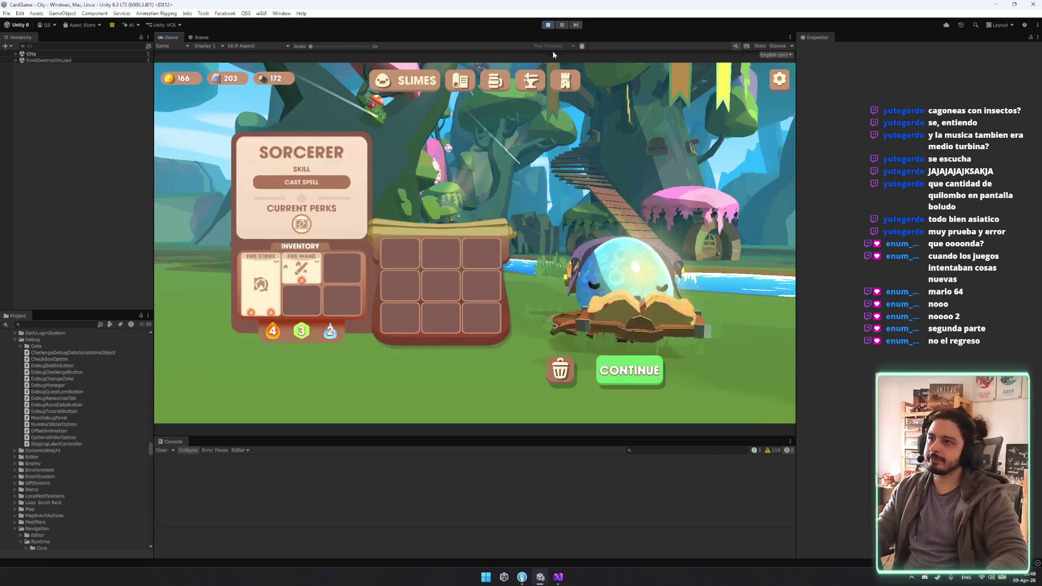
left_click(564, 80)
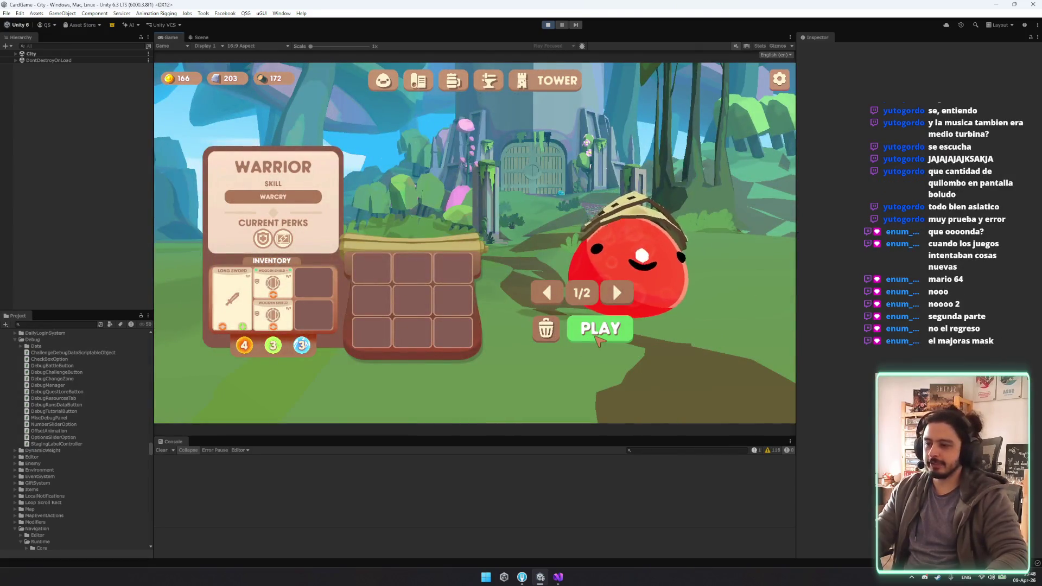
left_click(613, 285)
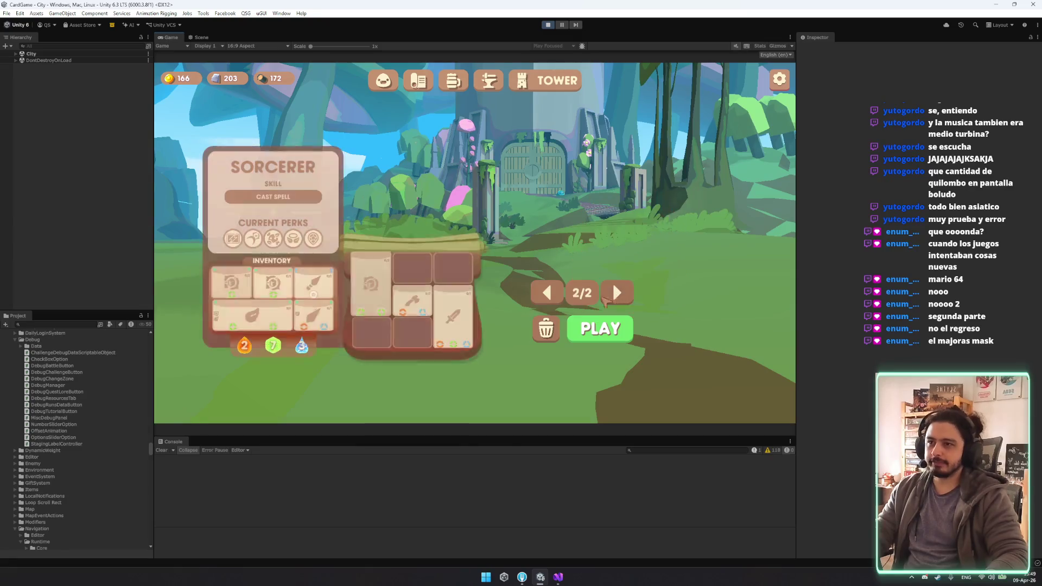
left_click(549, 298)
left_click(548, 298)
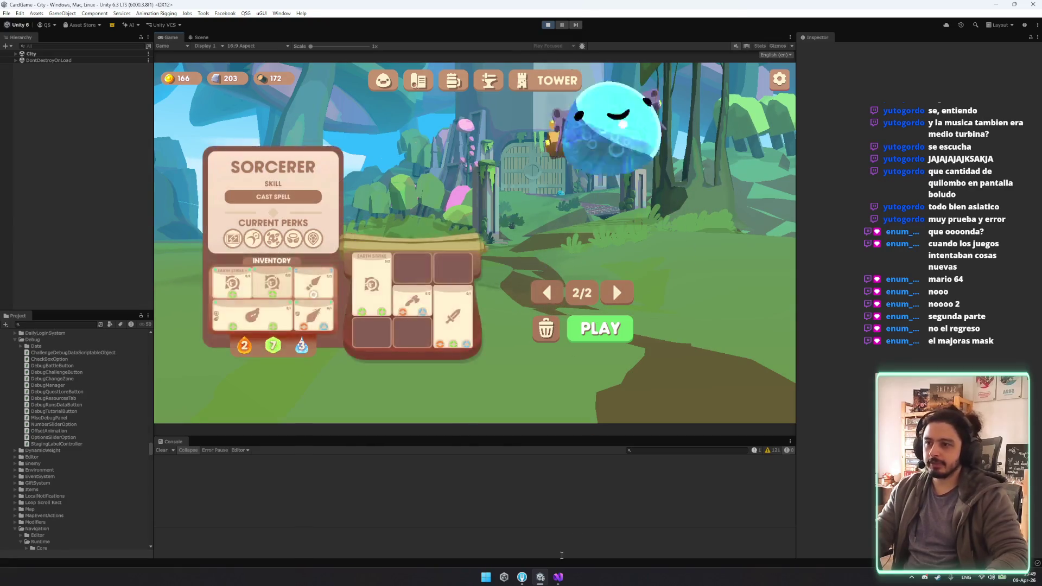
left_click(555, 579)
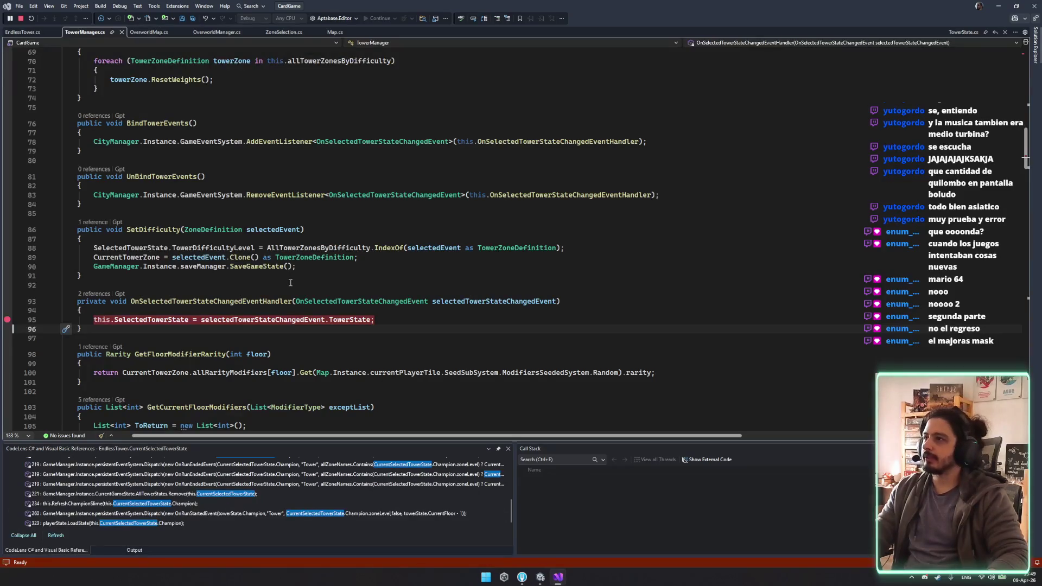
scroll(214, 310, "up", 1)
scroll(202, 351, "up", 12)
scroll(216, 318, "down", 15)
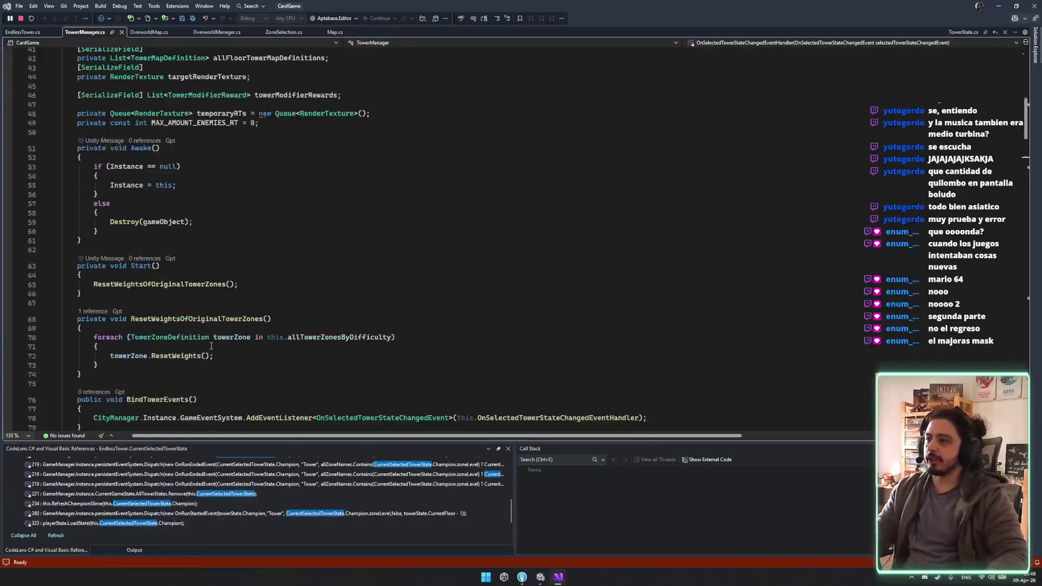
scroll(216, 318, "up", 3)
left_click(189, 123)
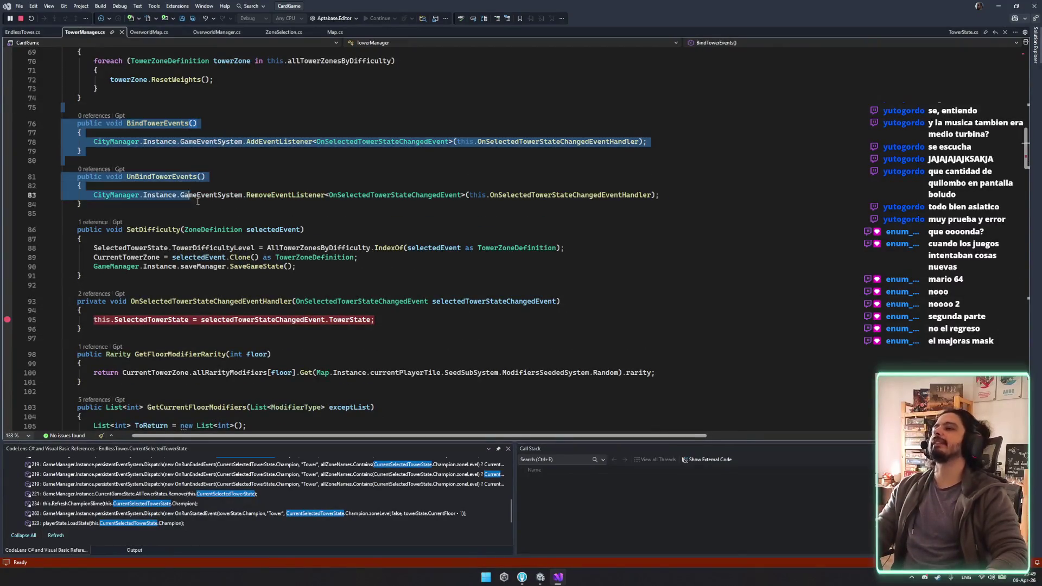